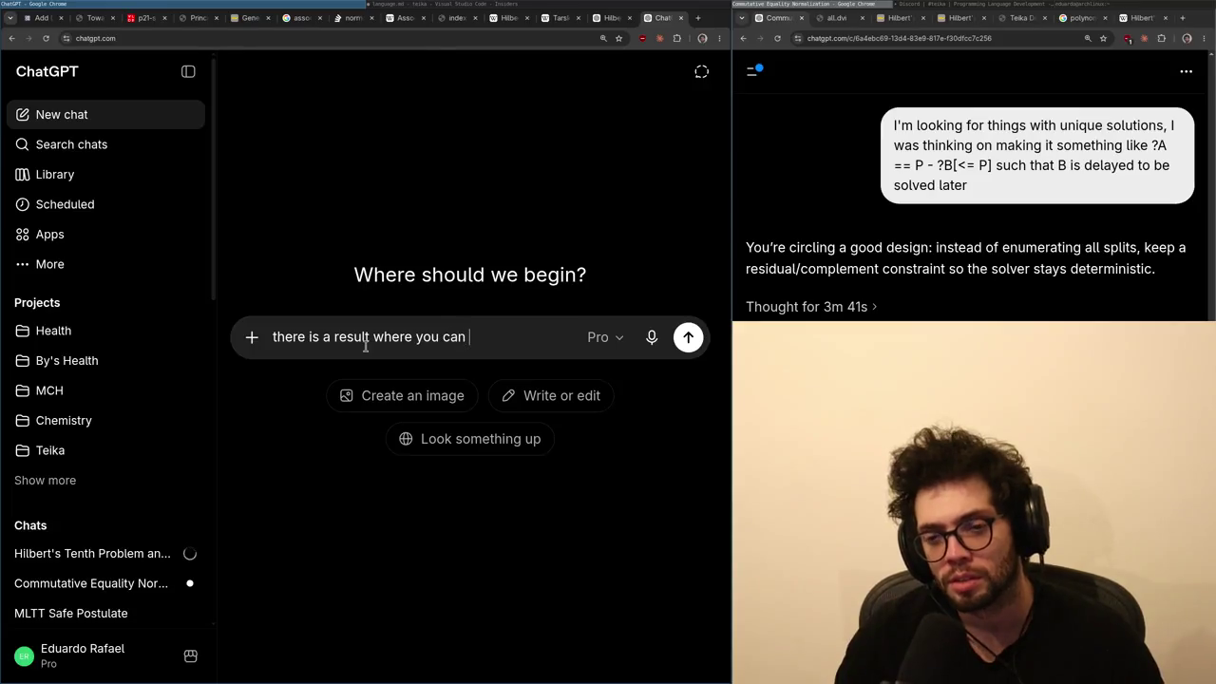
- Ask how naturals or booleans can be weakened and duplicated by elimination in a purely linear theory, with no bang
type("weaken and")
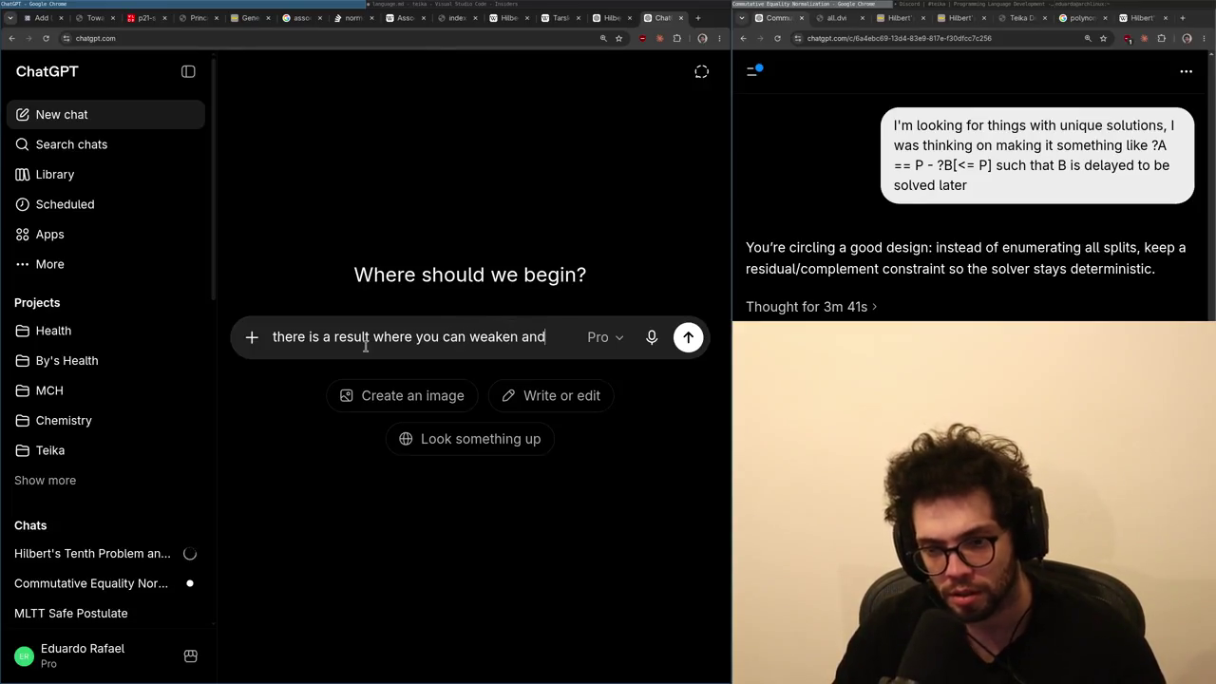
type(" duplicate ")
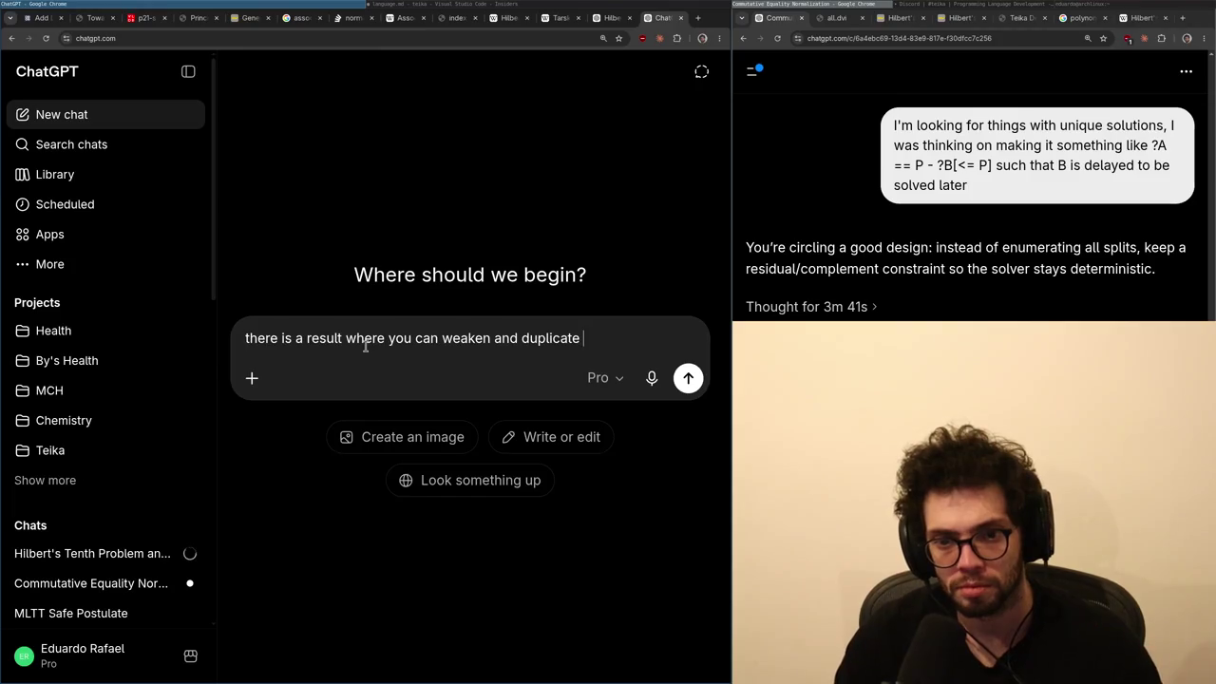
type("\"data\" like the na")
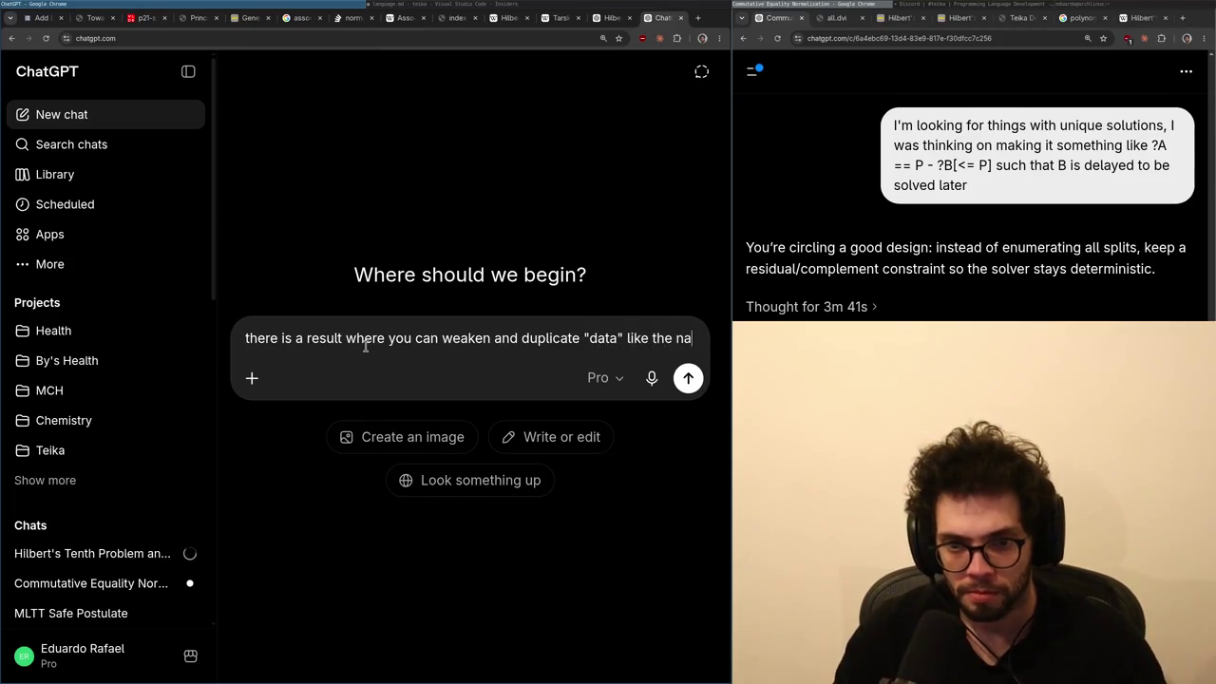
type("turals or booleans ")
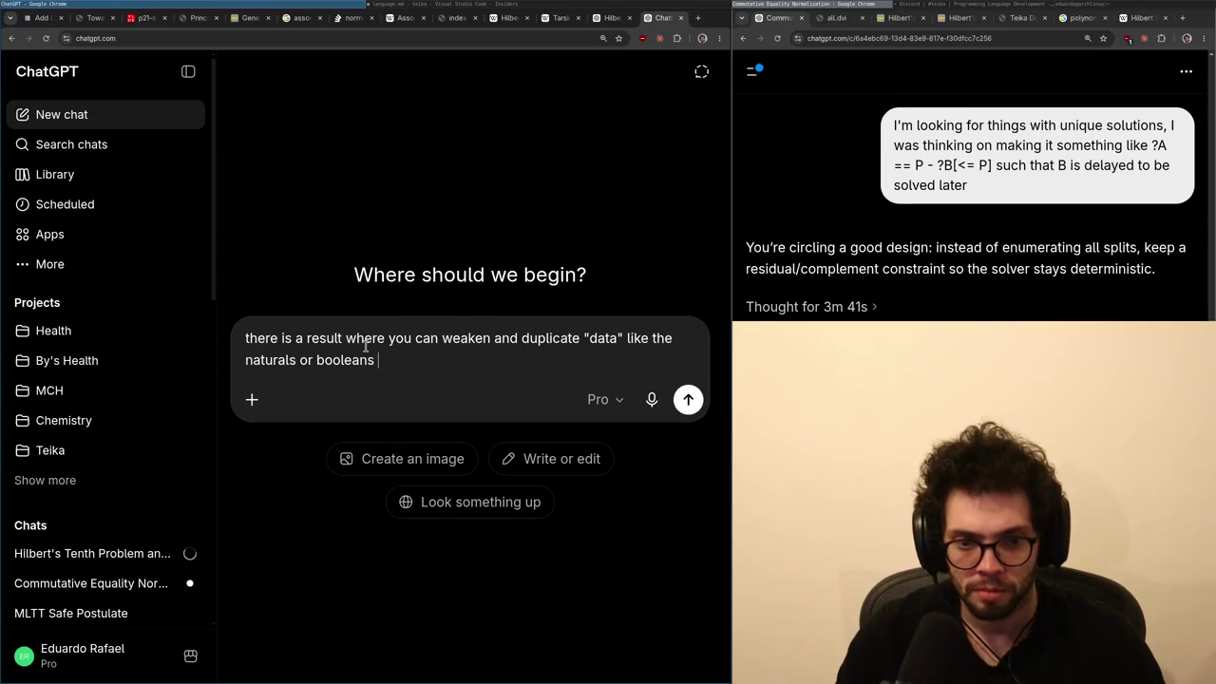
type("by eliminating them in")
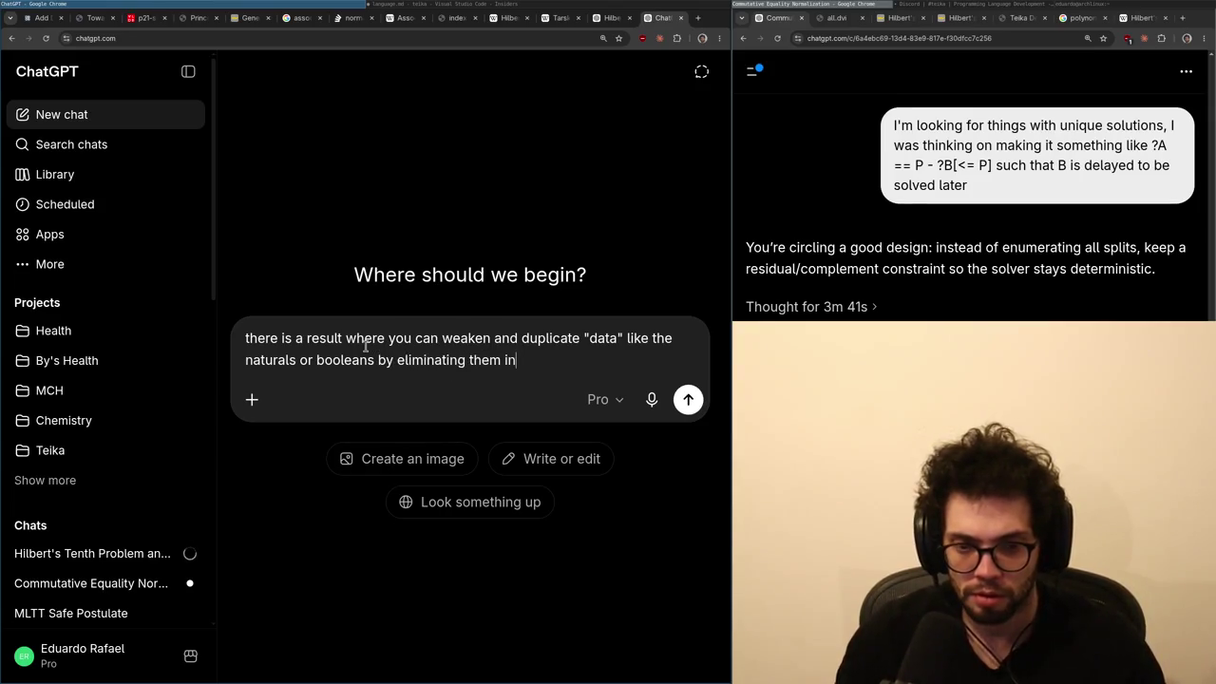
type("to unit, like `b")
key("Left")
type("or in themselves")
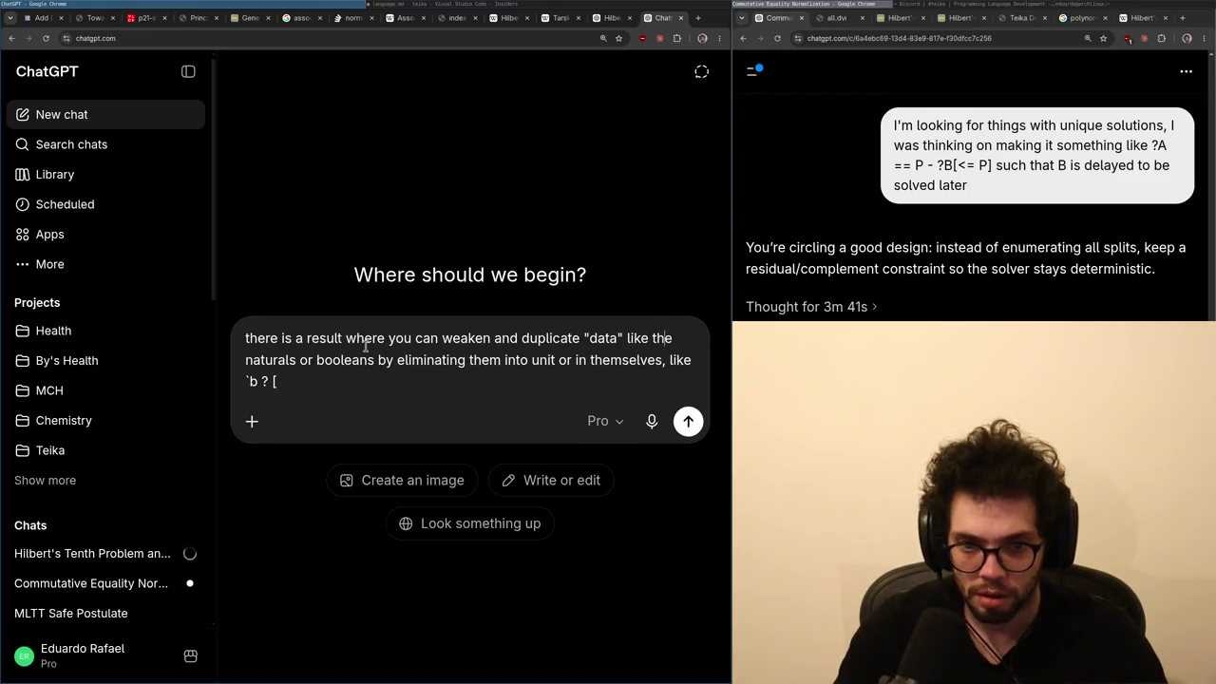
type(", even in a purely linear theory, no bang, like ")
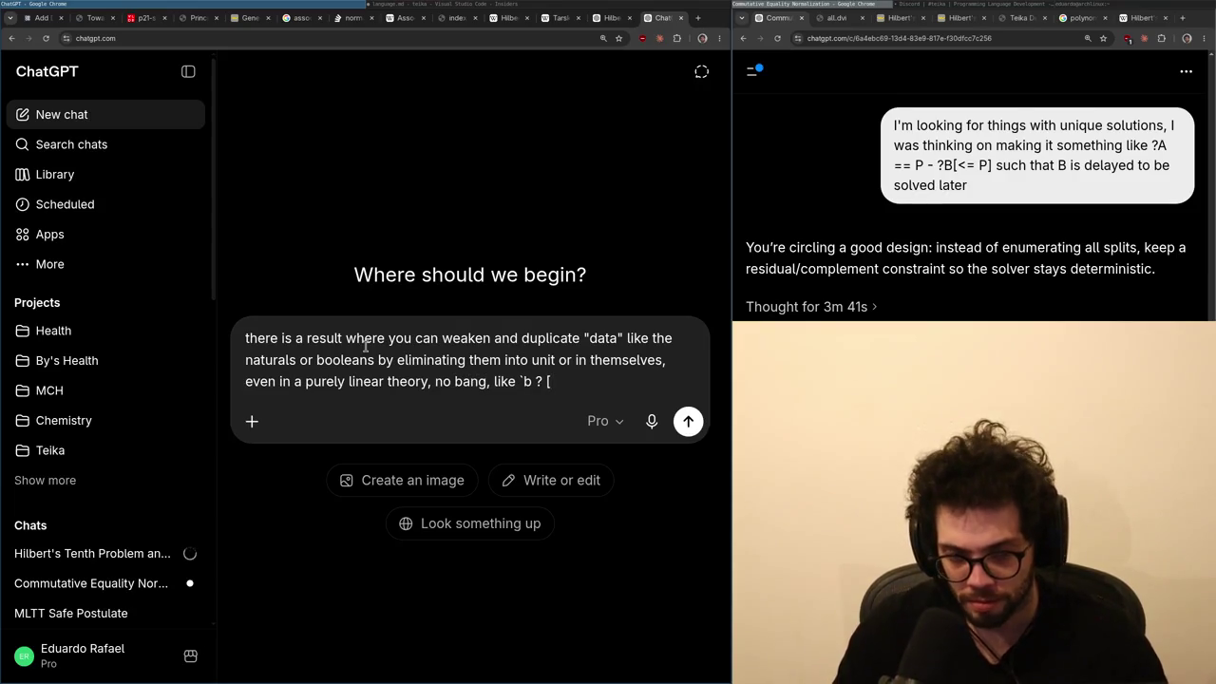
type("`b ? [] : []` and ")
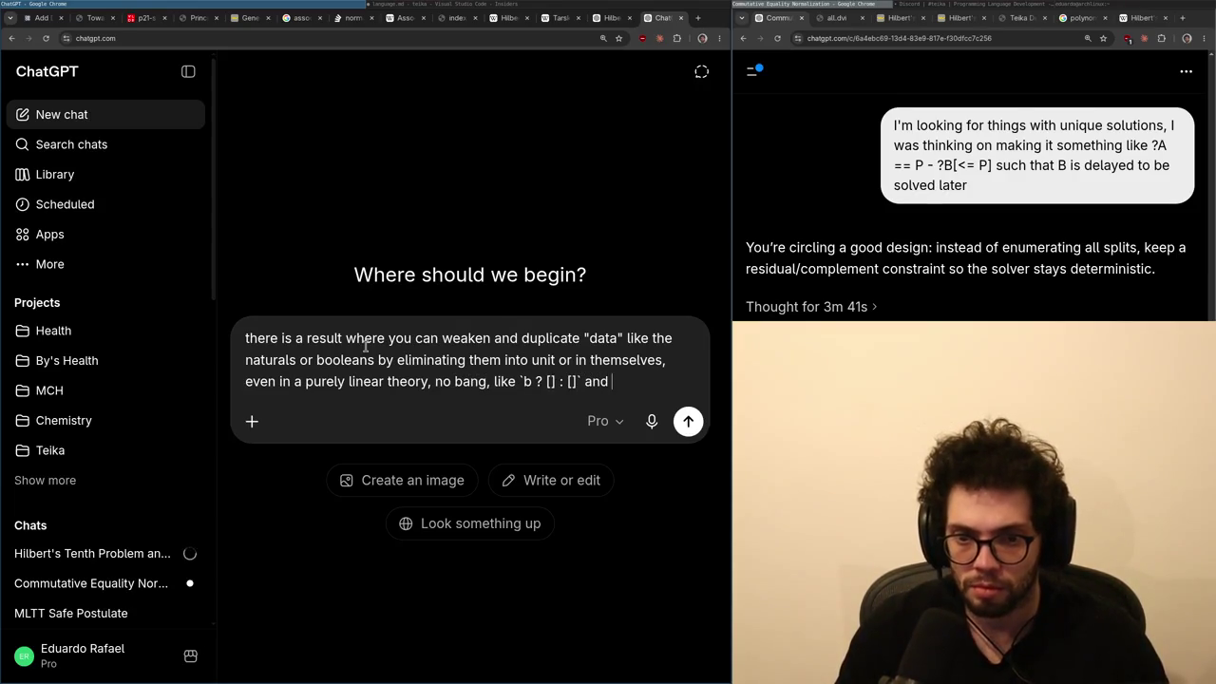
type("`b ? [true, true] : [")
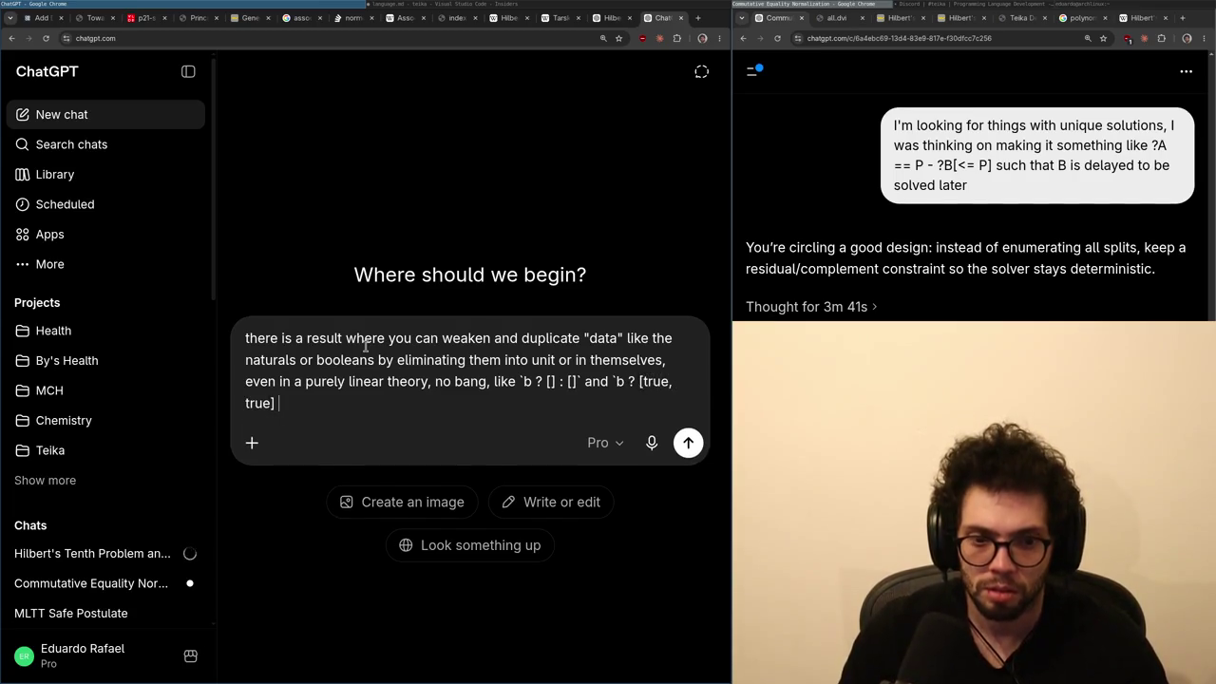
type("false, false]`")
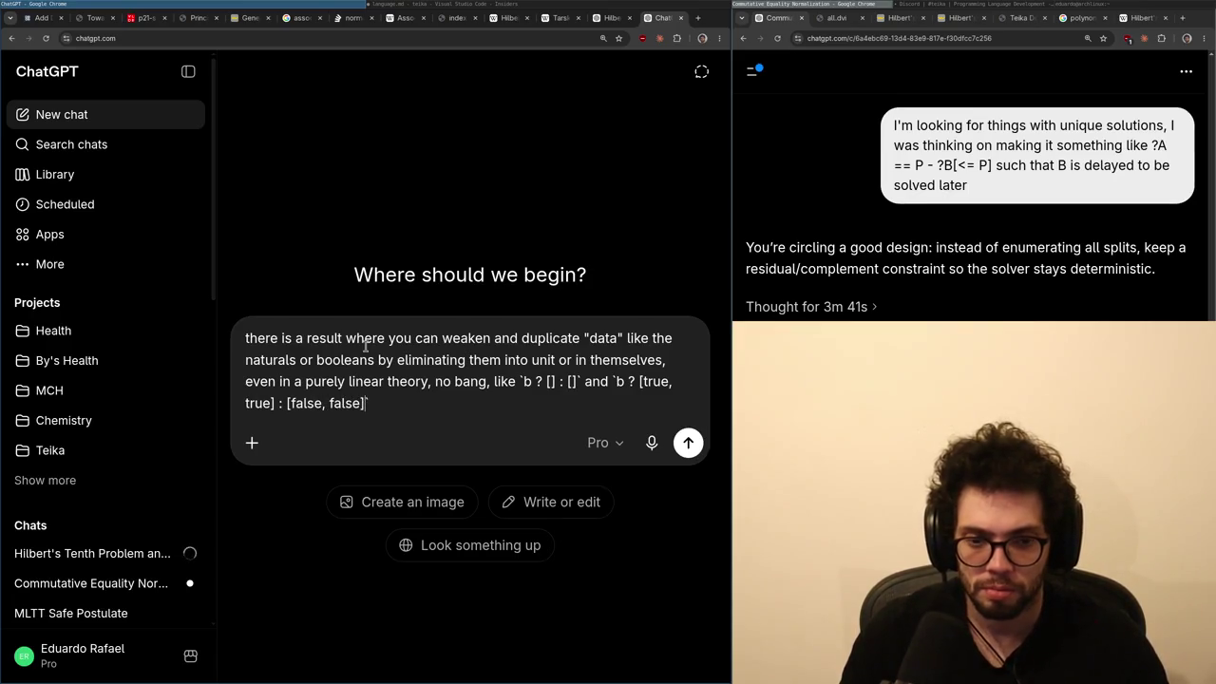
key("Return")
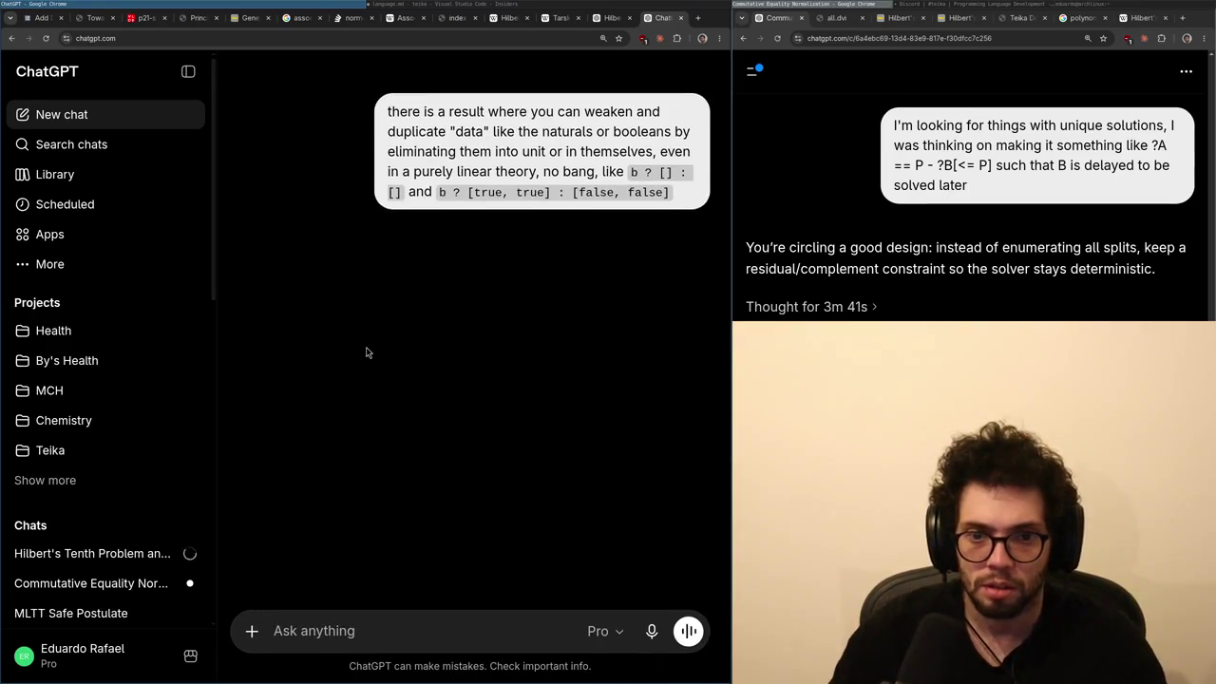
- Send the follow-up 'what is this called and where is it documented?'
type("where is th")
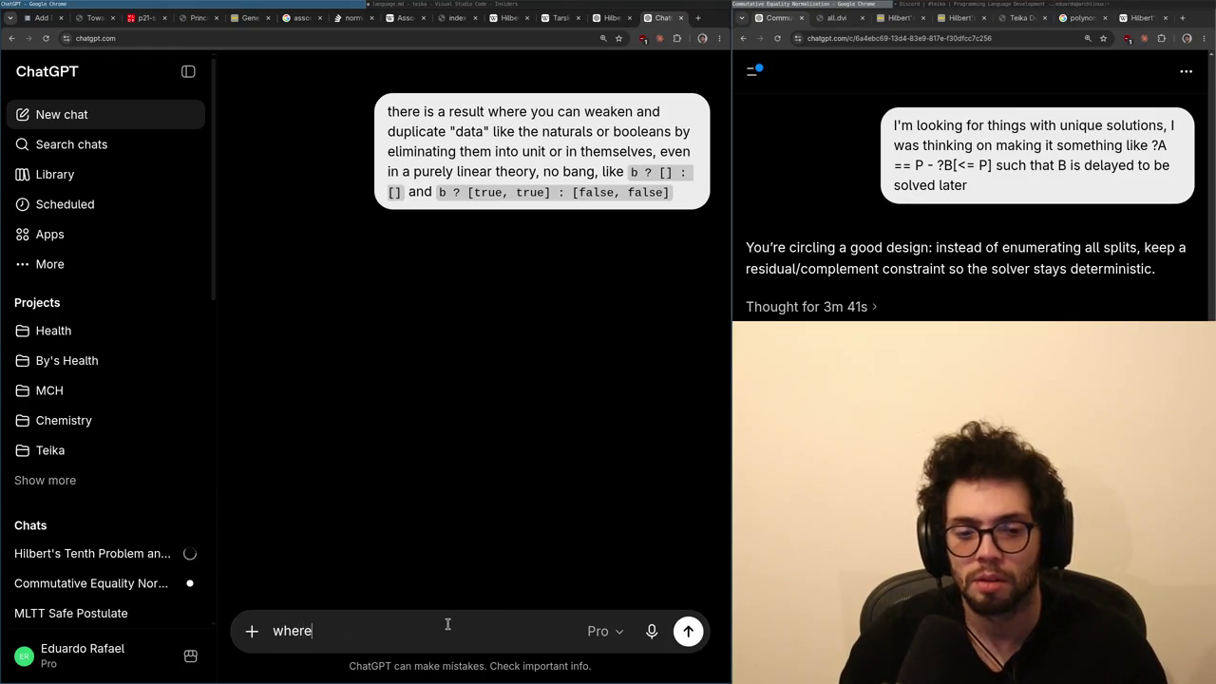
key("BackSpace")
key("BackSpace")
key("BackSpace")
type("hat i")
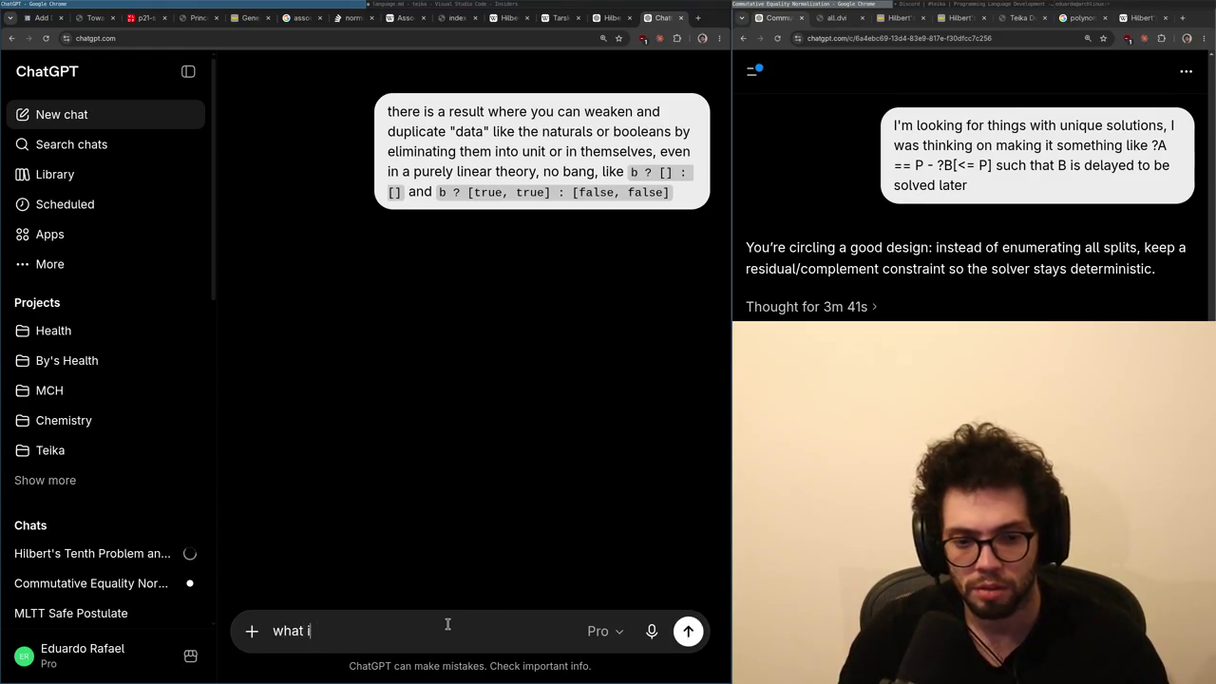
type("s this called and where i")
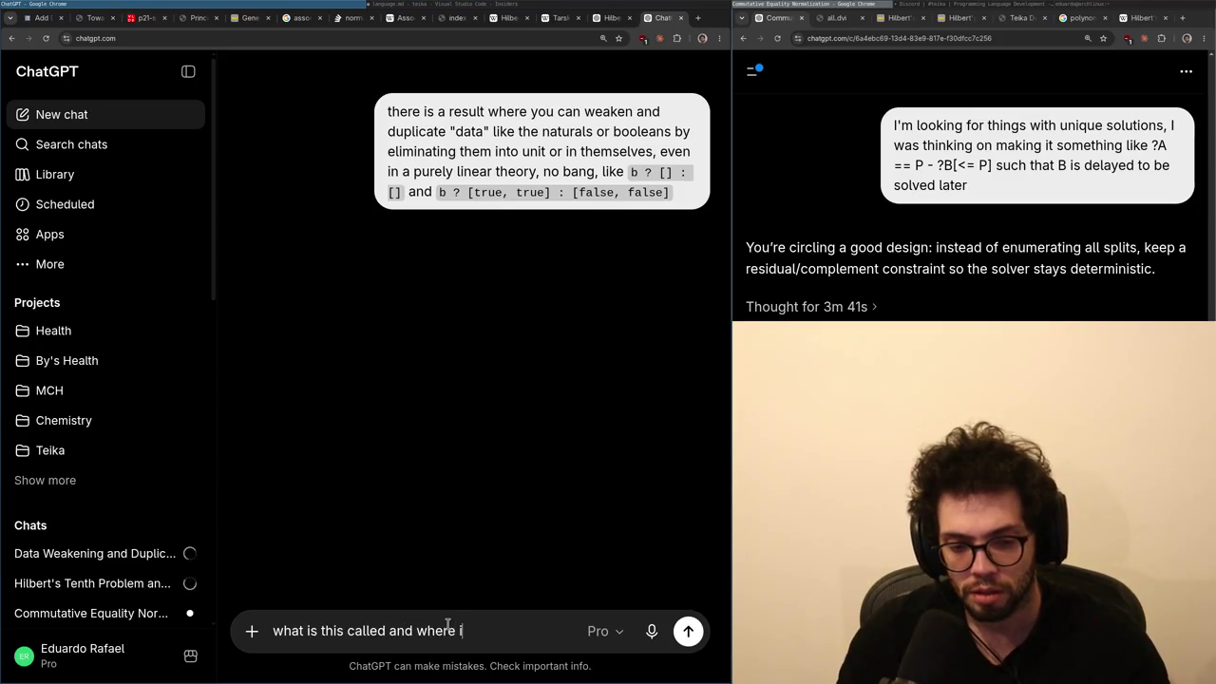
type("s it documented?")
key("Return")
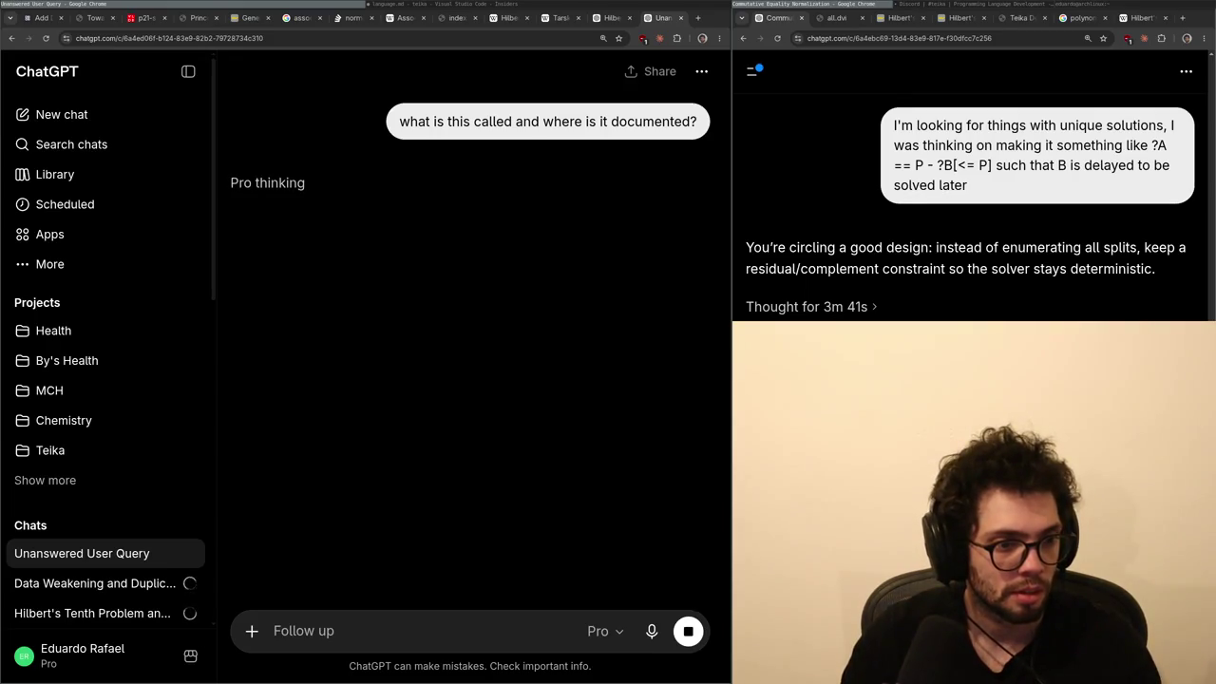
- Look over the Hilbert's Tenth Problem chat, then bring up Wikipedia's Tarski's high school algebra problem article
left_click(366, 349)
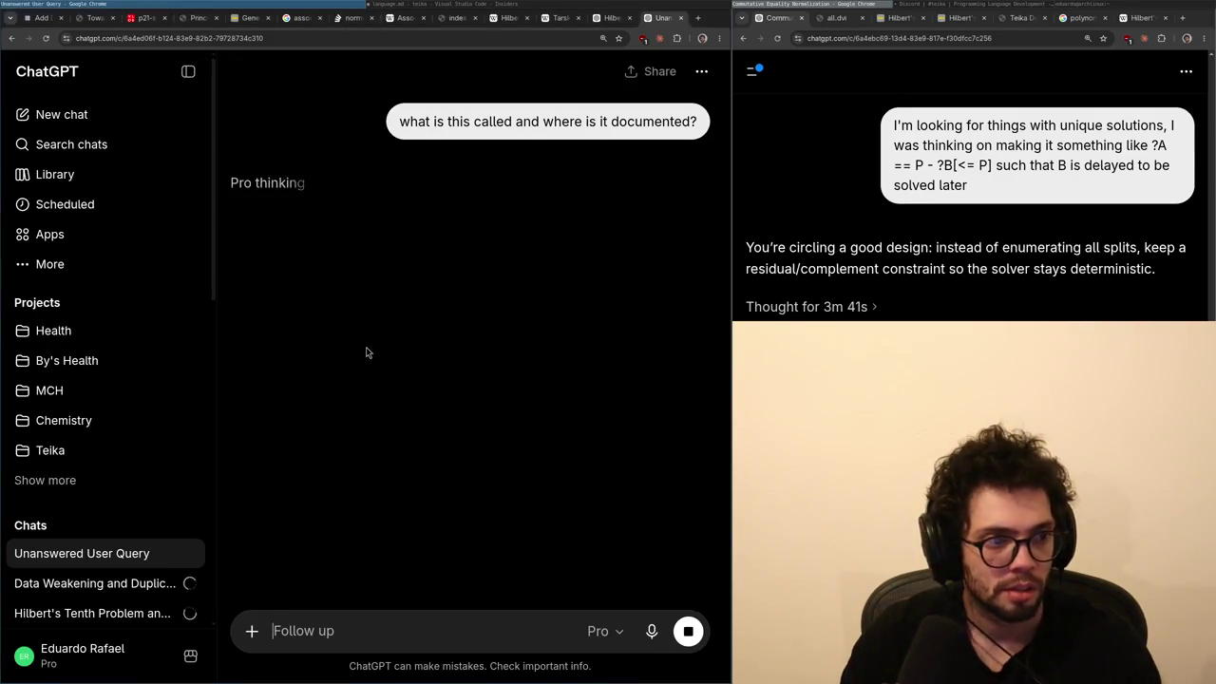
key("ctrl+Page_Up")
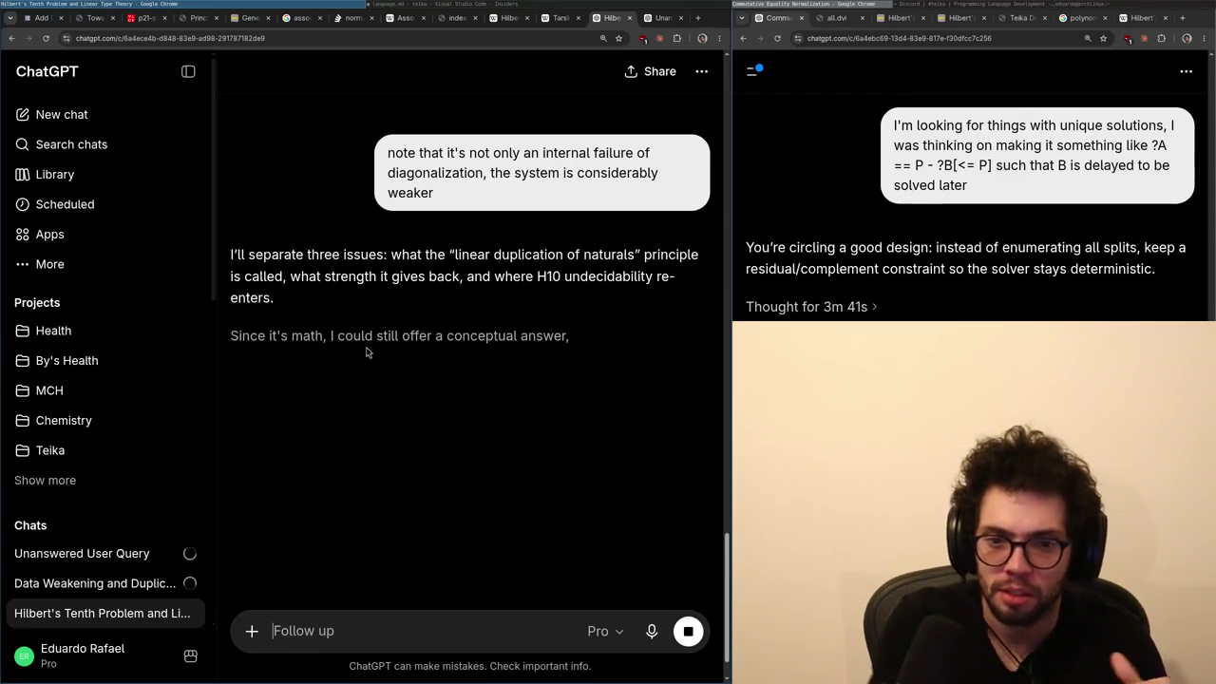
scroll(506, 245, "up", 10)
scroll(507, 245, "up", 15)
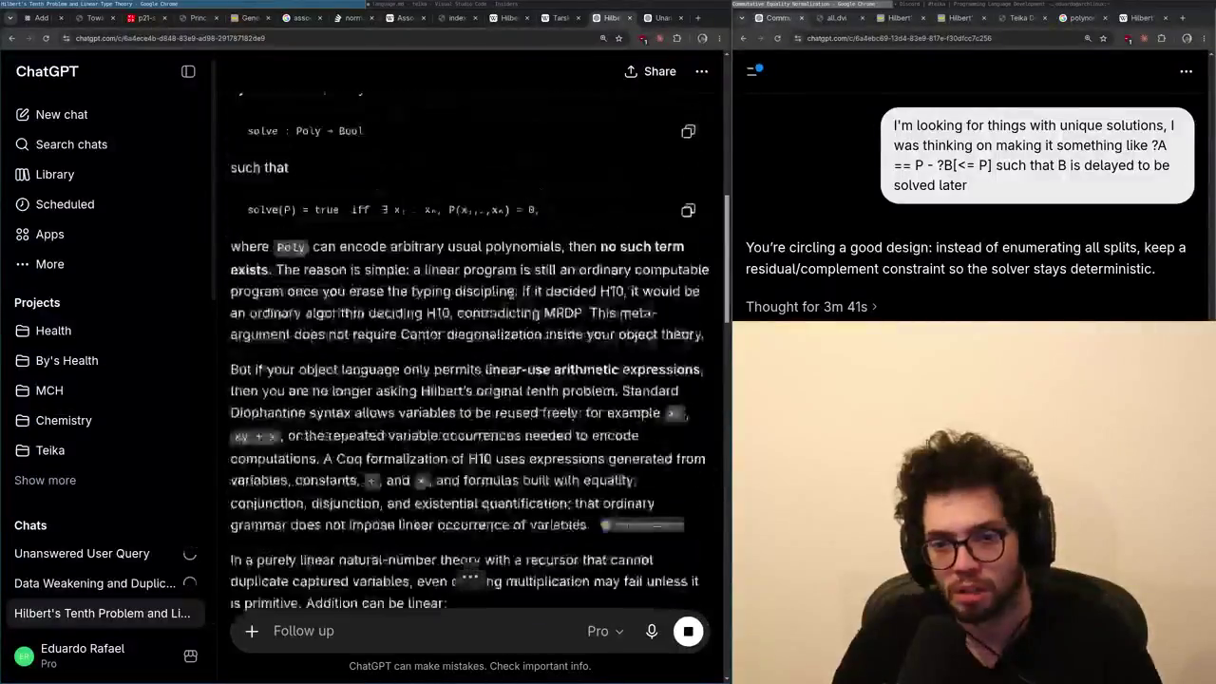
key("ctrl+shift+Tab")
key("ctrl+Tab")
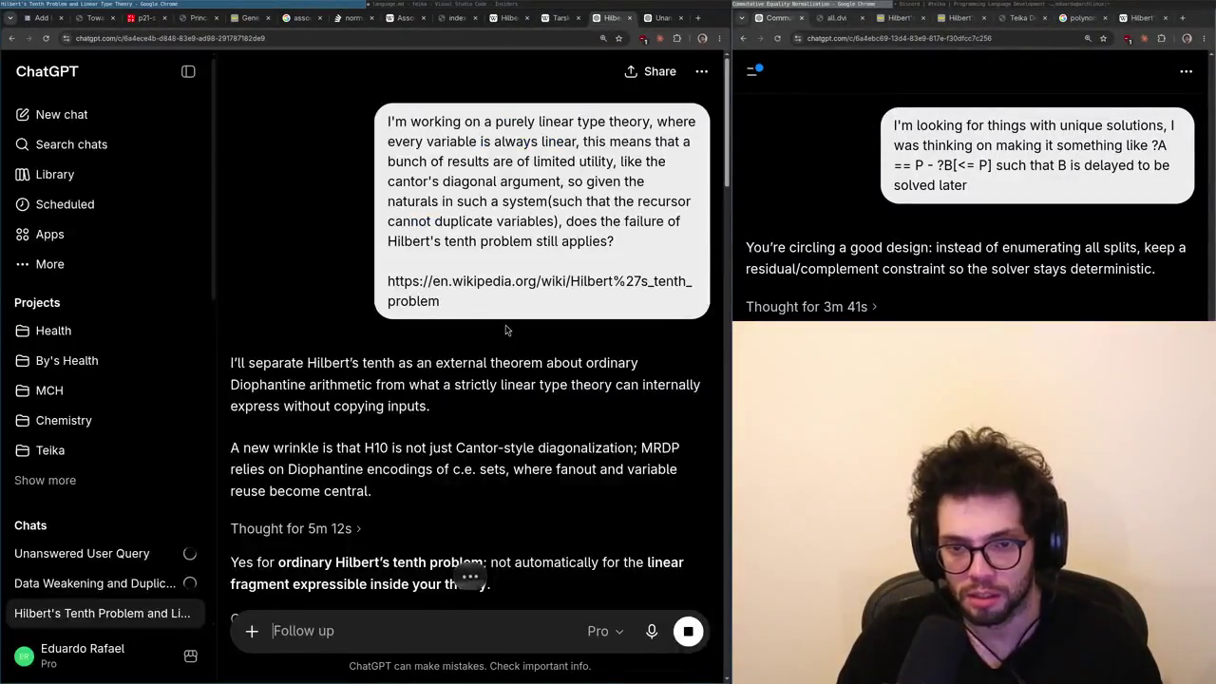
key("ctrl+shift+Tab")
mouse_move(508, 327)
scroll(508, 327, "down", 5)
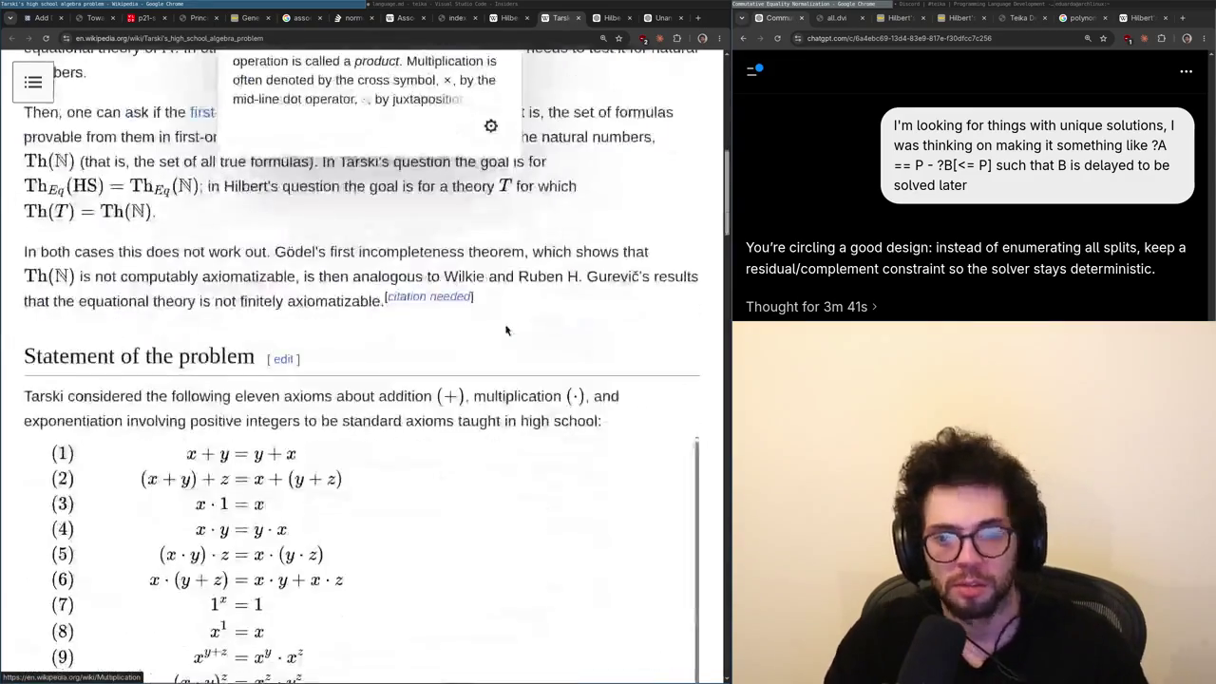
- Close the Tarski article and move to Wikipedia's Hilbert's tenth problem article
scroll(505, 329, "down", 2)
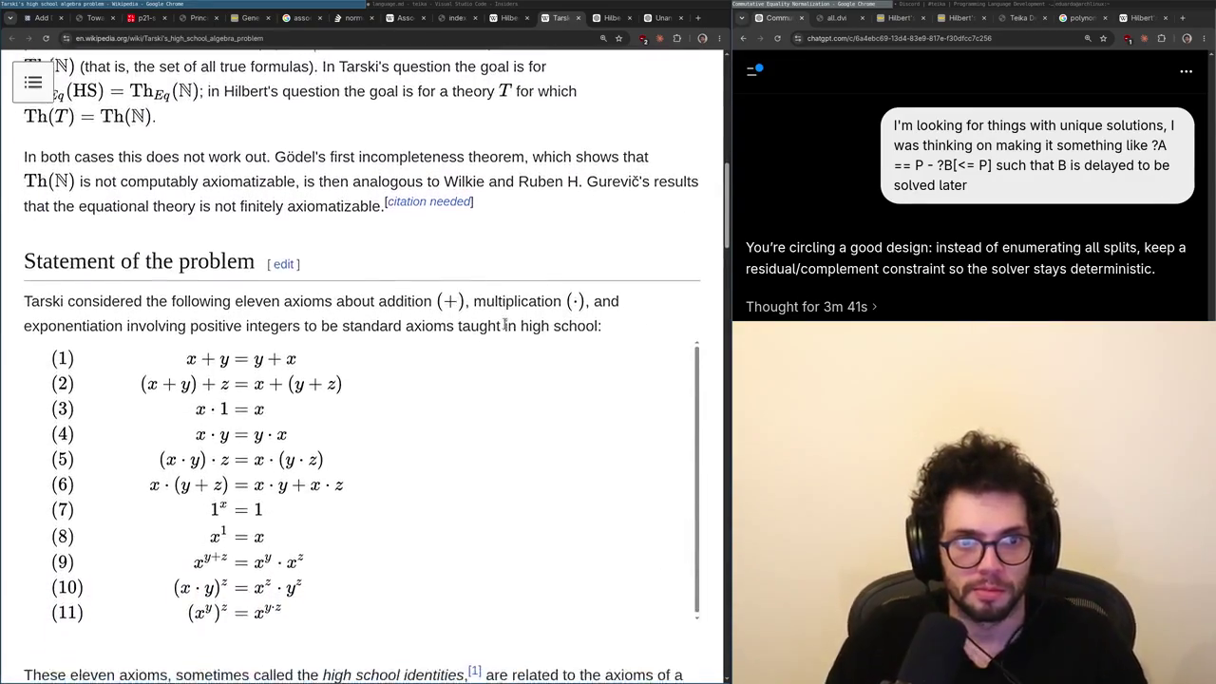
key("ctrl+w")
key("ctrl+shift+Tab")
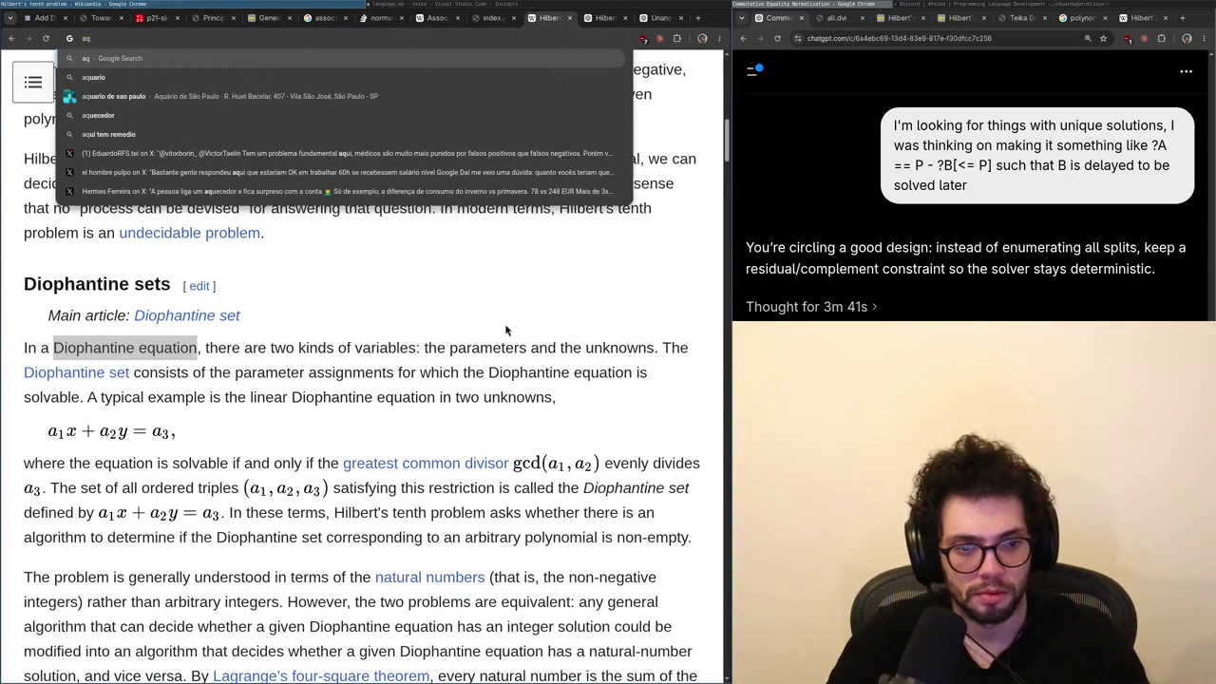
scroll(506, 330, "up", 15)
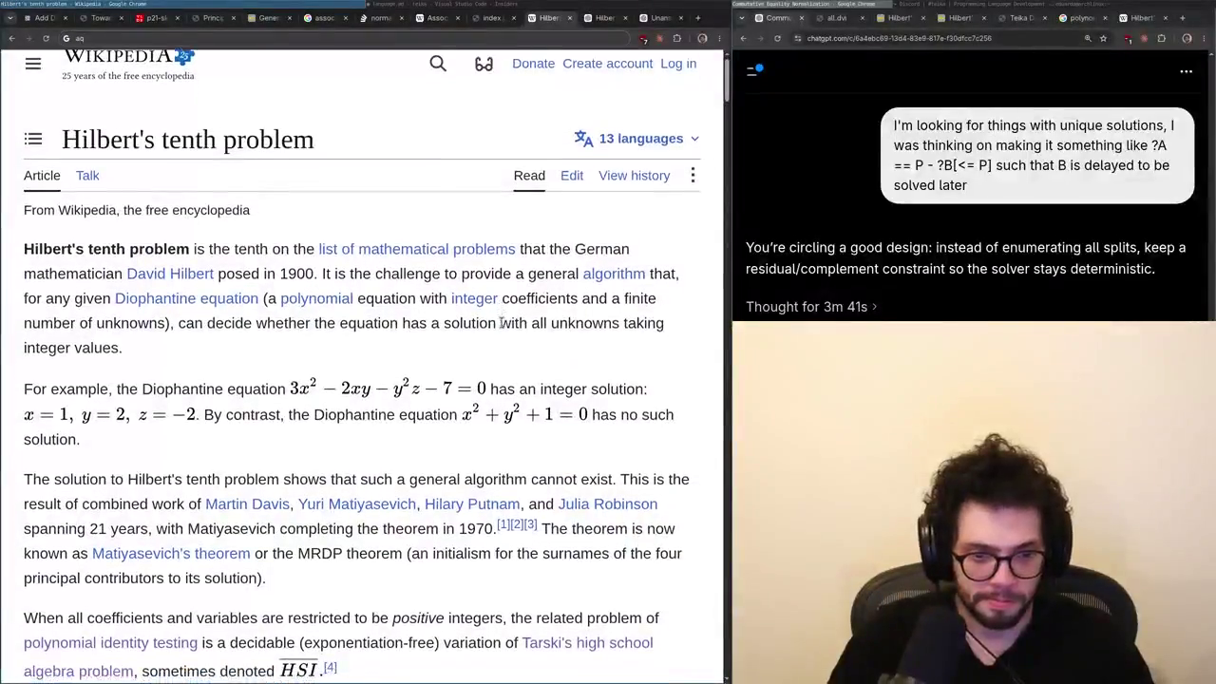
scroll(502, 327, "down", 1)
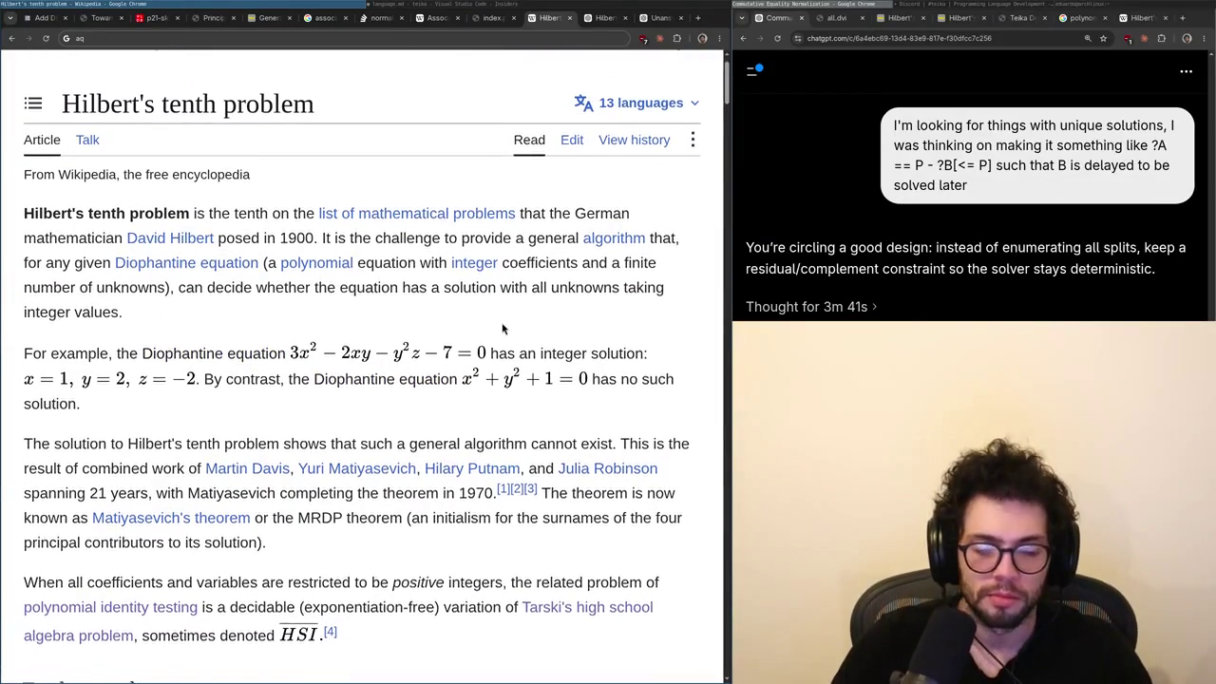
scroll(502, 328, "down", 3)
- Search the Hilbert's tenth problem article for 'proof' and scroll down into its history table
key("ctrl+f")
type("proof")
key("Return")
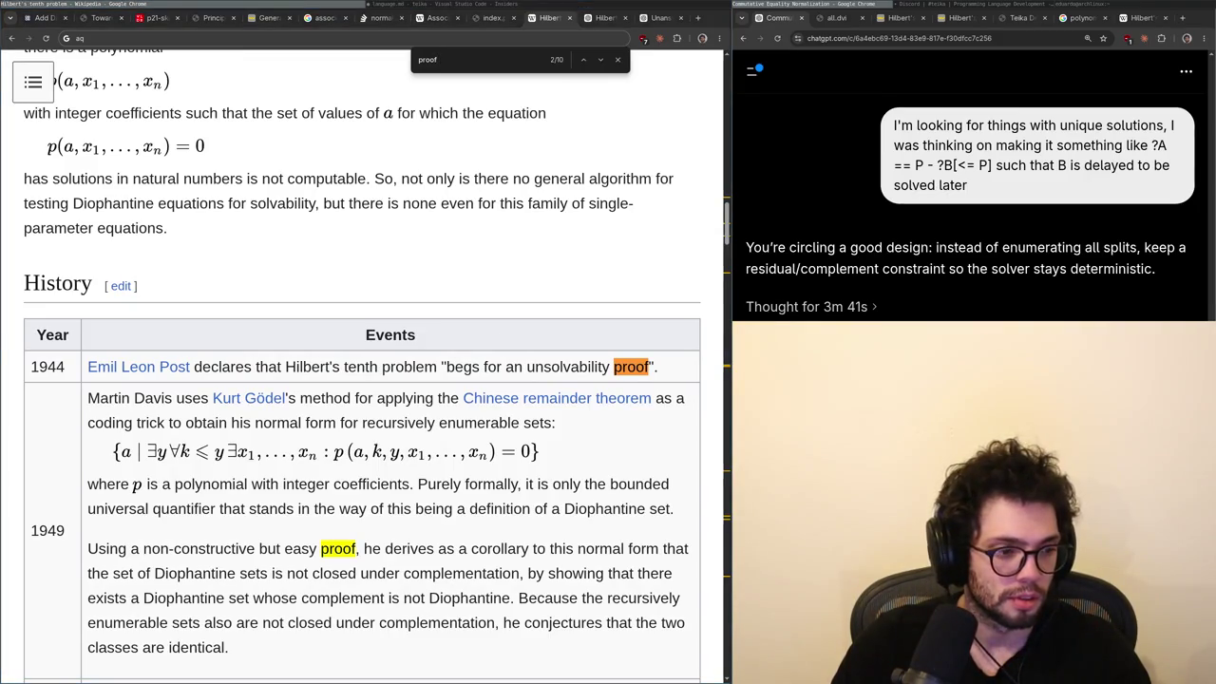
scroll(368, 352, "down", 1)
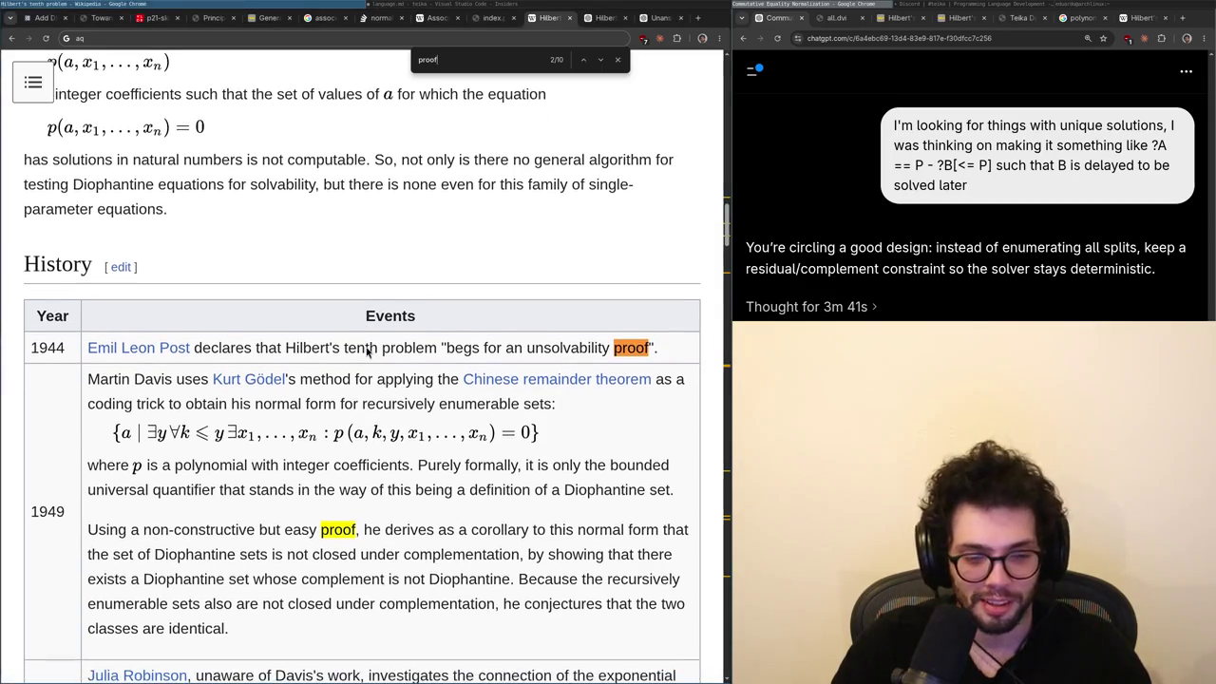
scroll(367, 352, "down", 2)
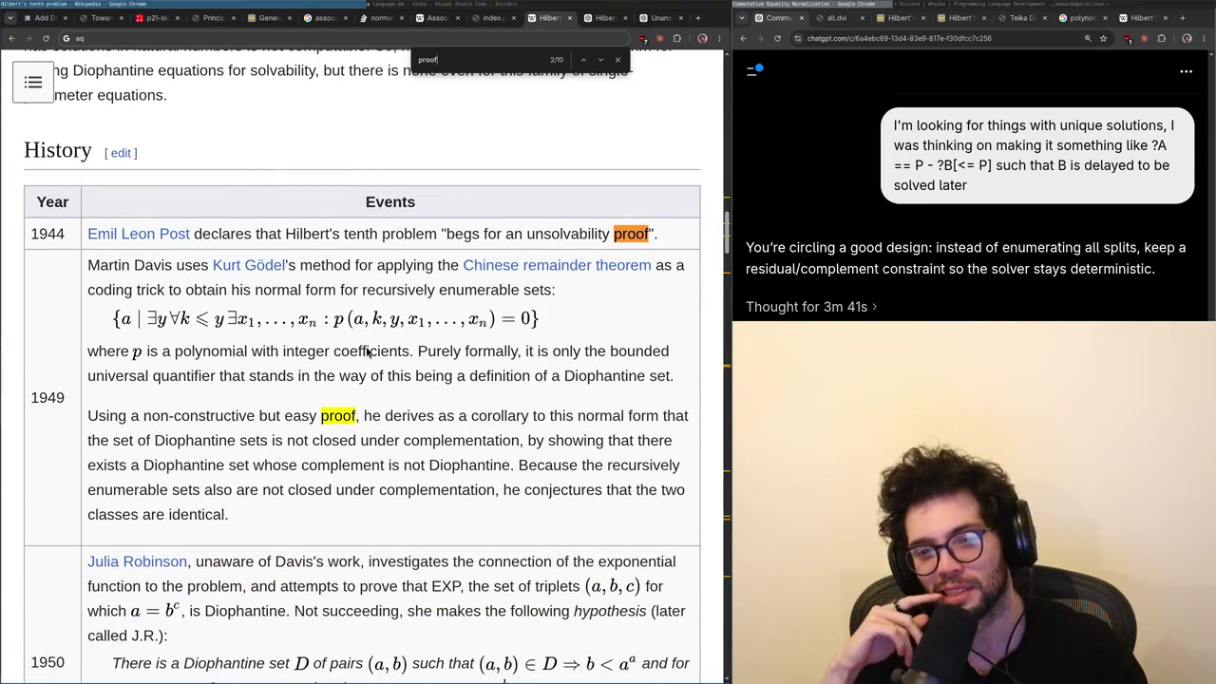
scroll(368, 351, "down", 1)
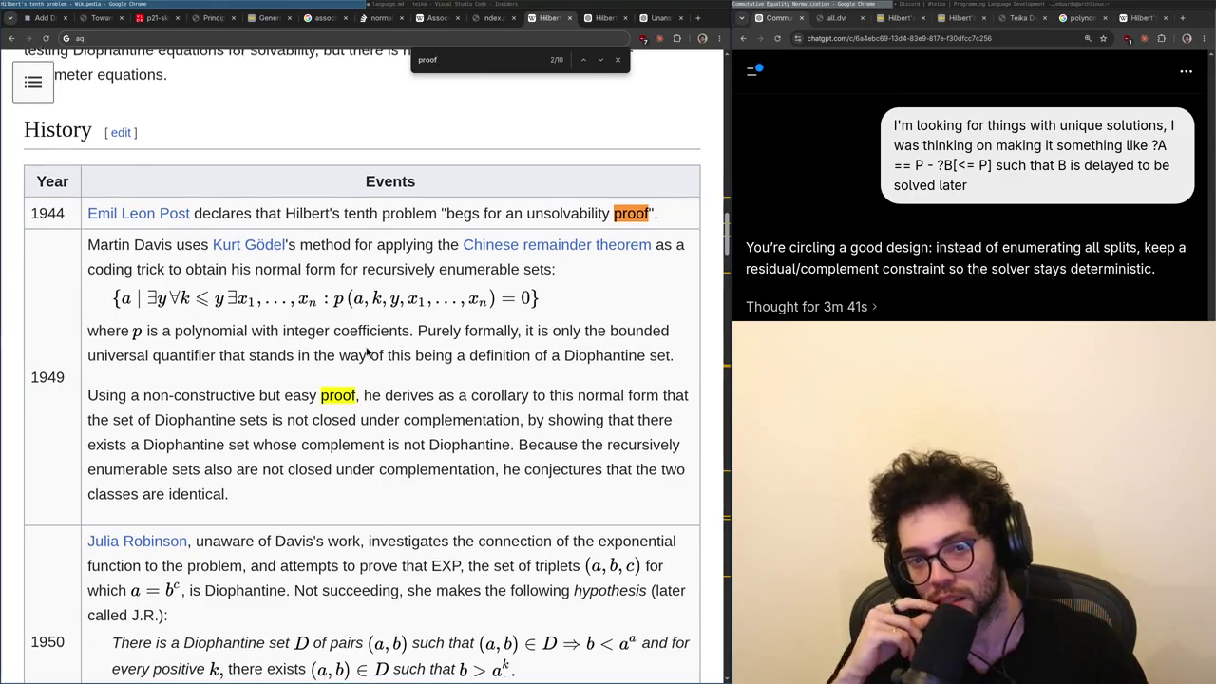
scroll(367, 352, "down", 3)
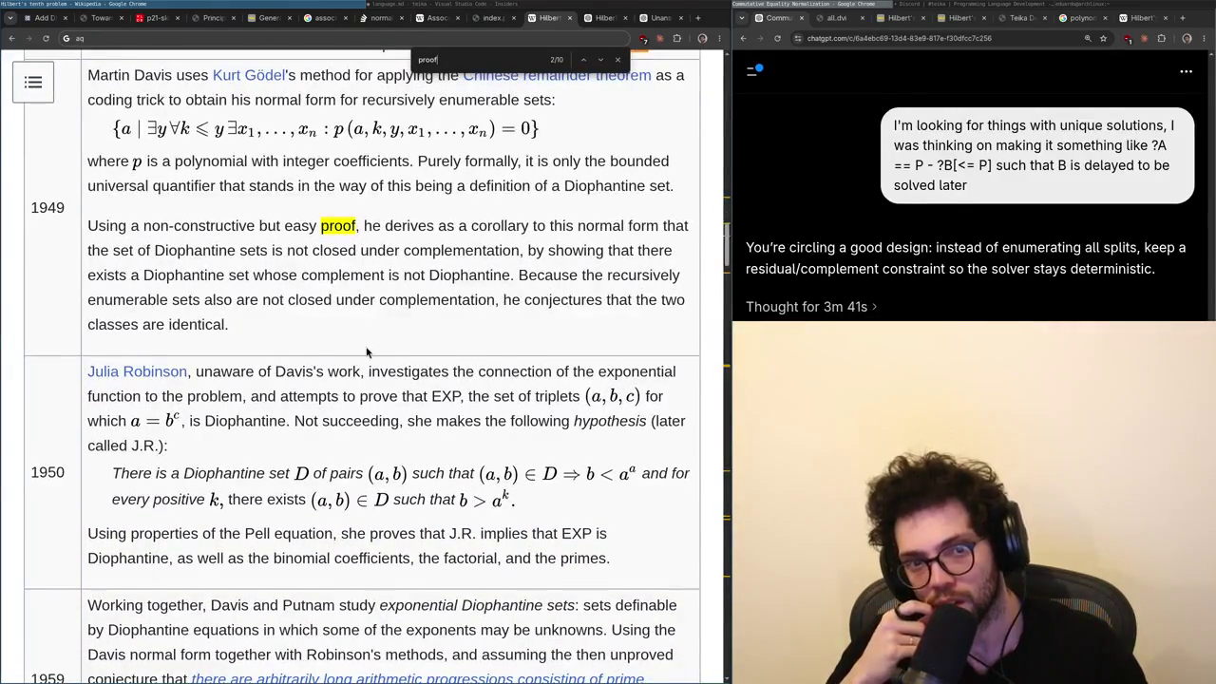
- Reread the 1959–1970 history entries on the J.R. hypothesis and unsolvability
scroll(367, 351, "up", 1)
scroll(368, 352, "down", 3)
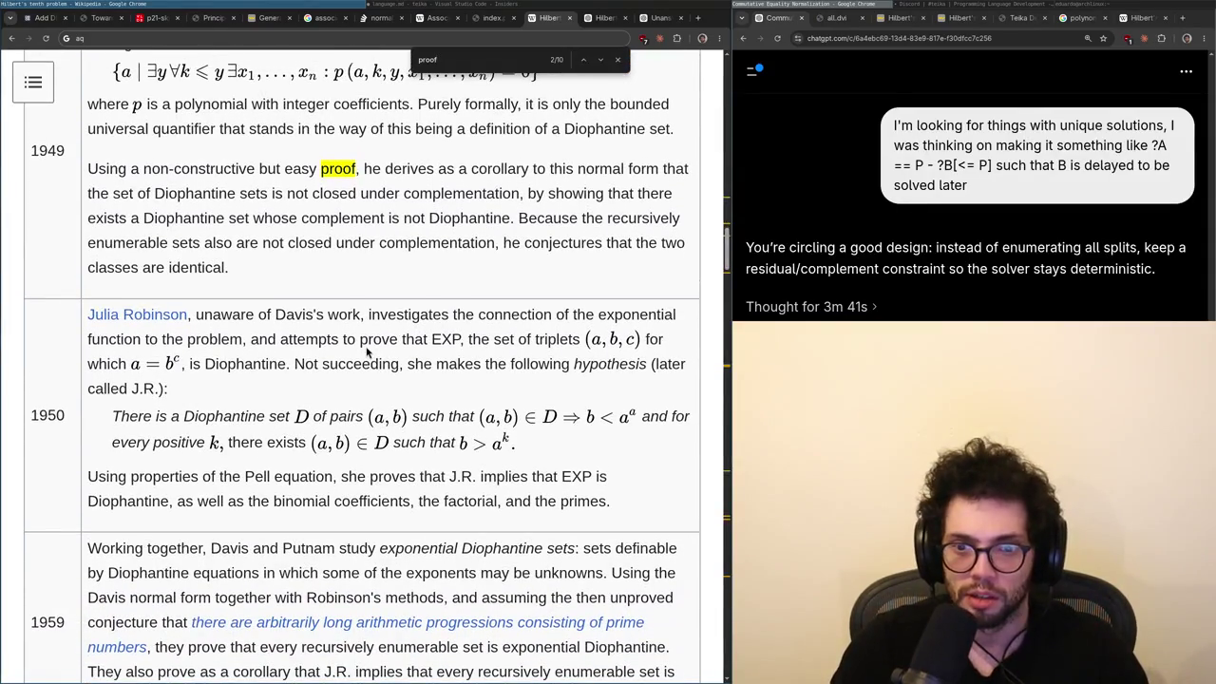
scroll(368, 351, "down", 3)
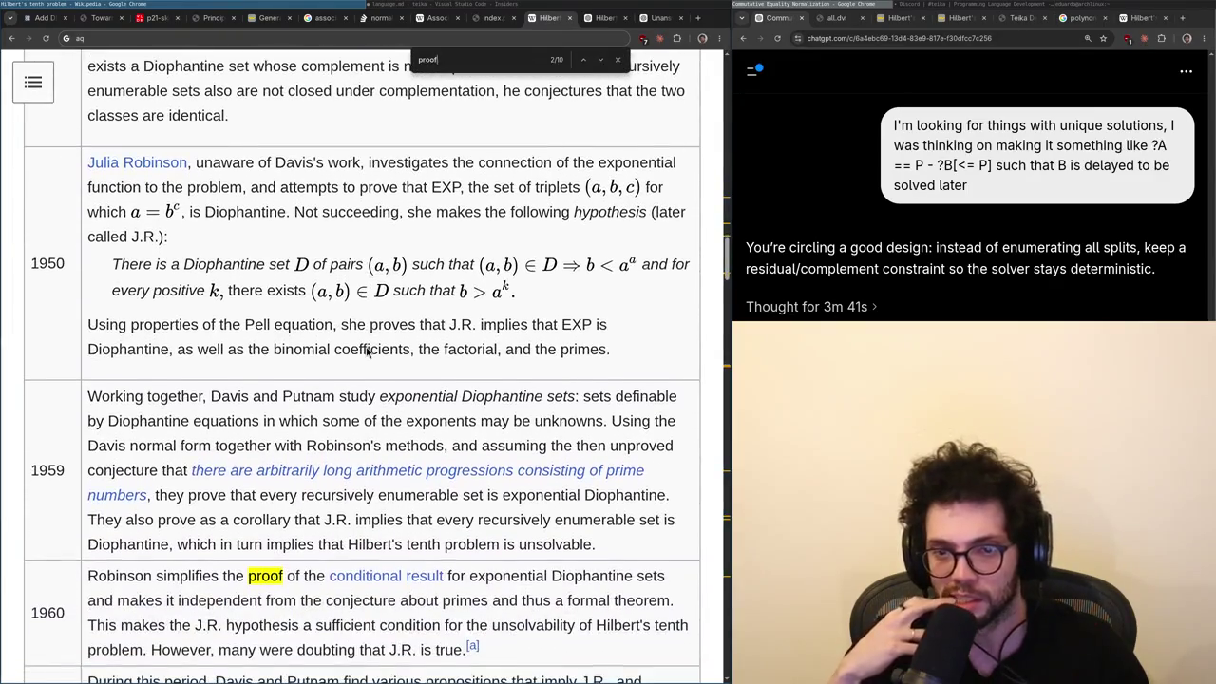
scroll(368, 351, "down", 1)
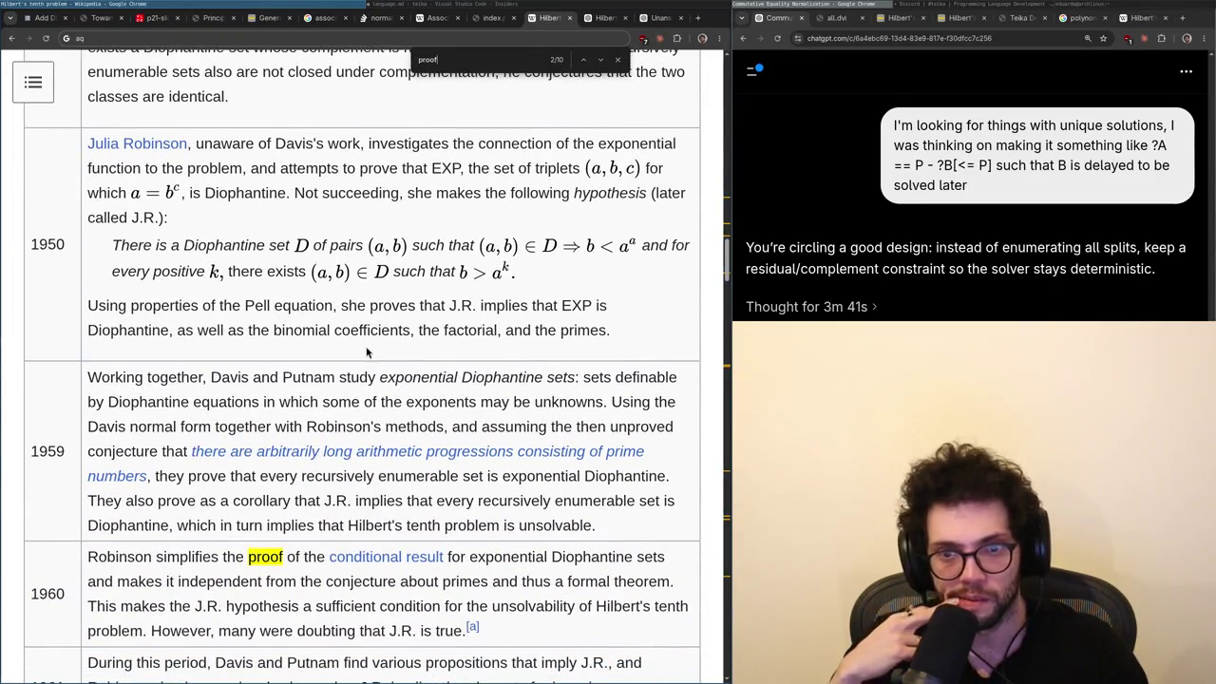
scroll(367, 352, "down", 3)
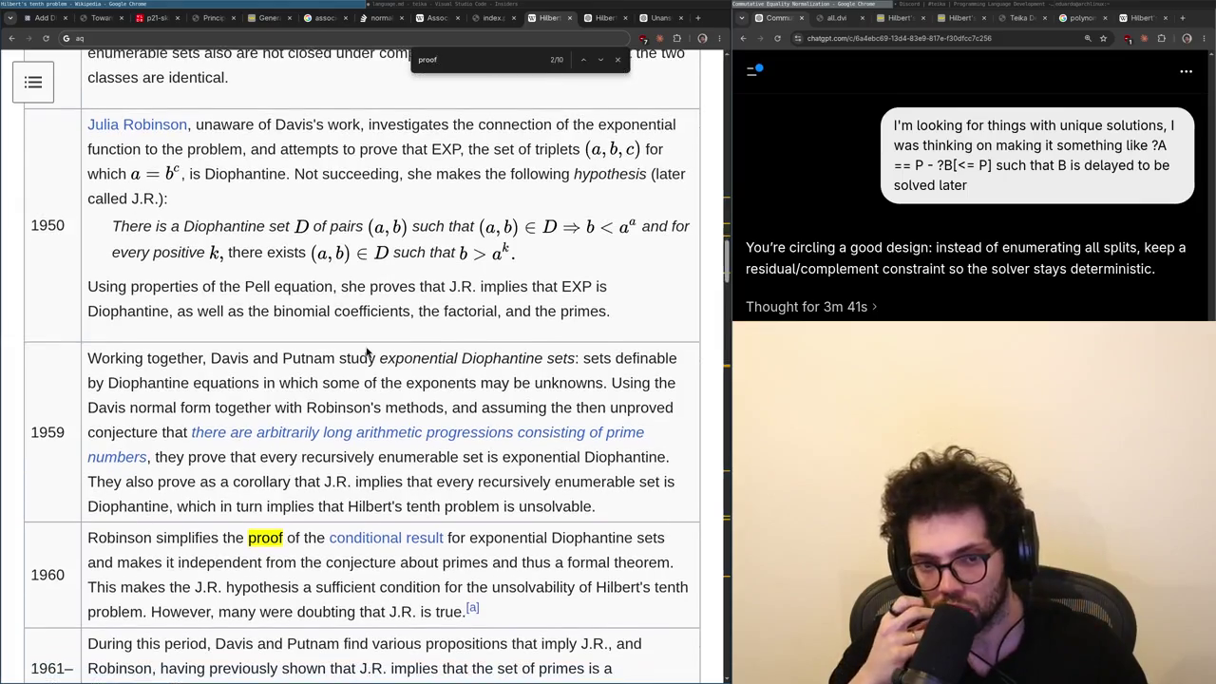
scroll(368, 351, "up", 1)
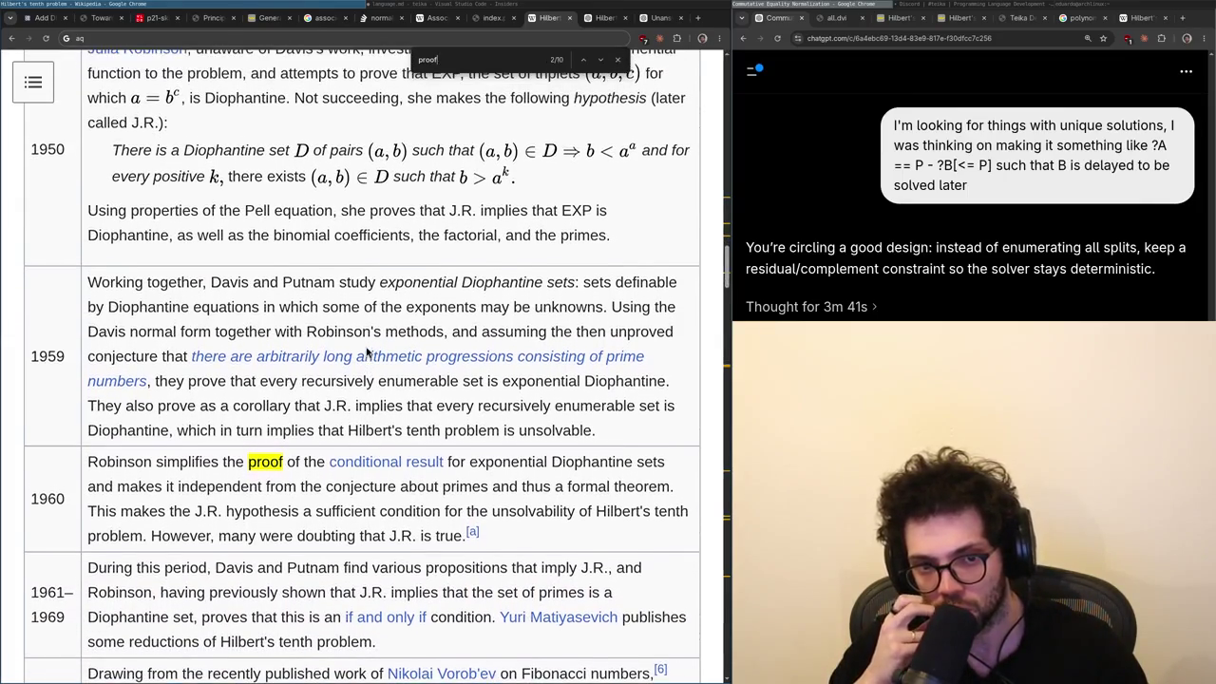
scroll(367, 352, "up", 5)
scroll(367, 351, "down", 9)
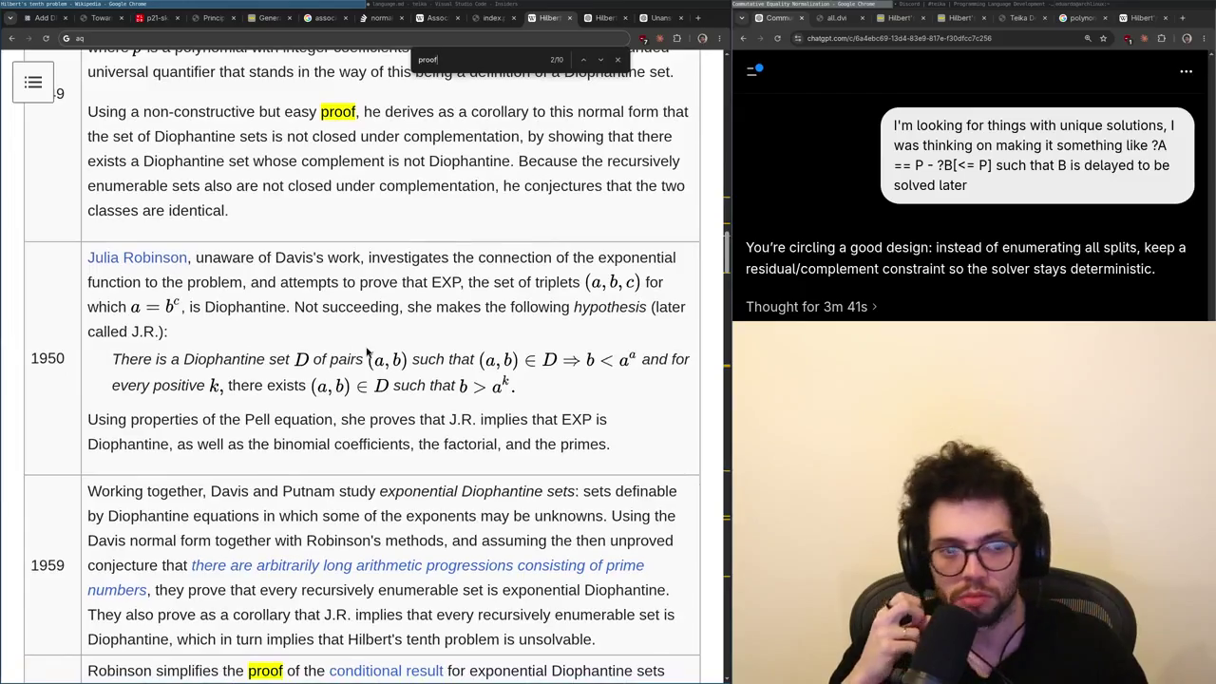
scroll(367, 351, "up", 7)
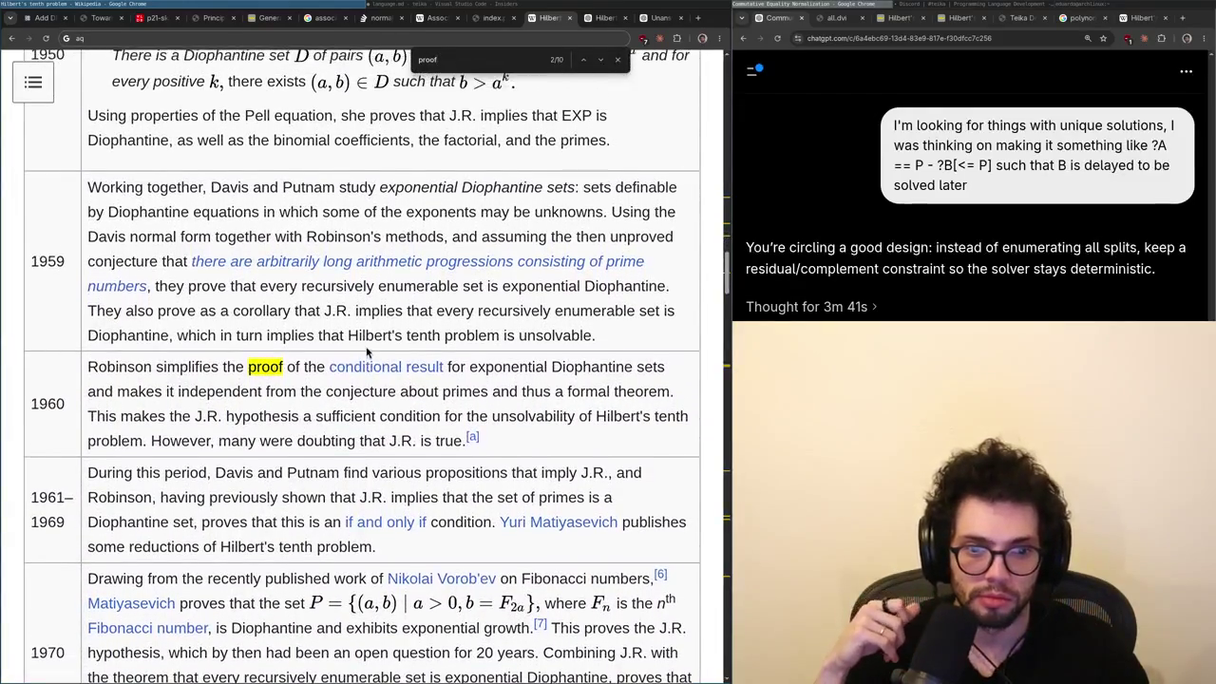
- Open Julia Robinson's Wikipedia article in a new tab, view it, then close it
middle_click(135, 189)
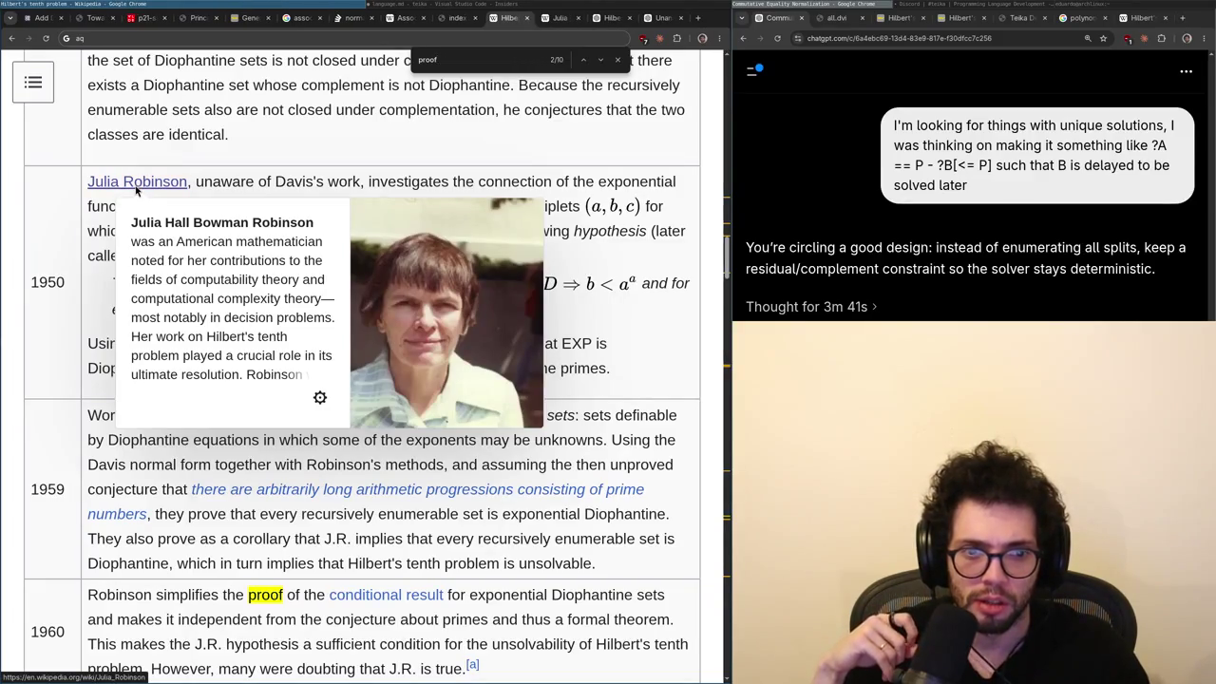
key("ctrl+Tab")
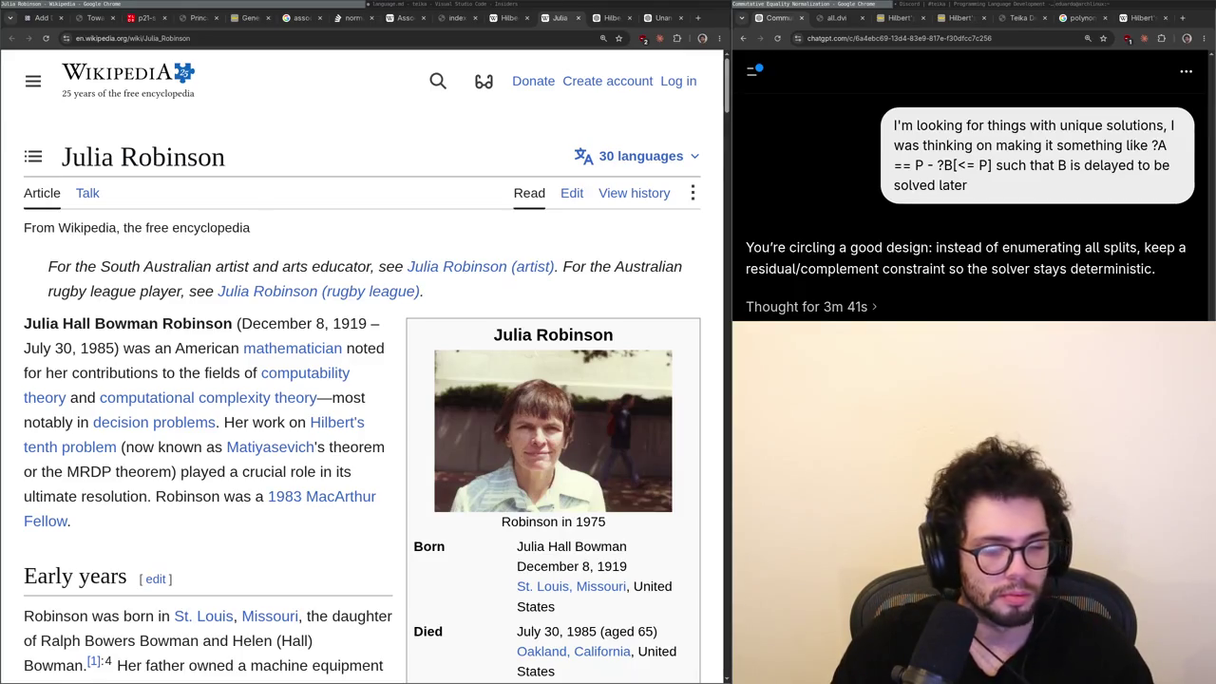
key("ctrl+l")
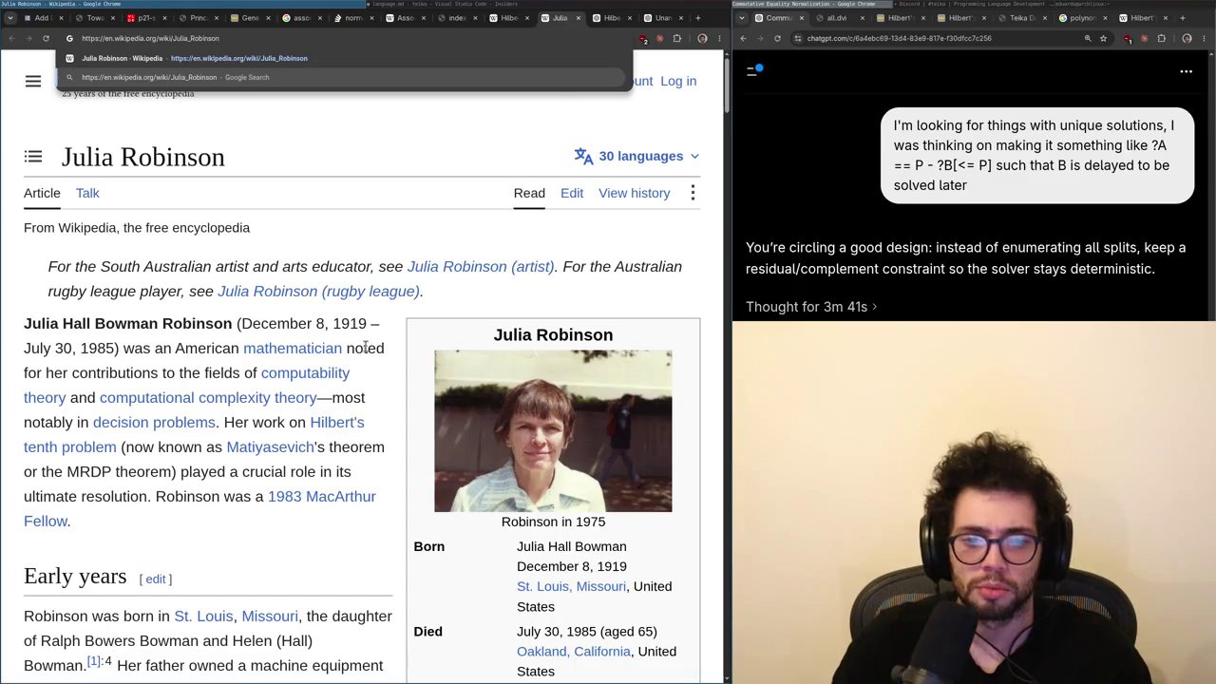
key("ctrl+w")
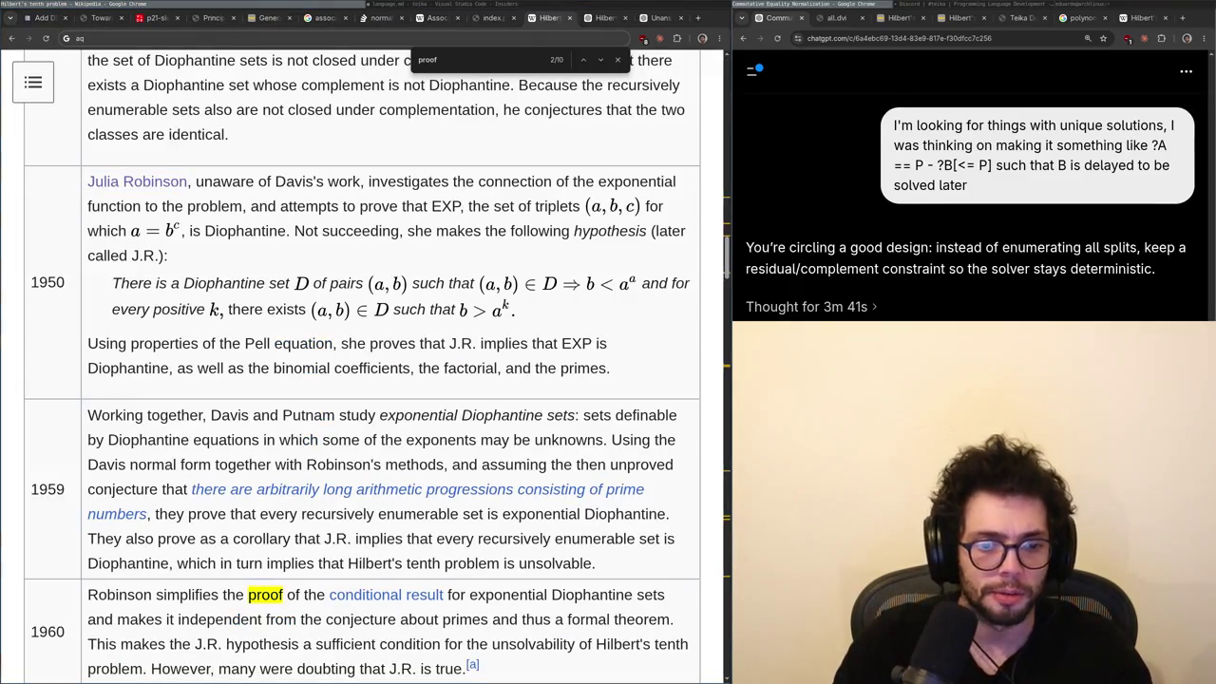
- Scroll the Hilbert's tenth history down to 1970, then return to the ChatGPT conversation
scroll(368, 498, "down", 5)
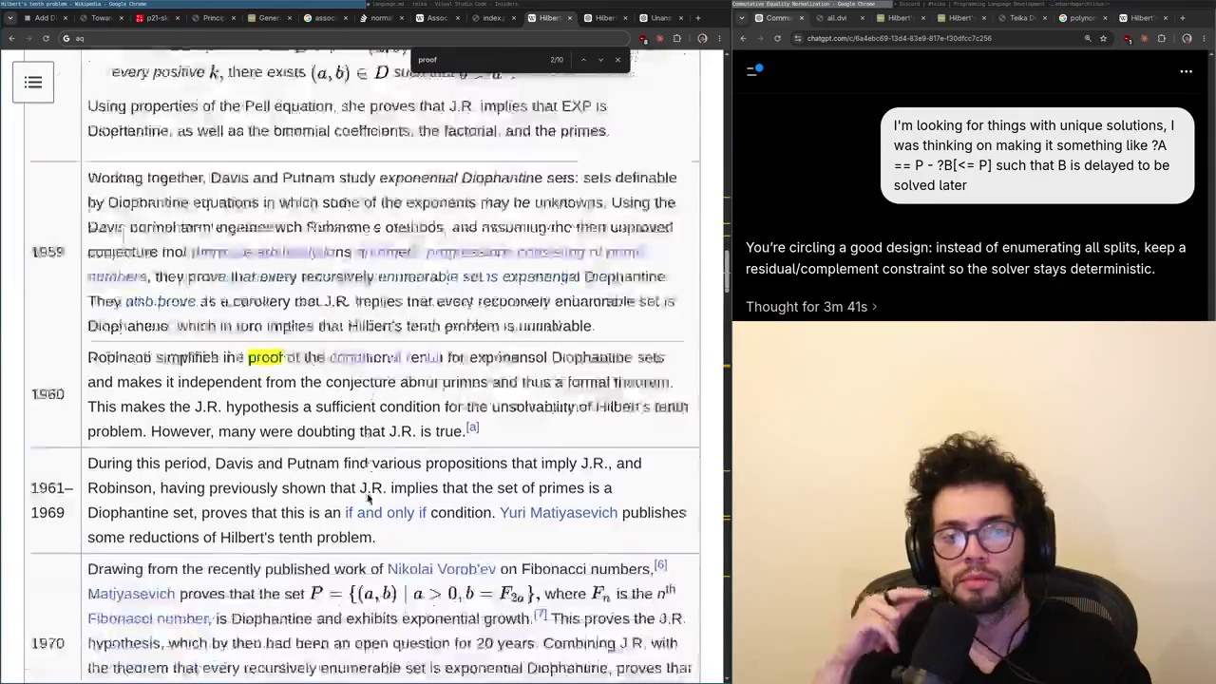
scroll(323, 465, "down", 2)
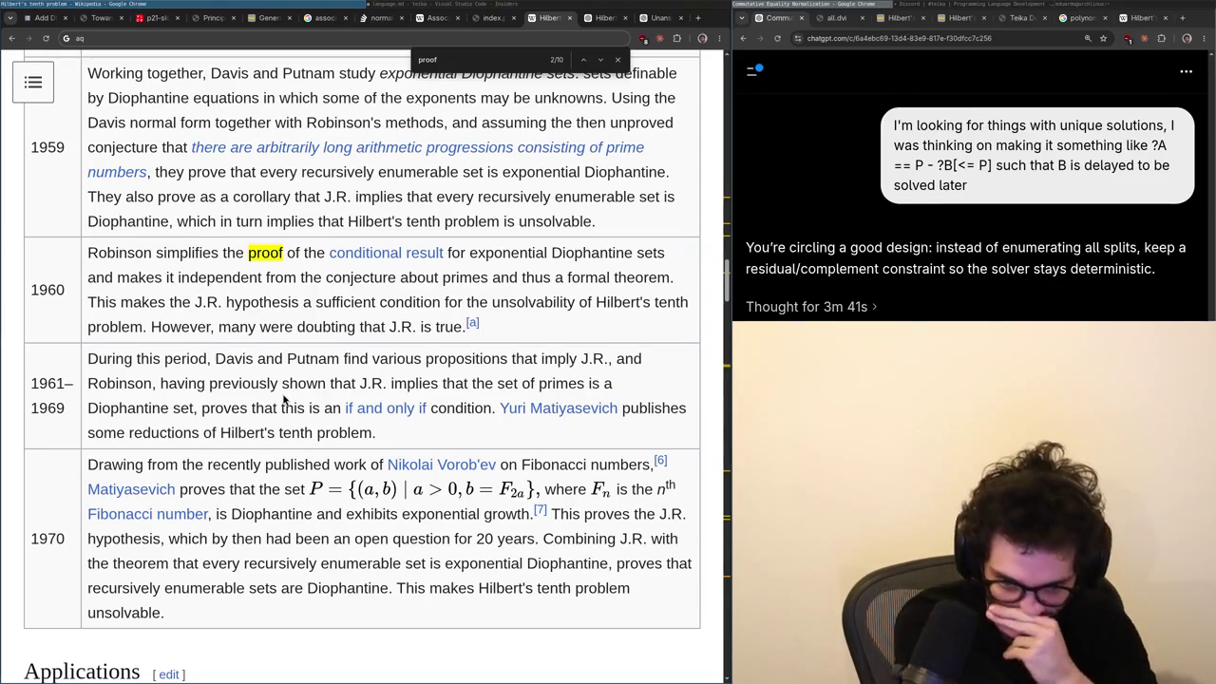
scroll(339, 408, "down", 2)
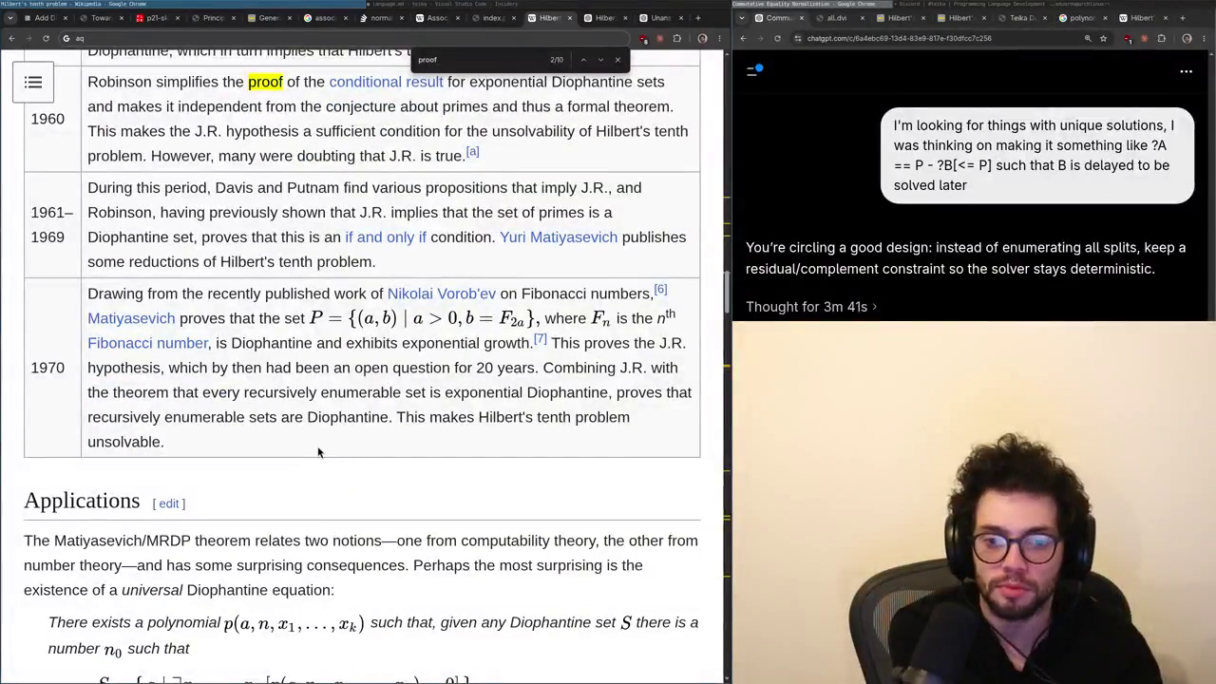
key("ctrl+Tab")
scroll(321, 442, "down", 1)
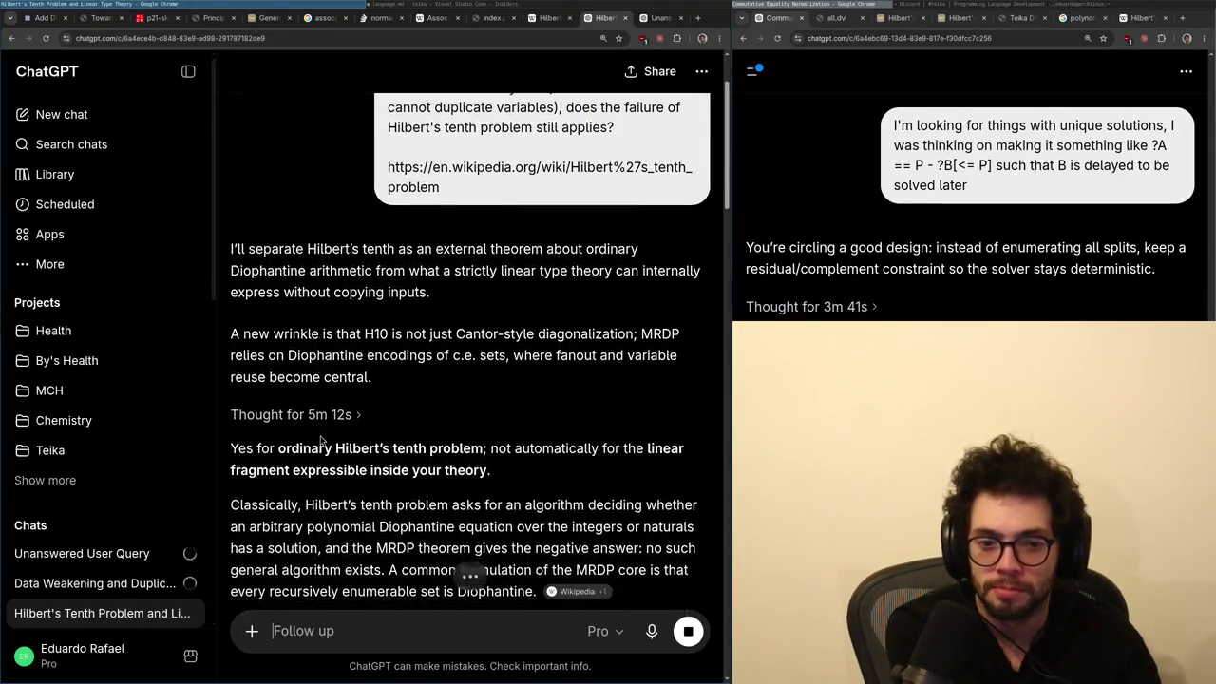
- Finish the Hilbert's tenth answer, then paste the weakening-and-duplicating prompt into the Unanswered User Query chat
scroll(353, 409, "up", 1)
scroll(358, 399, "down", 20)
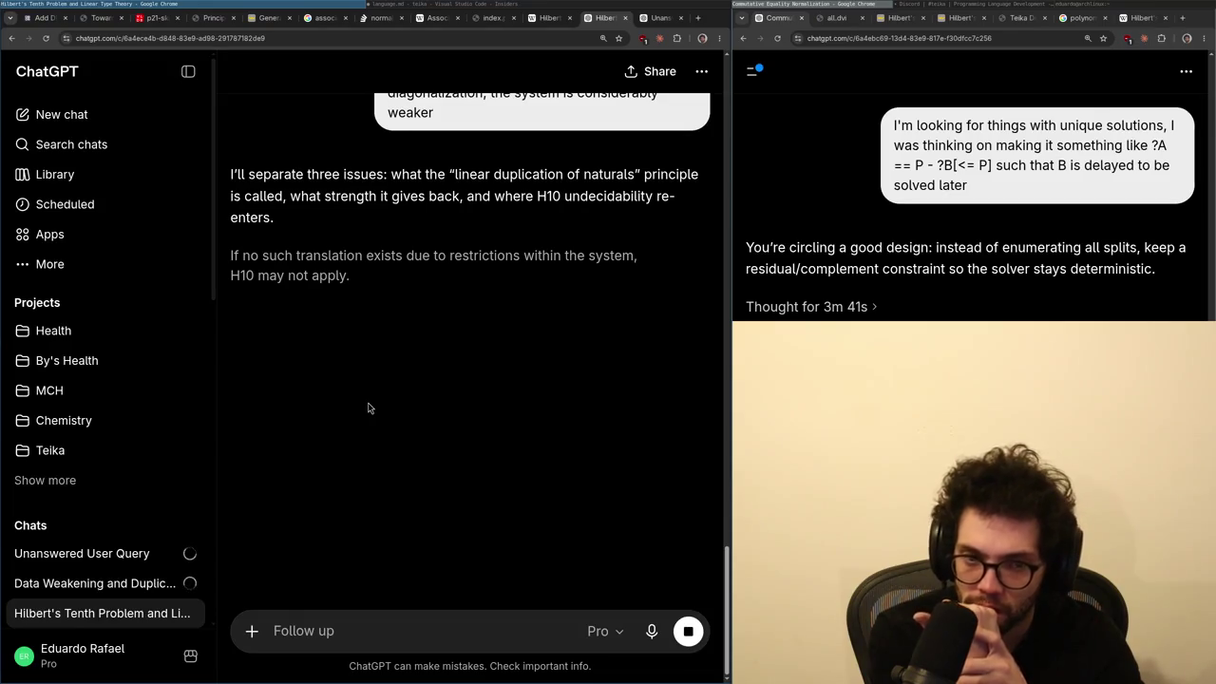
key("ctrl+Tab")
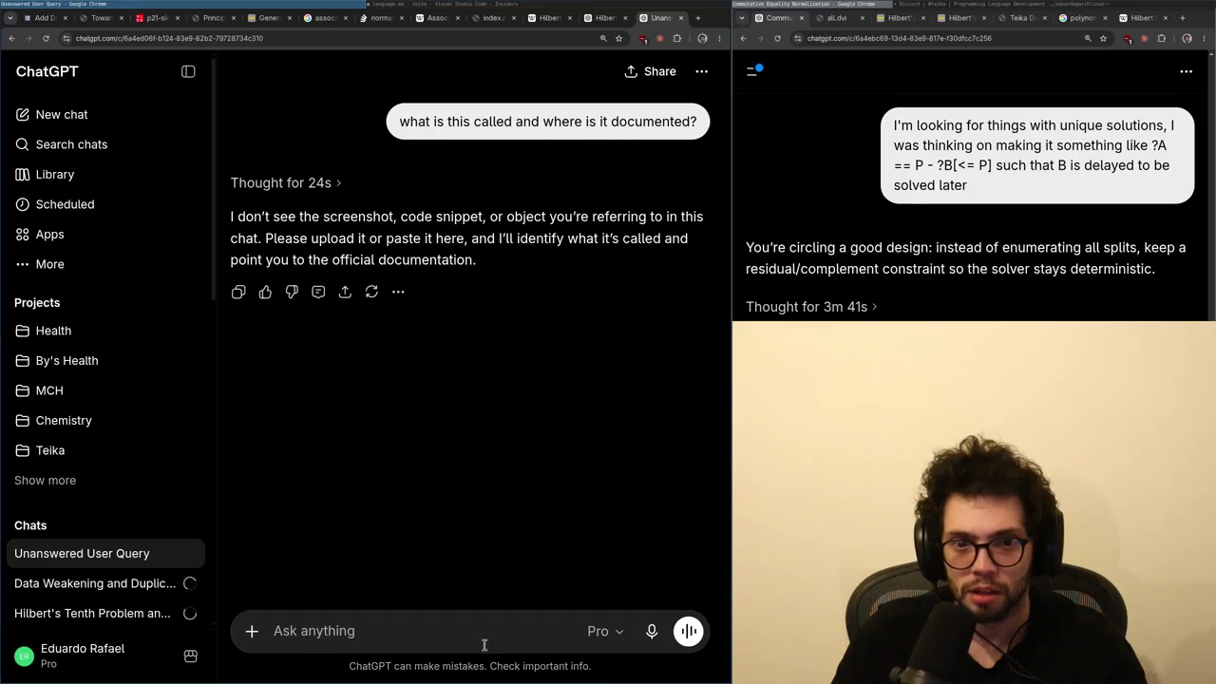
left_click(403, 631)
type("there is a result where you can weaken and duplicate \"data\" like the naturals or booleans by eliminating them into unit or in themselves, even in a purely linear theory, no bang, like `b ? [] : []` and `b ? [true, true] : [false, false`")
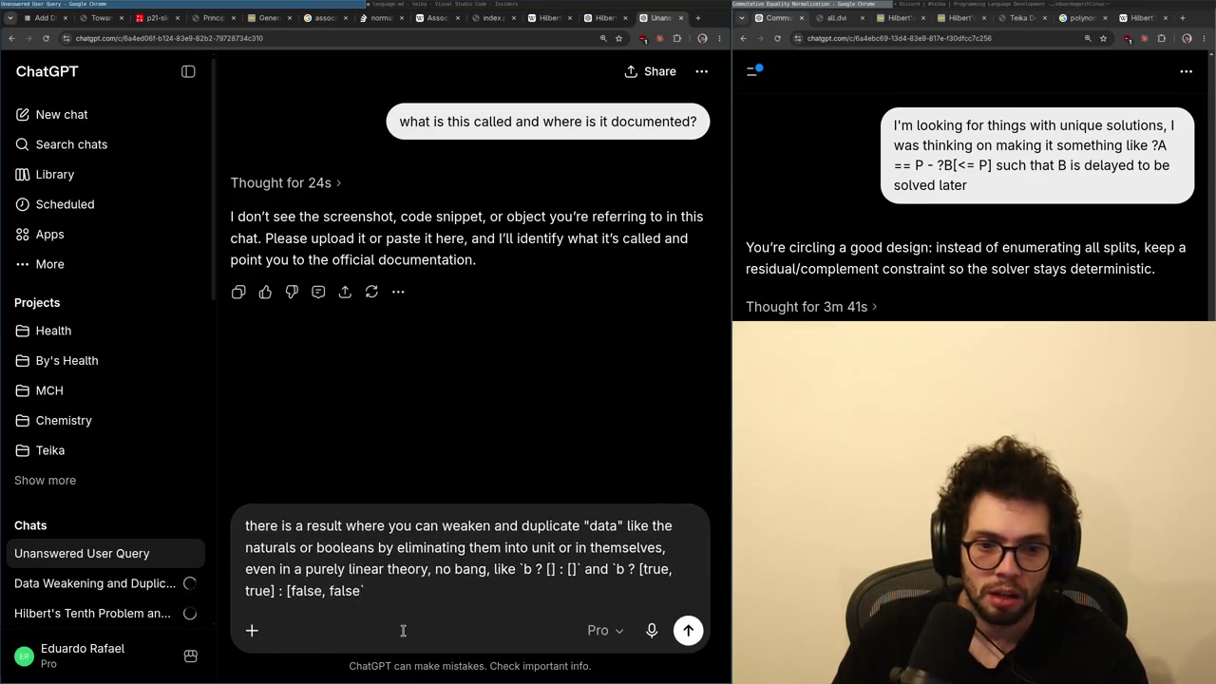
- Cut the drafted prompt and delete the Unanswered User Query chat
key("ctrl+z")
type("there is a result where you can weaken and duplicate \"data\" like the naturals or booleans by eliminating them into unit or in themselves, even in a purely linear theory, no bang, like `b ? [] : []` and `b ? [true, true] : [false, false`")
key("ctrl+a")
key("ctrl+c")
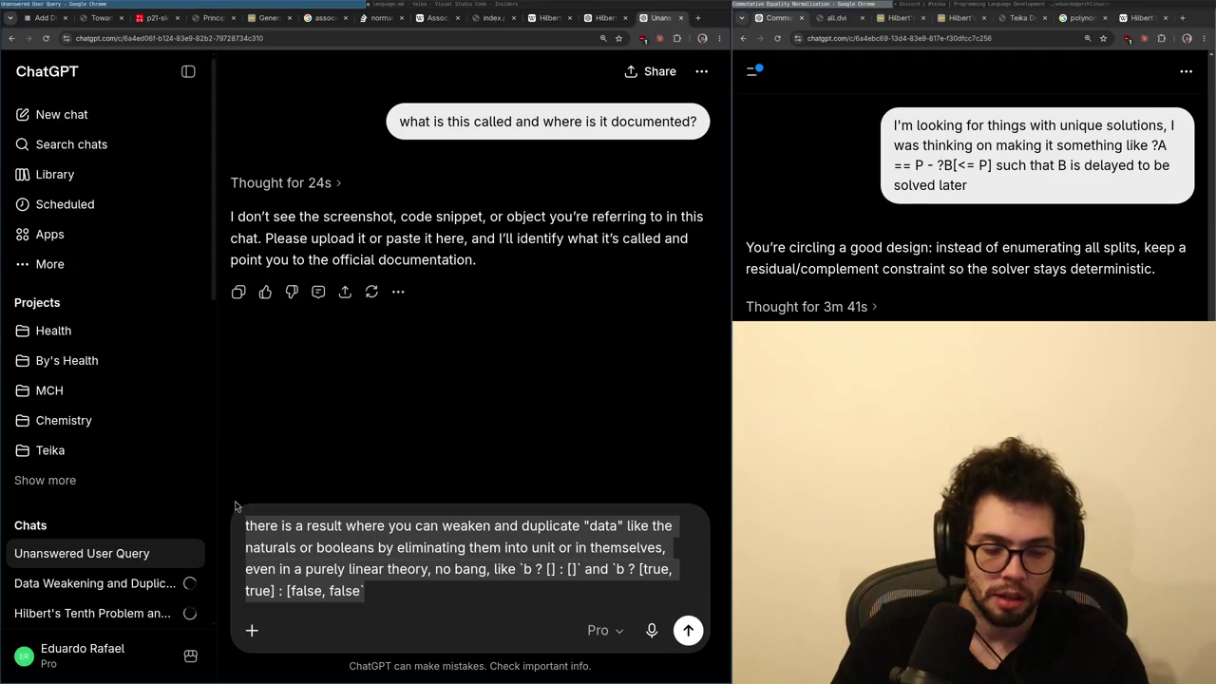
left_click(190, 553)
left_click(190, 522)
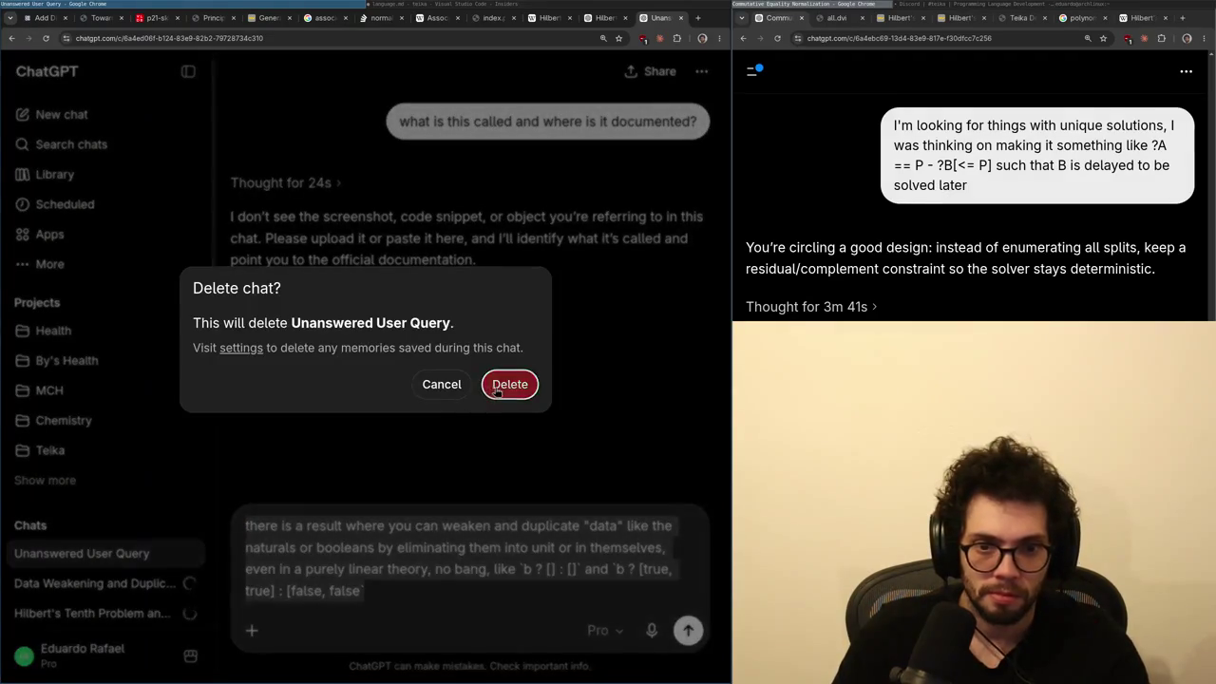
left_click(496, 391)
- Paste the prompt into a new chat, append ']`, whatis this called?' and send it
key("ctrl+v")
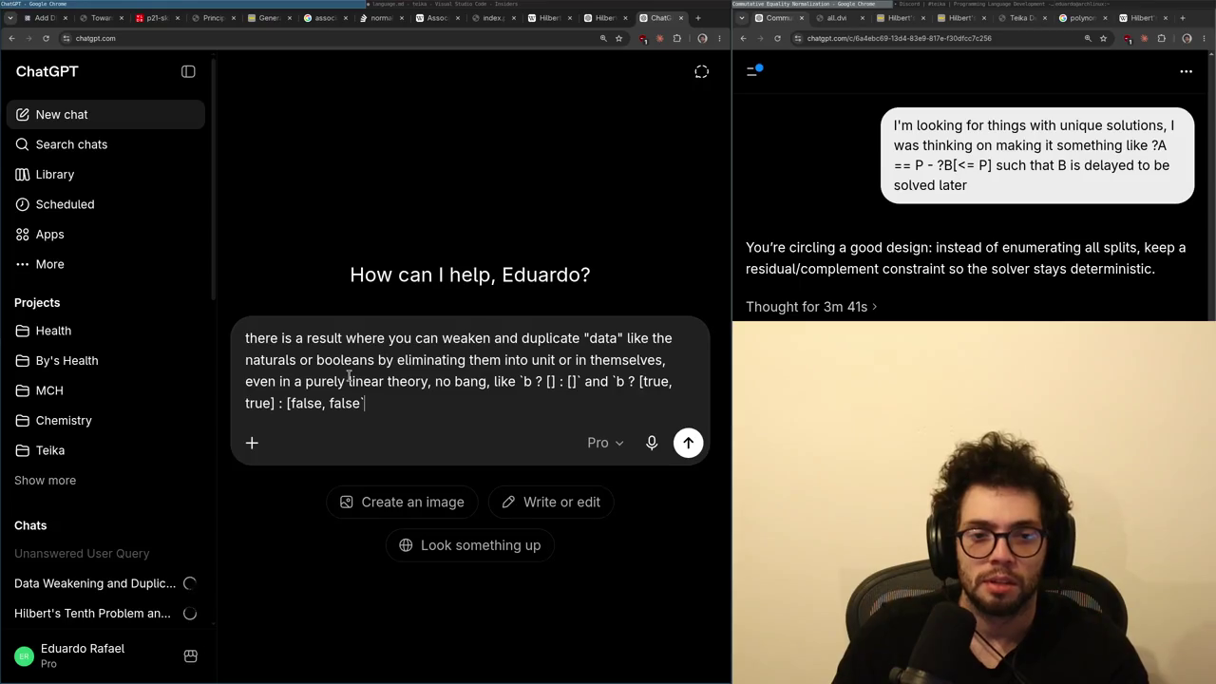
type("]`, what")
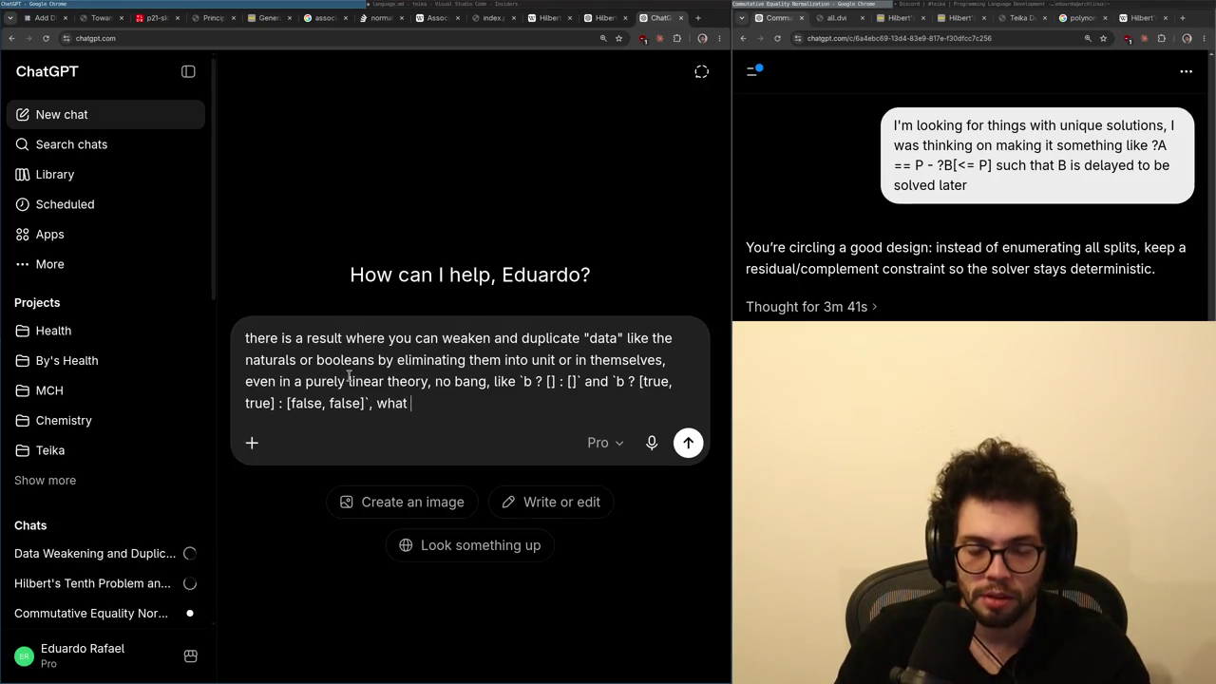
type("is this called?")
key("Return")
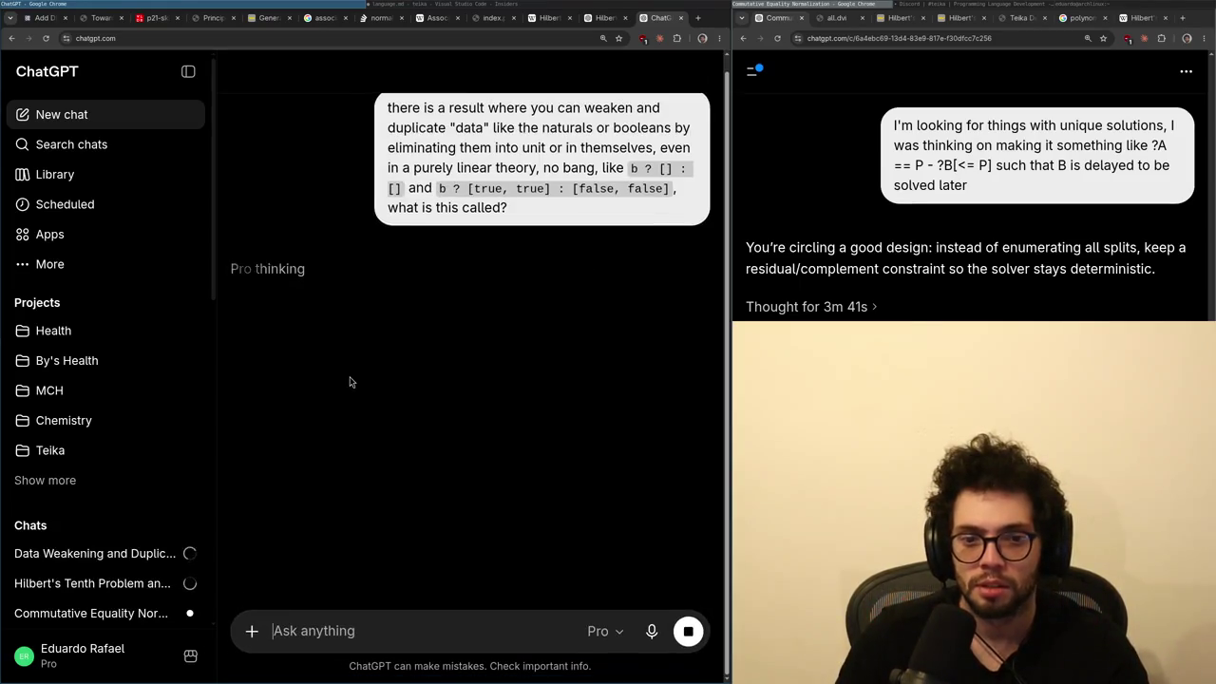
left_click(104, 553)
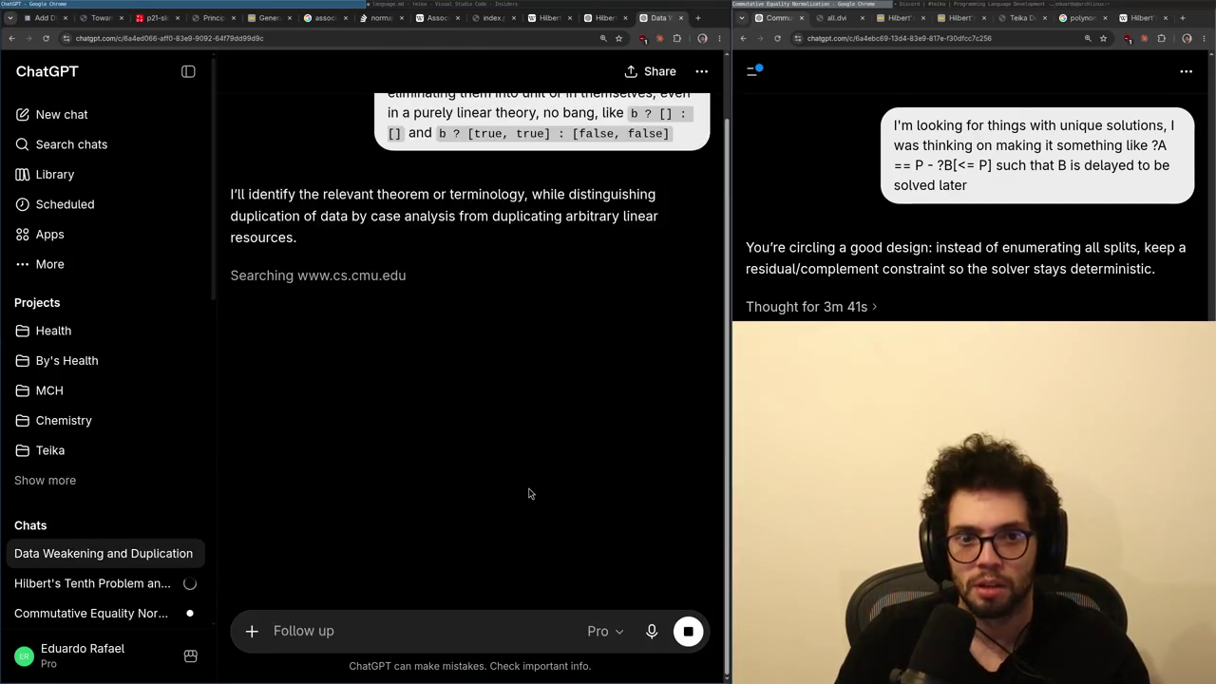
- Delete the Data Weakening and Duplication chat and open Commutative Equality Normalization from the sidebar
scroll(529, 493, "up", 1)
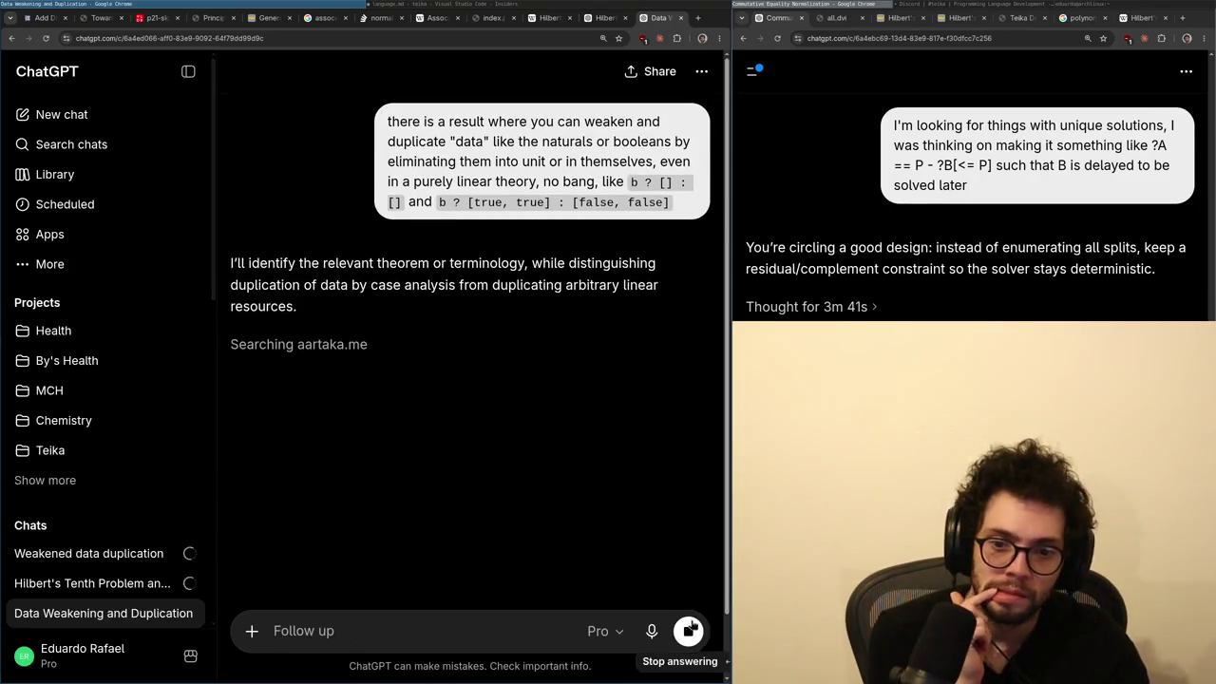
left_click(190, 614)
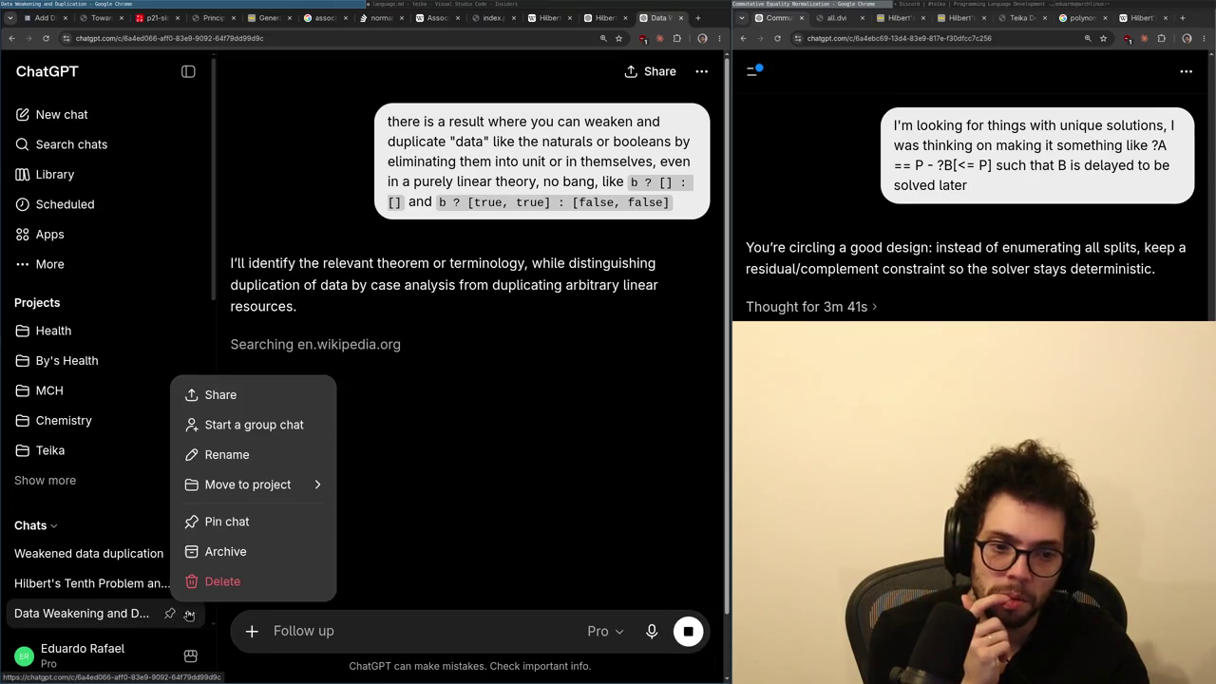
left_click(226, 580)
left_click(530, 383)
left_click(89, 553)
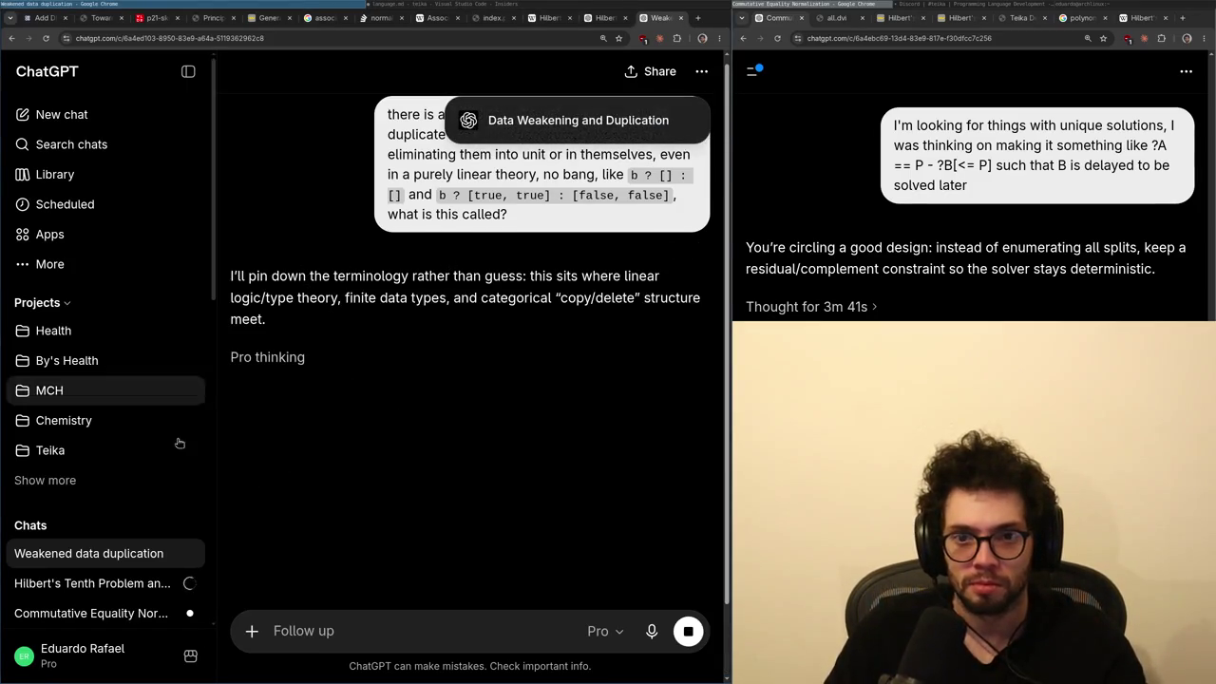
scroll(88, 551, "down", 1)
left_click(88, 553)
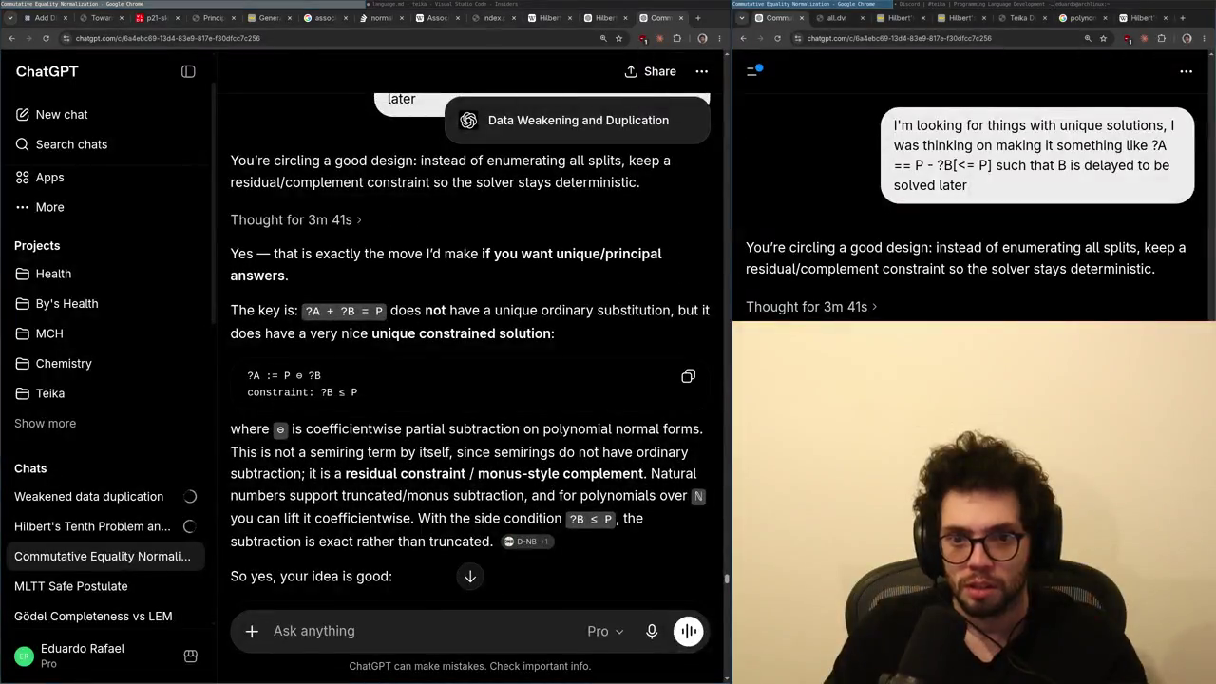
- Close the duplicate tab, read the ?A := P ⊖ ?B answer, and show Discord #teika alongside
key("ctrl+w")
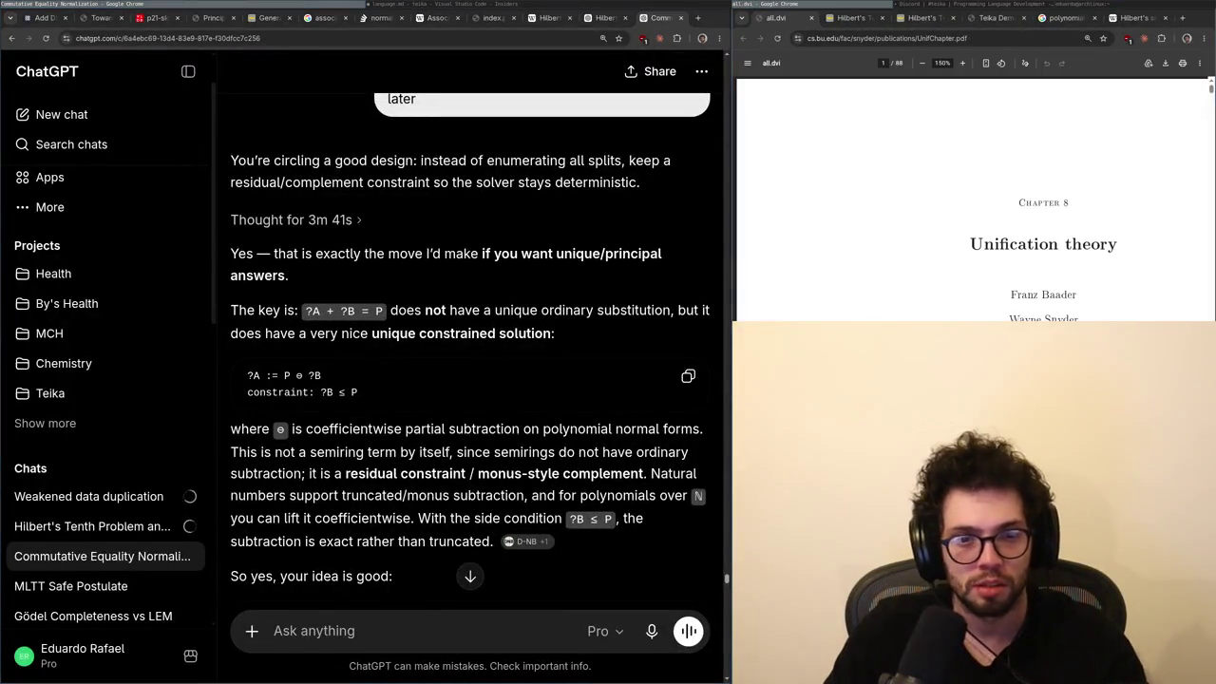
scroll(435, 276, "down", 1)
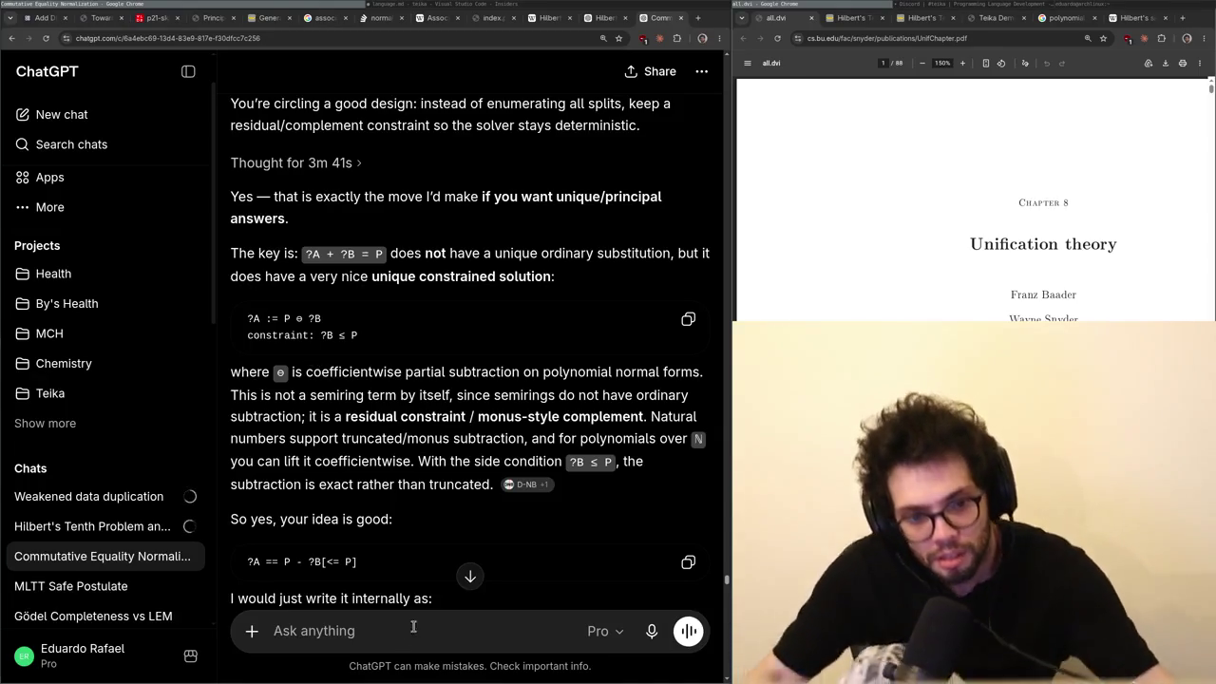
scroll(413, 627, "down", 1)
triple_click(314, 504)
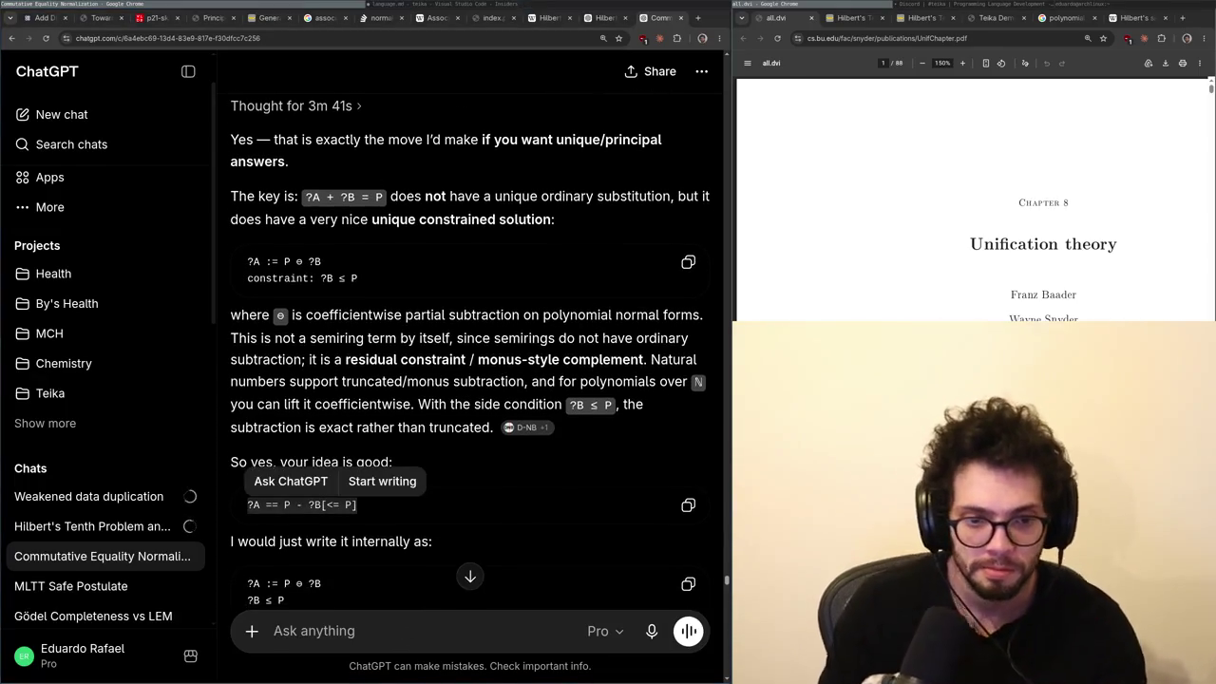
scroll(380, 428, "down", 2)
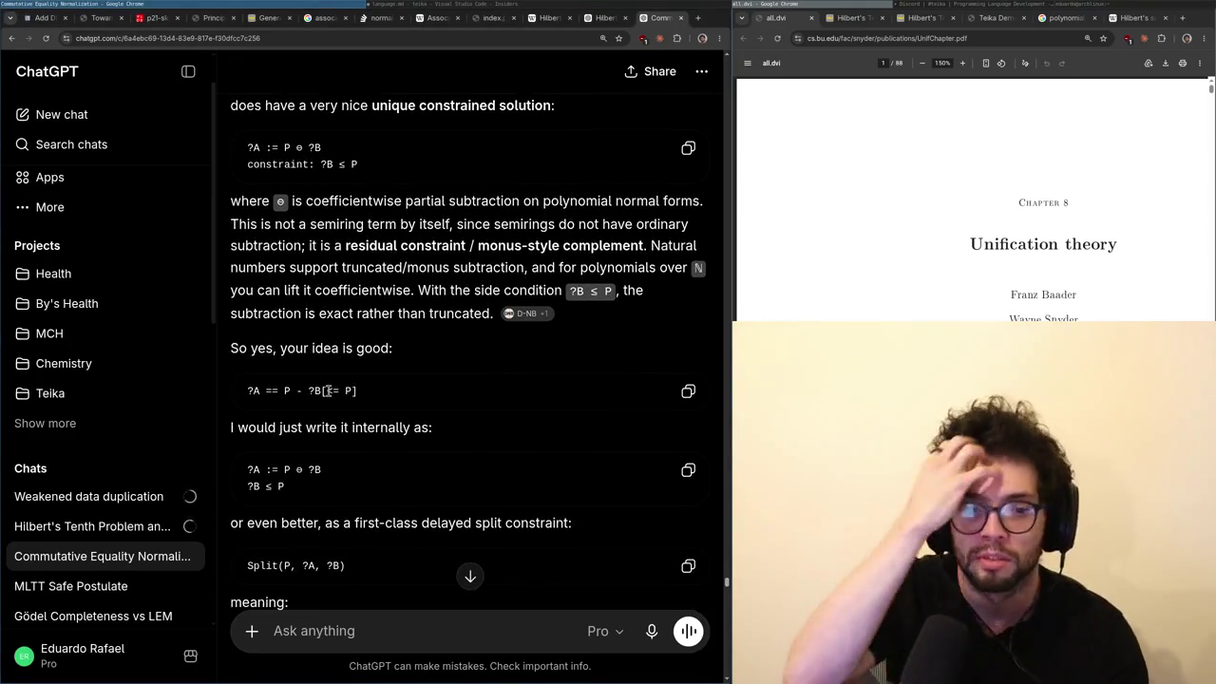
scroll(403, 390, "down", 2)
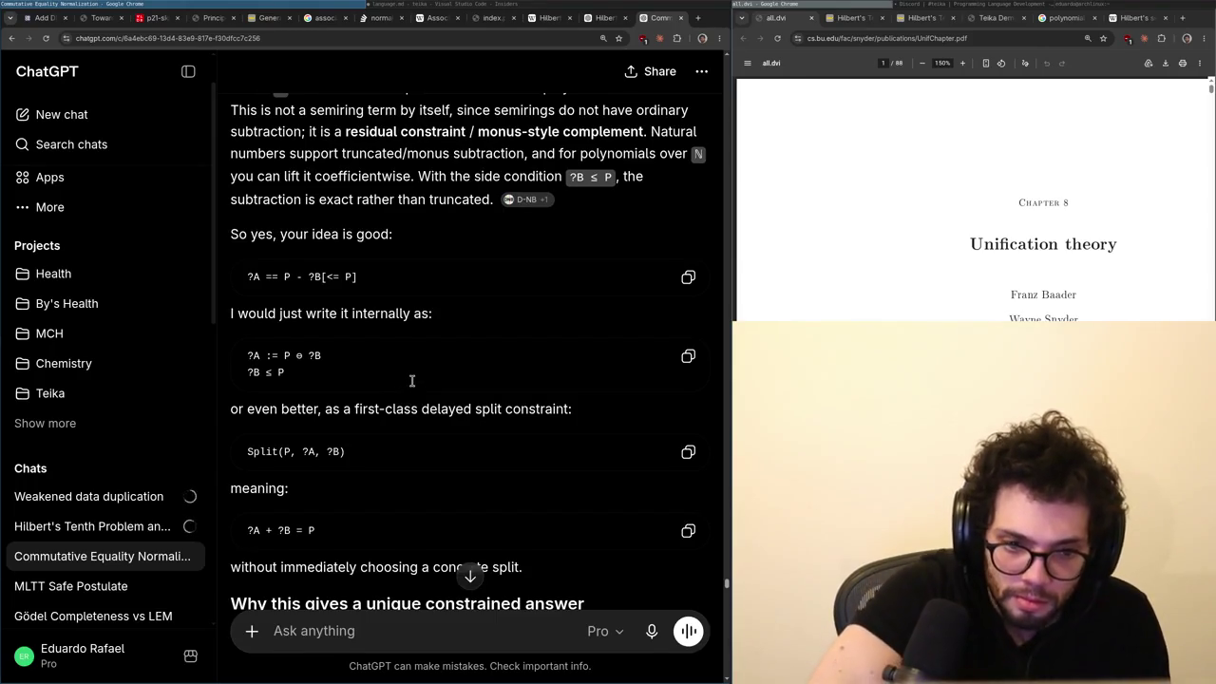
scroll(417, 384, "down", 1)
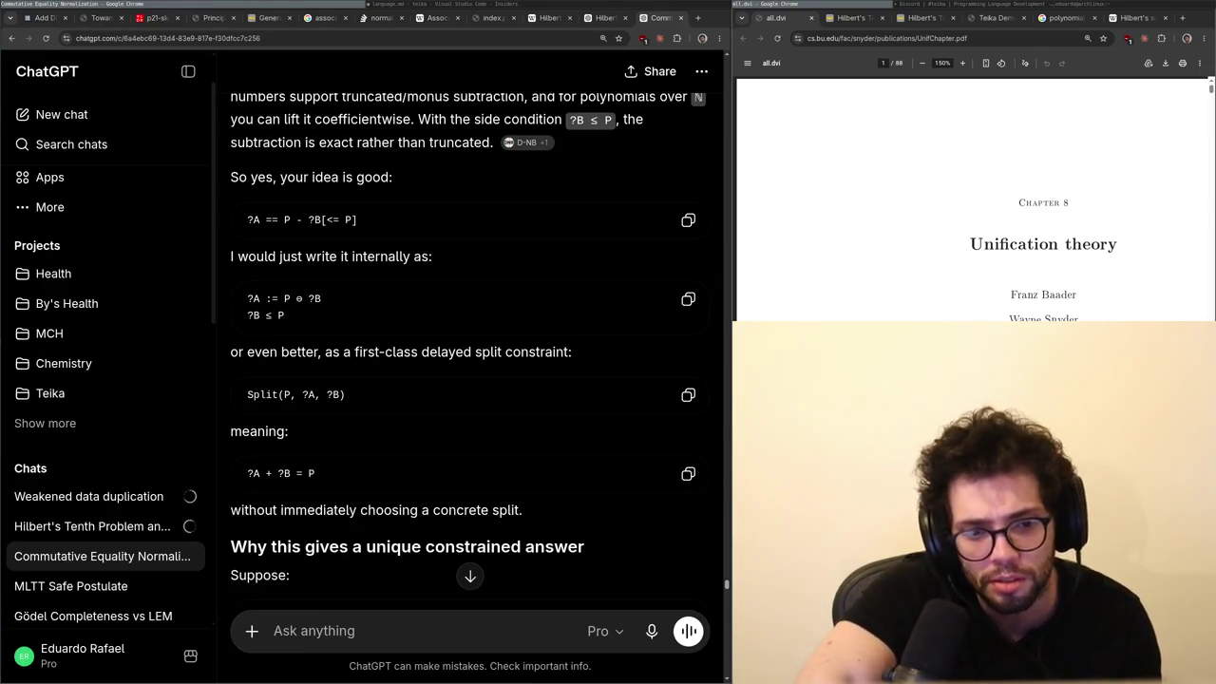
scroll(385, 308, "down", 3)
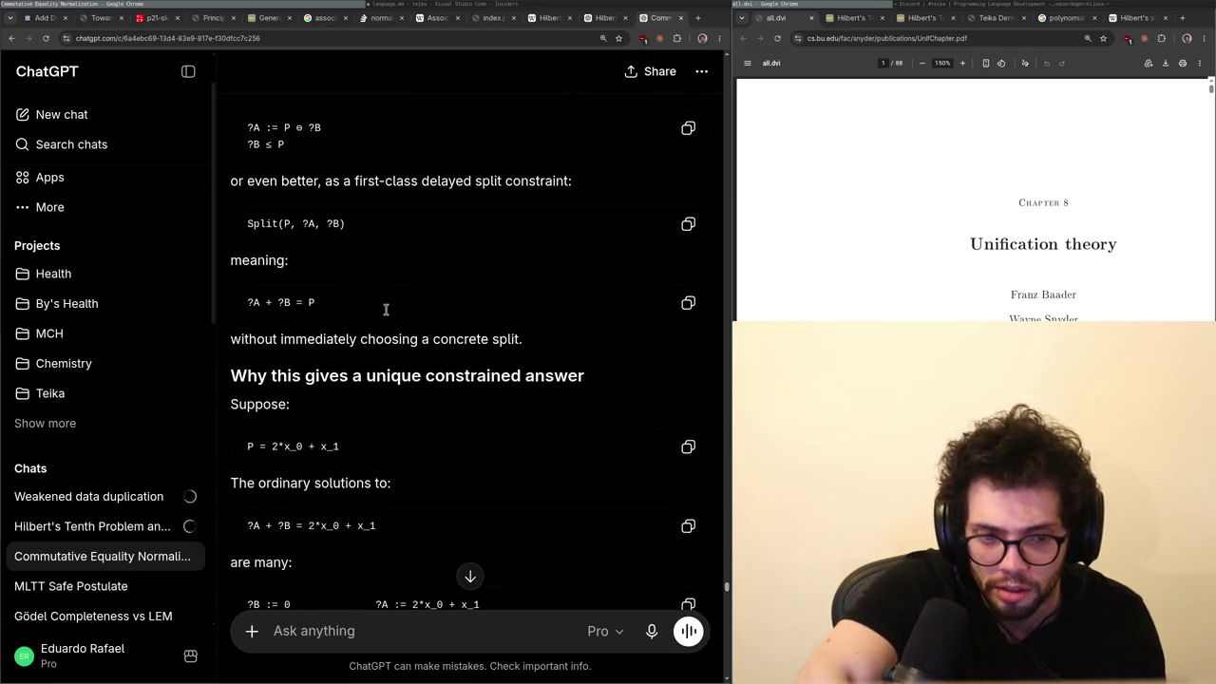
scroll(386, 308, "down", 1)
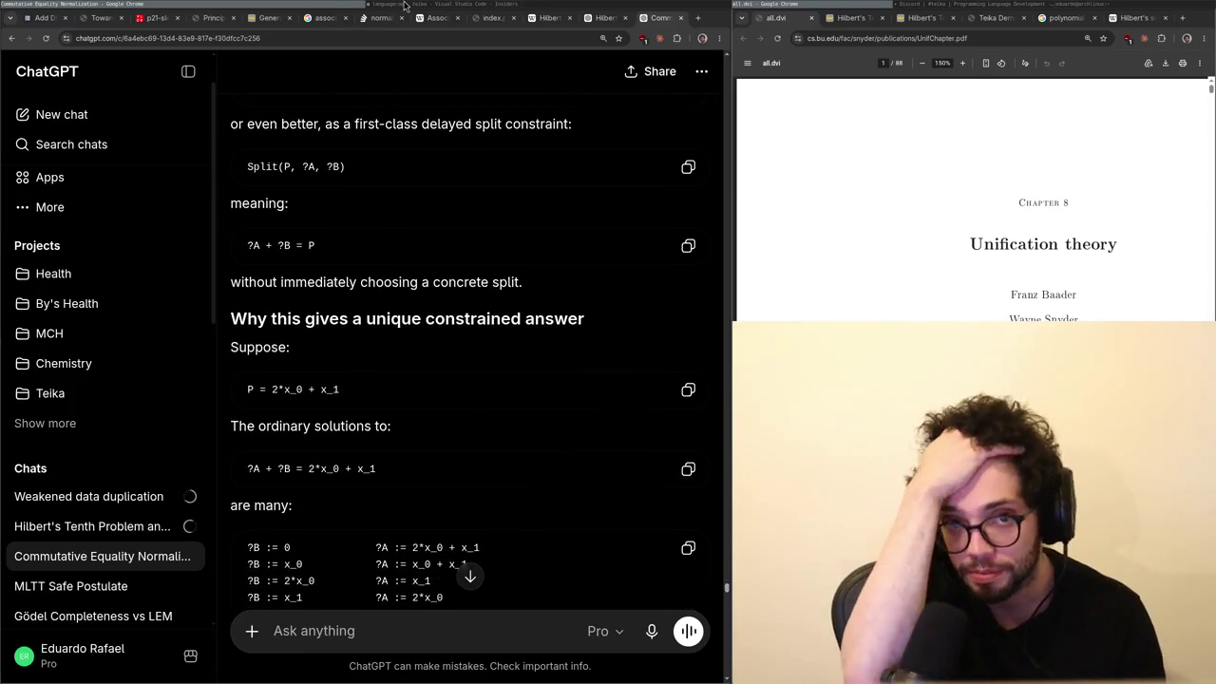
left_click(959, 3)
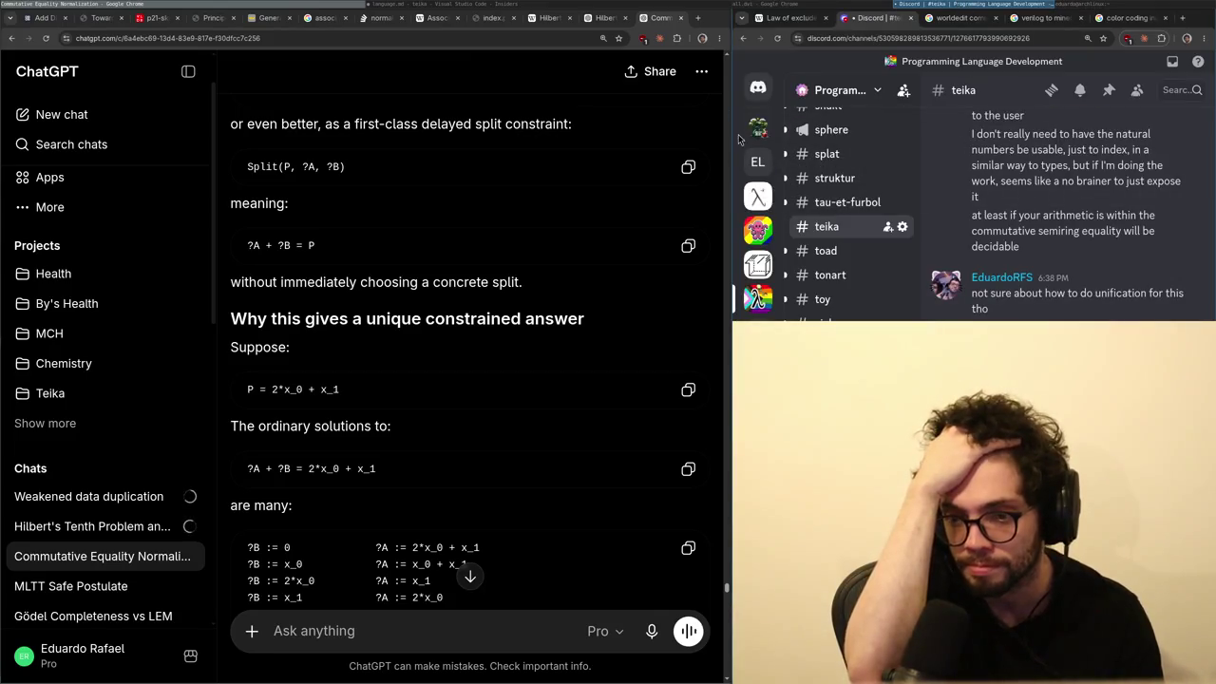
scroll(845, 218, "up", 5)
key("alt+shift+Up")
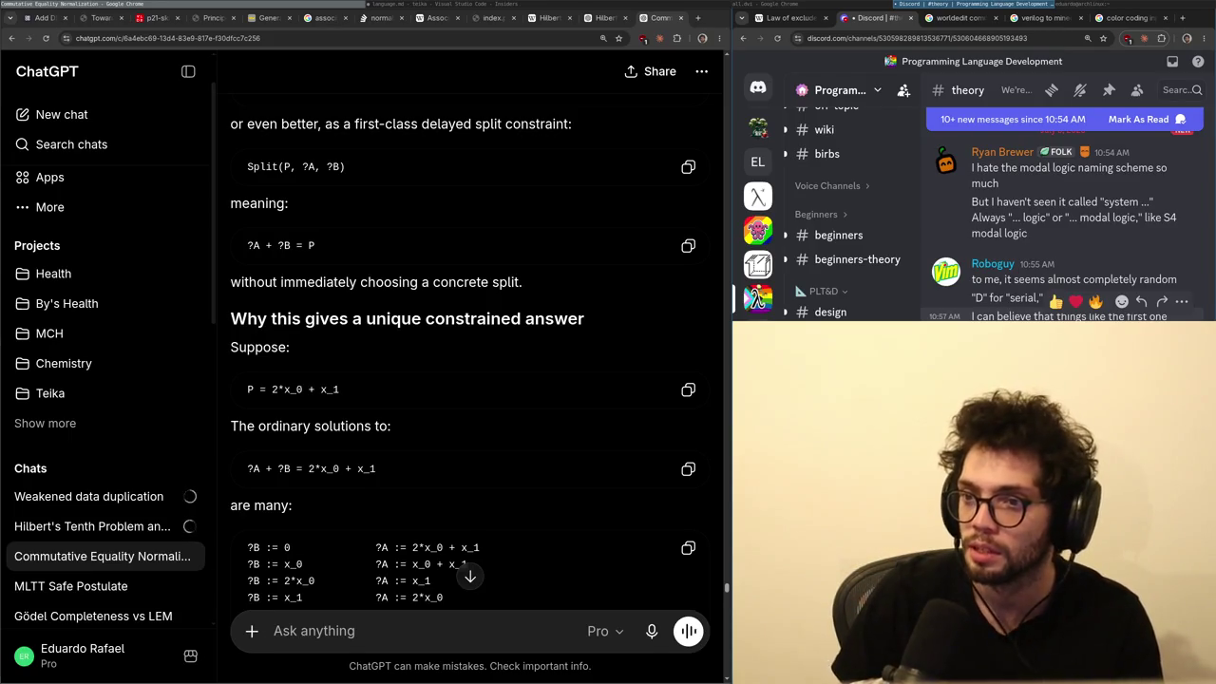
key("super+f")
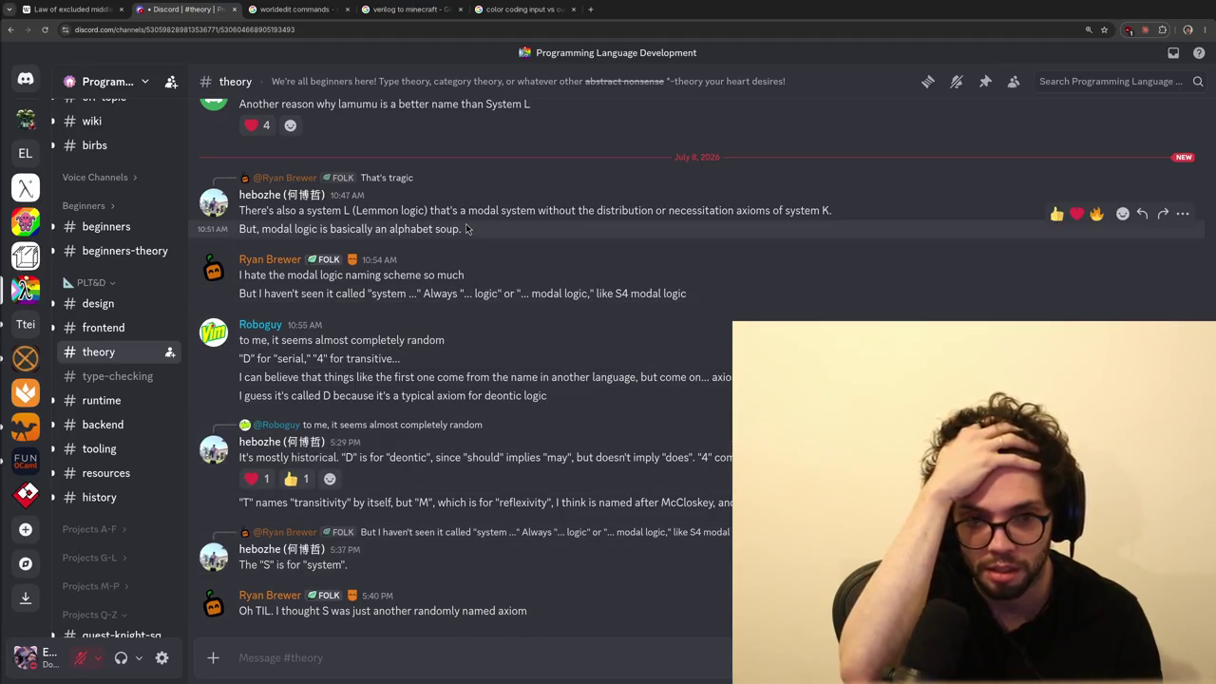
key("super+1")
scroll(425, 291, "down", 2)
scroll(425, 291, "up", 1)
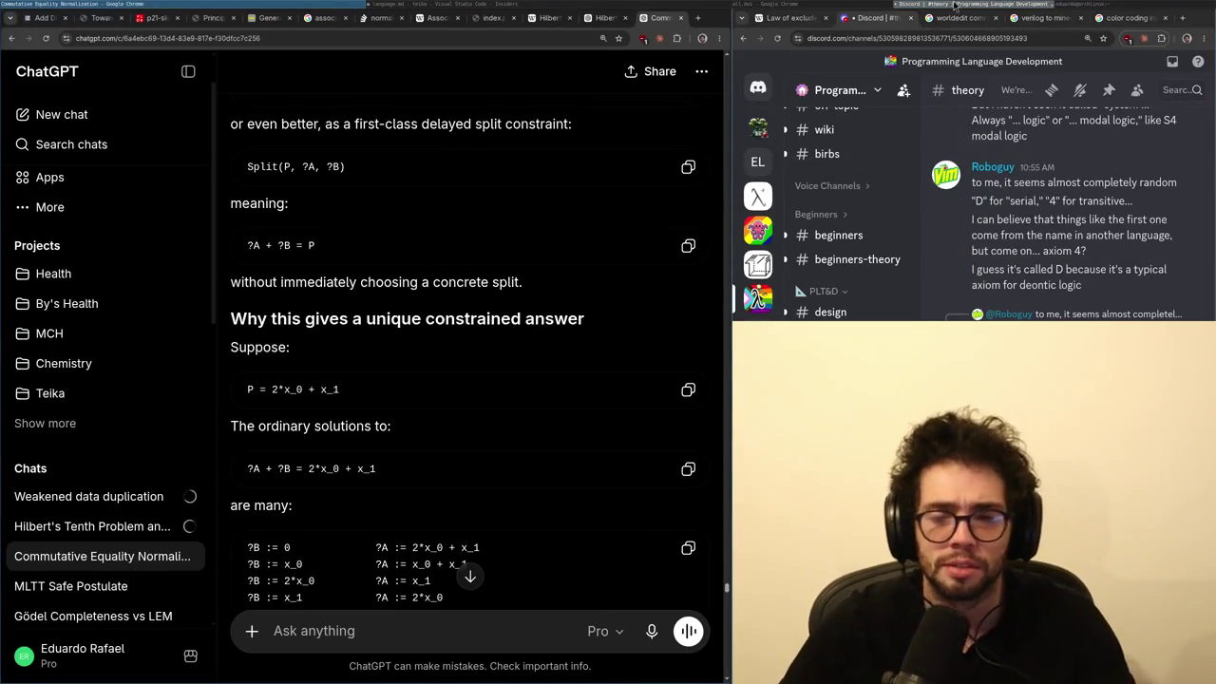
scroll(836, 238, "down", 5)
left_click(836, 341)
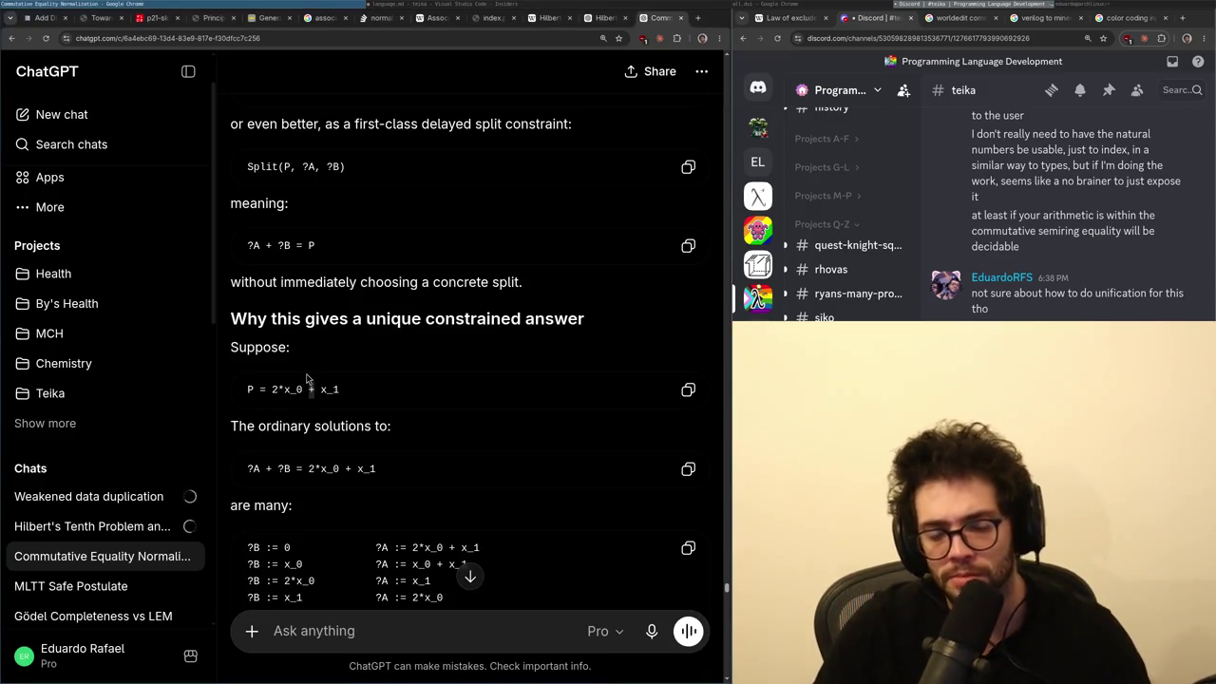
key("ctrl+shift+Tab")
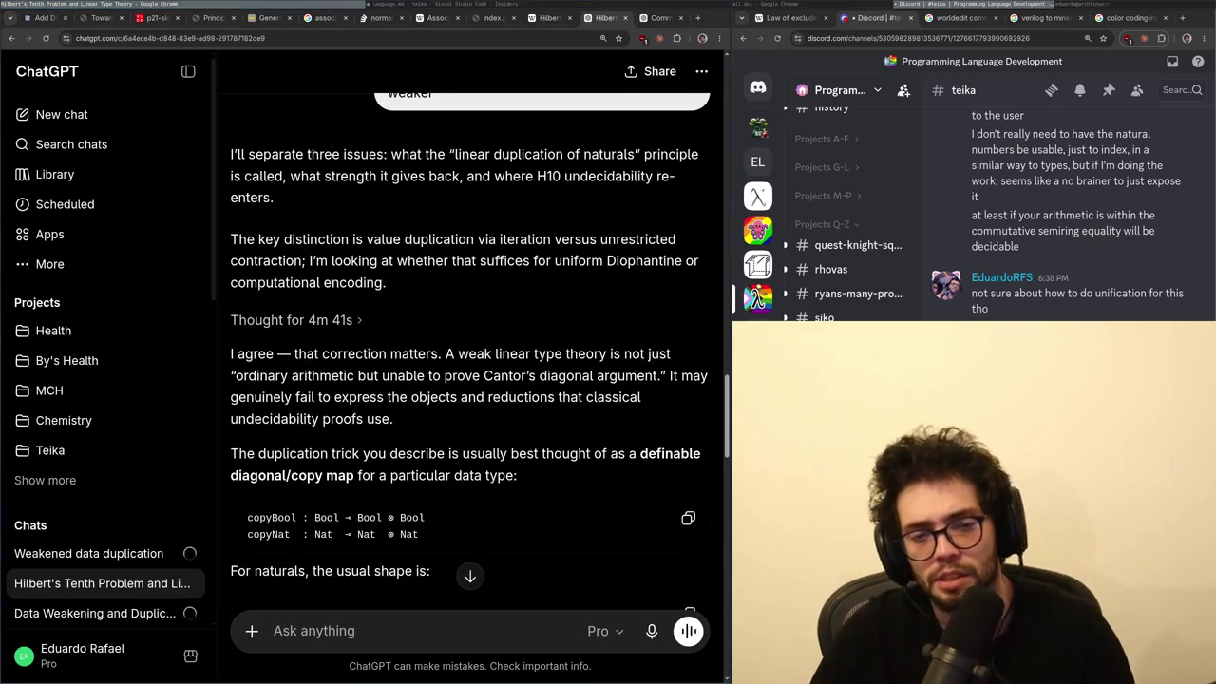
- Read the opening of the Hilbert's Tenth answer, highlighting the 'map' and consuming-input-n passages
scroll(376, 353, "up", 1)
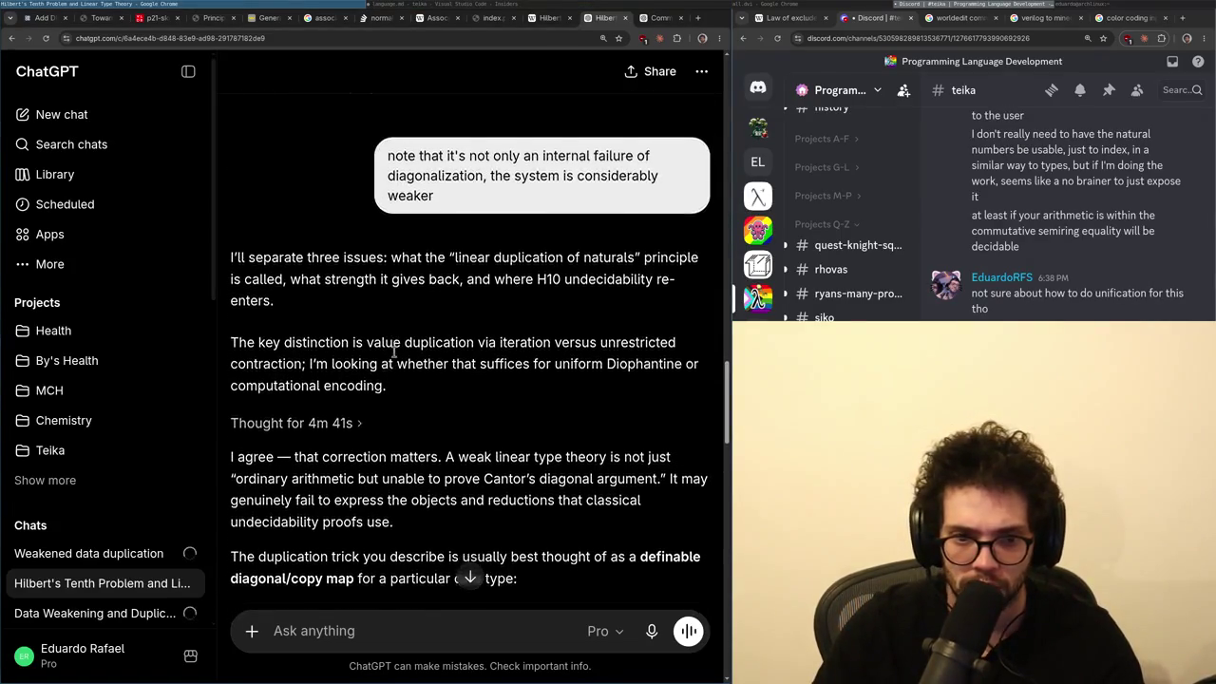
scroll(408, 359, "down", 1)
mouse_move(443, 376)
left_mouse_down()
mouse_move(646, 399)
mouse_move(525, 388)
mouse_move(358, 400)
left_mouse_up()
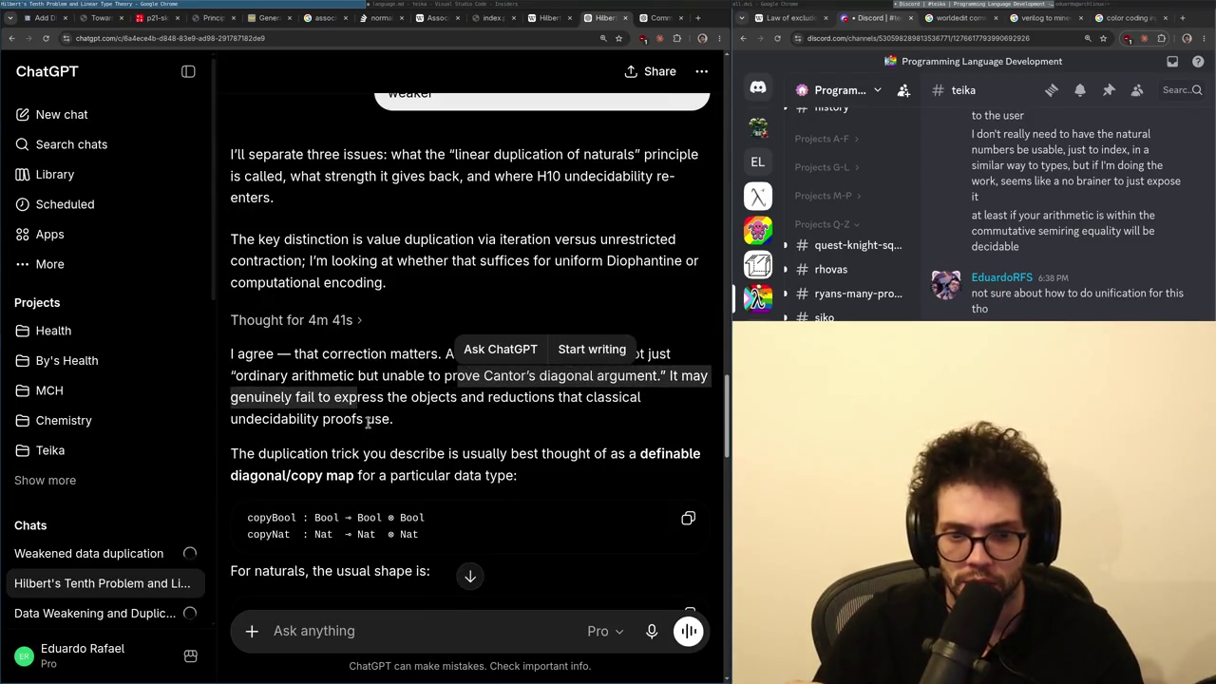
mouse_move(359, 453)
left_mouse_down()
mouse_move(319, 470)
mouse_move(424, 475)
left_mouse_up()
double_click(339, 475)
scroll(350, 473, "down", 3)
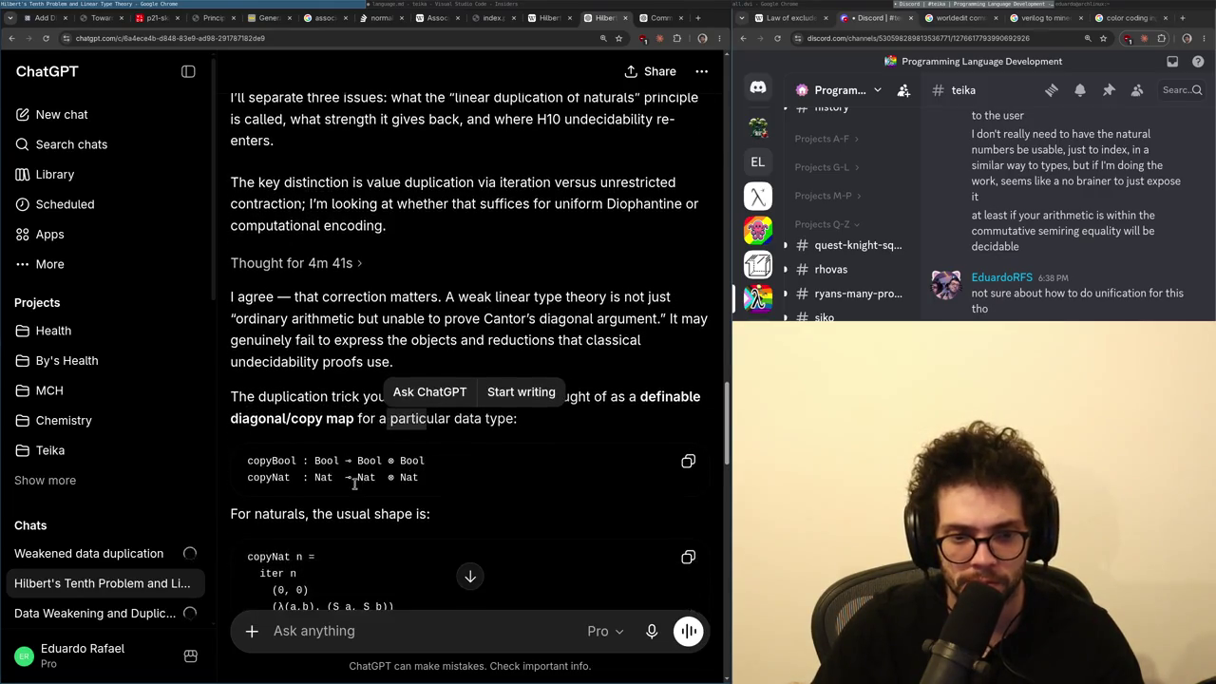
scroll(351, 472, "down", 1)
mouse_move(316, 417)
left_mouse_down()
mouse_move(528, 432)
mouse_move(485, 462)
left_mouse_up()
mouse_move(486, 461)
left_mouse_down()
mouse_move(598, 466)
mouse_move(410, 486)
mouse_move(483, 483)
left_mouse_up()
- Continue reading the answer, selecting 'your fragment contains', with a brief glance at VS Code
scroll(480, 484, "up", 8)
scroll(473, 484, "down", 10)
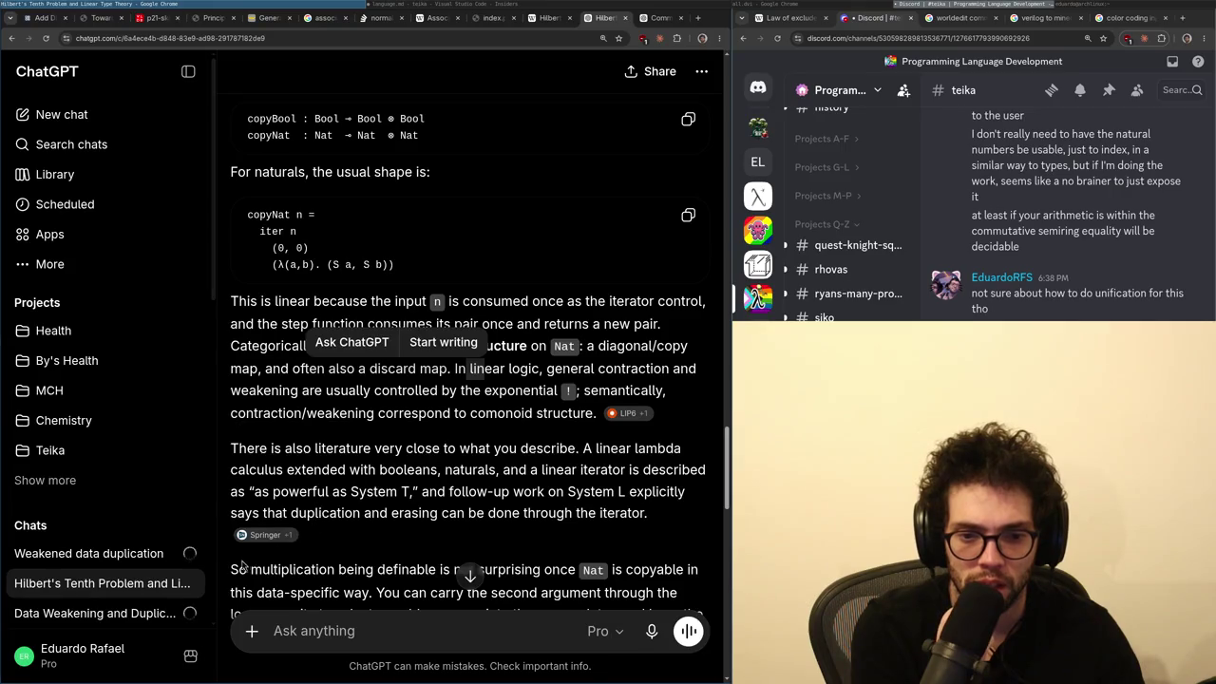
scroll(308, 383, "down", 3)
scroll(308, 383, "down", 2)
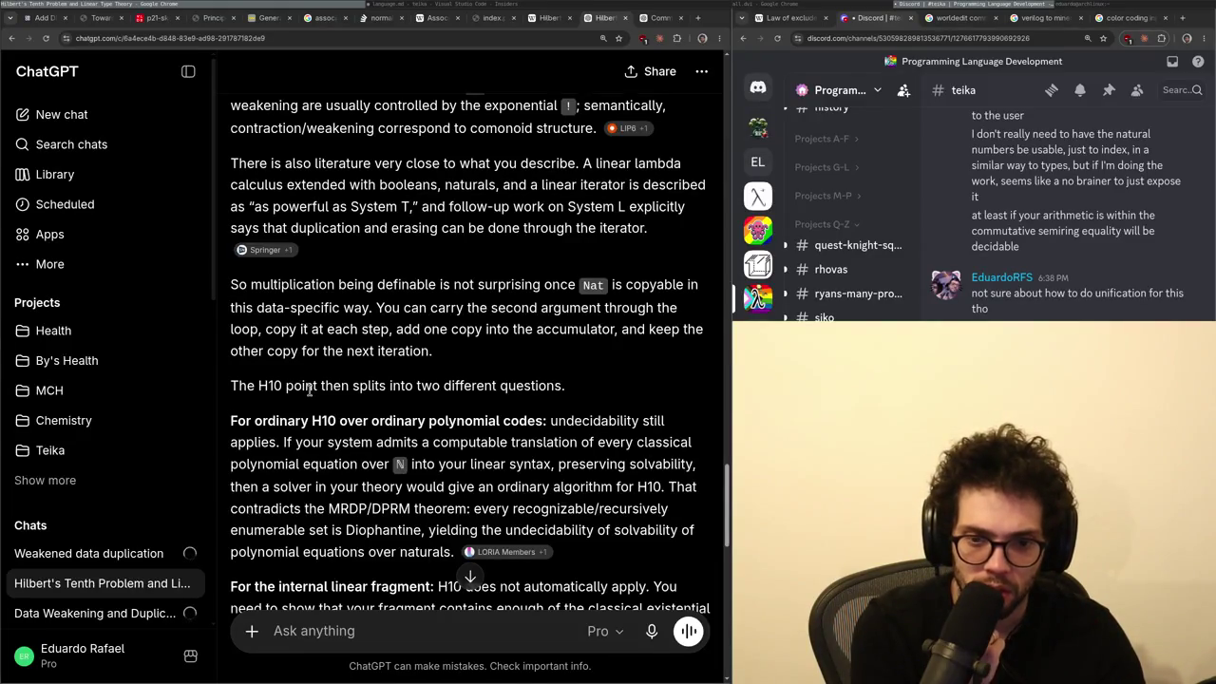
scroll(309, 389, "down", 1)
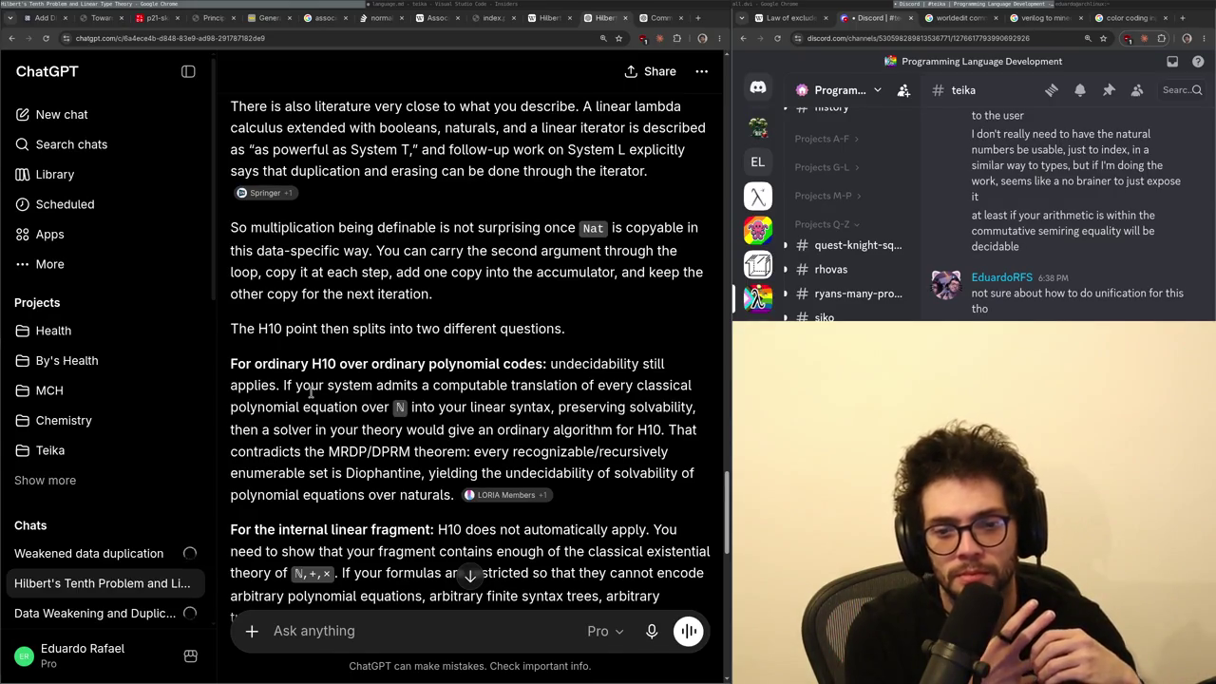
scroll(335, 432, "down", 2)
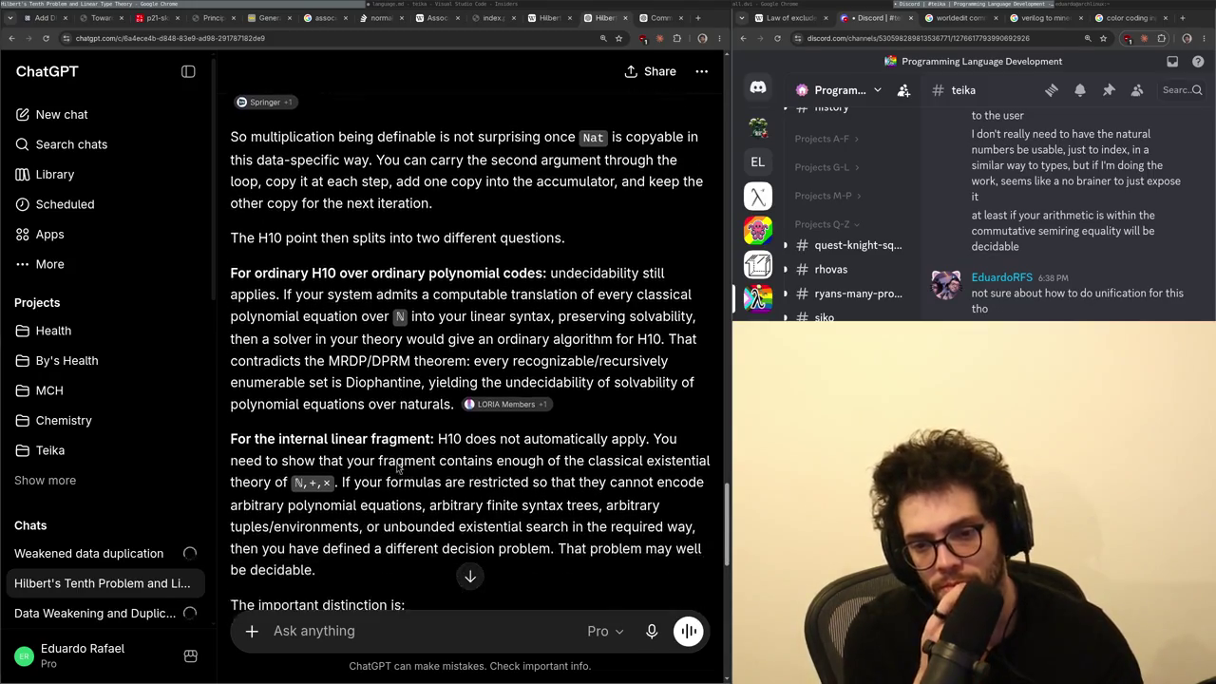
mouse_move(344, 437)
left_mouse_down()
mouse_move(333, 461)
mouse_move(407, 461)
mouse_move(467, 436)
mouse_move(560, 459)
mouse_move(374, 482)
mouse_move(470, 478)
left_mouse_up()
left_click(432, 6)
left_click(276, 6)
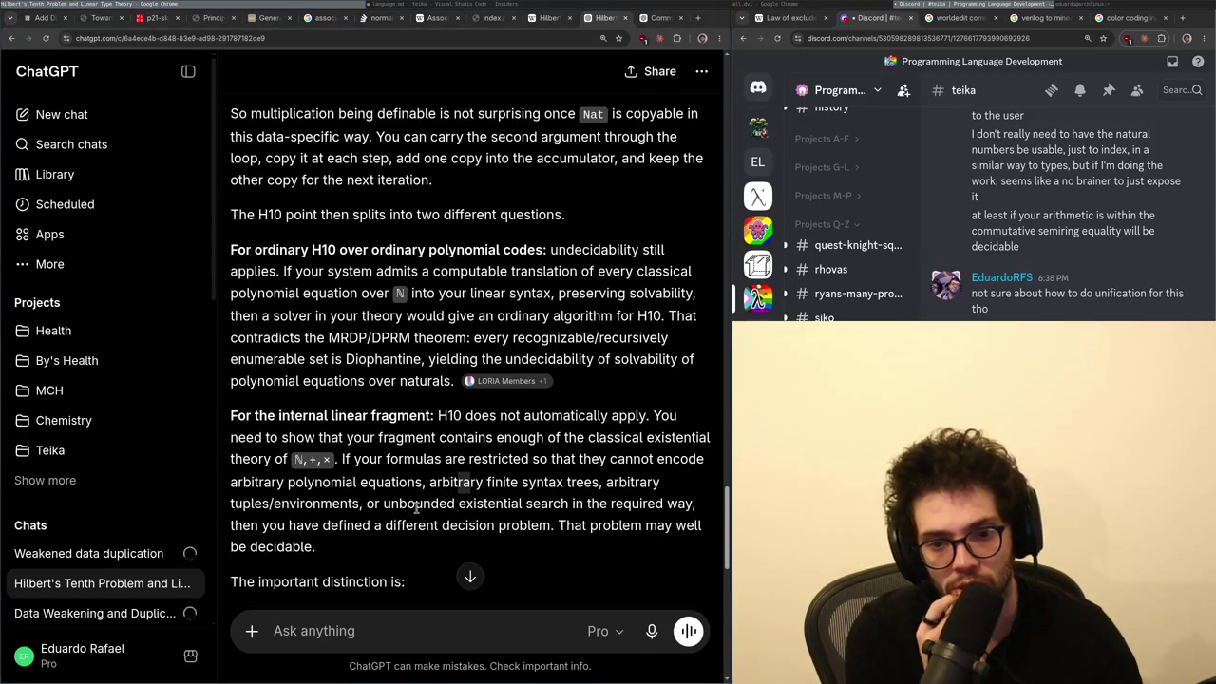
- Read through the data-specific copying lines to the MRDP-style paragraph and begin the 'ok, how does the H10' follow-up
scroll(415, 506, "down", 2)
scroll(412, 502, "down", 5)
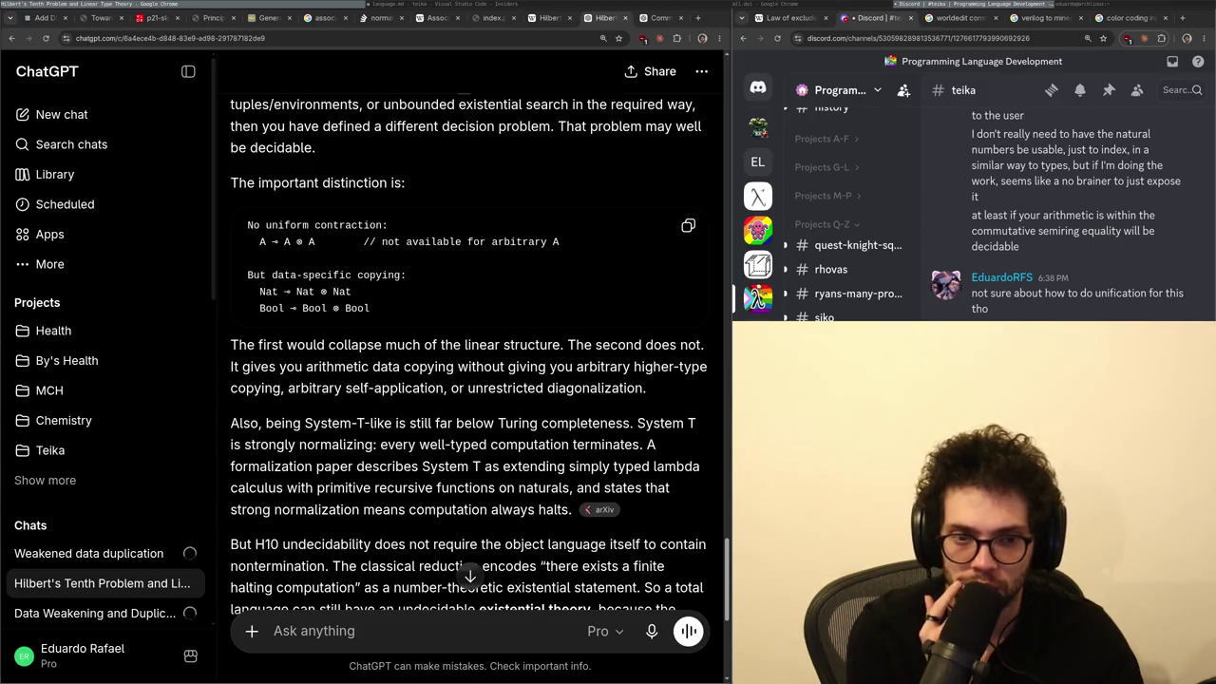
scroll(380, 385, "up", 2)
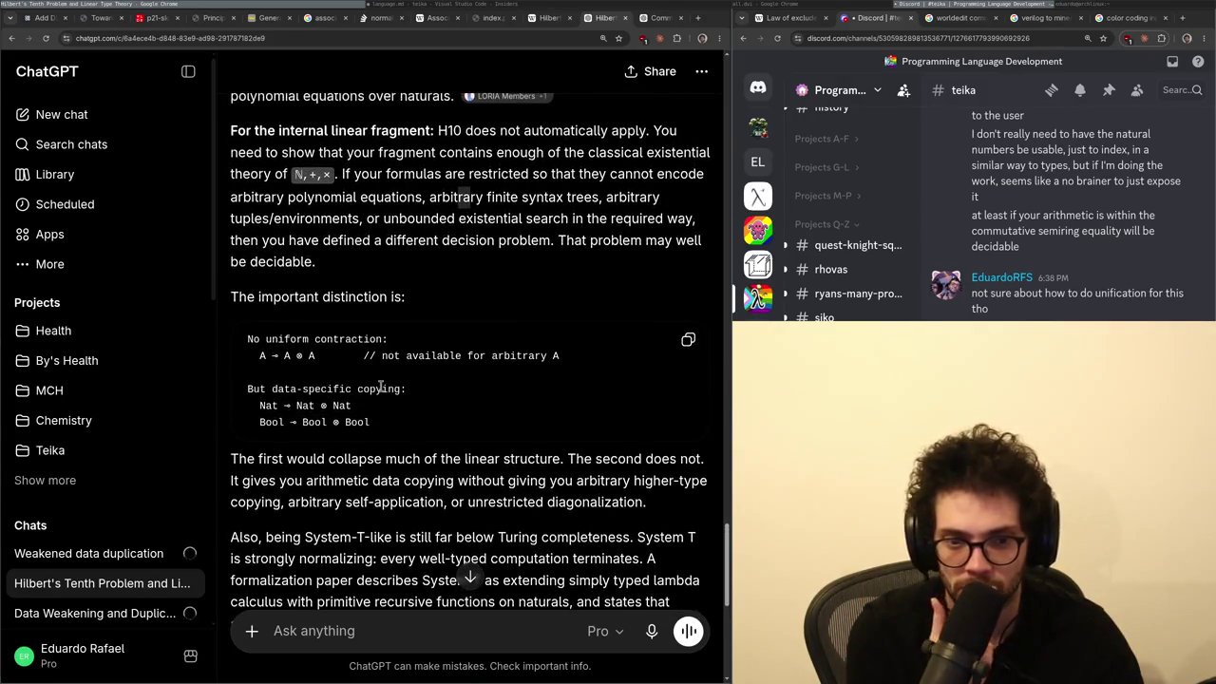
mouse_move(380, 388)
left_mouse_down()
mouse_move(429, 396)
mouse_move(456, 429)
left_mouse_up()
left_click_drag(566, 459, 517, 502)
scroll(456, 427, "down", 3)
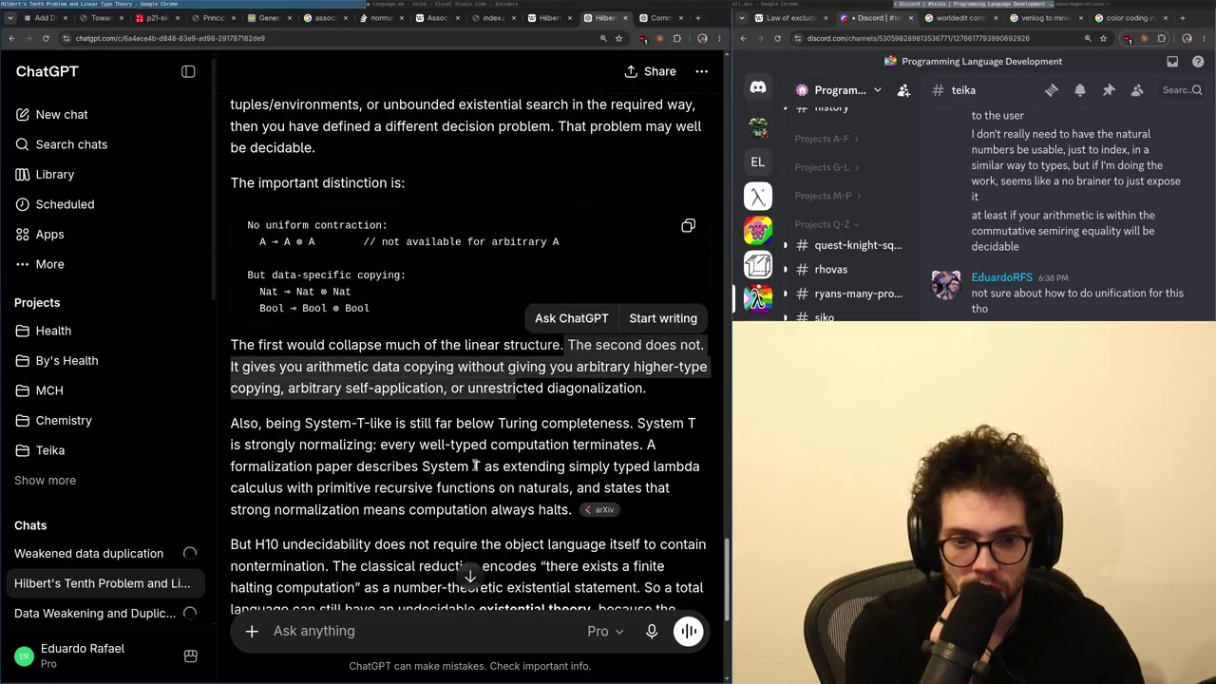
scroll(450, 416, "down", 1)
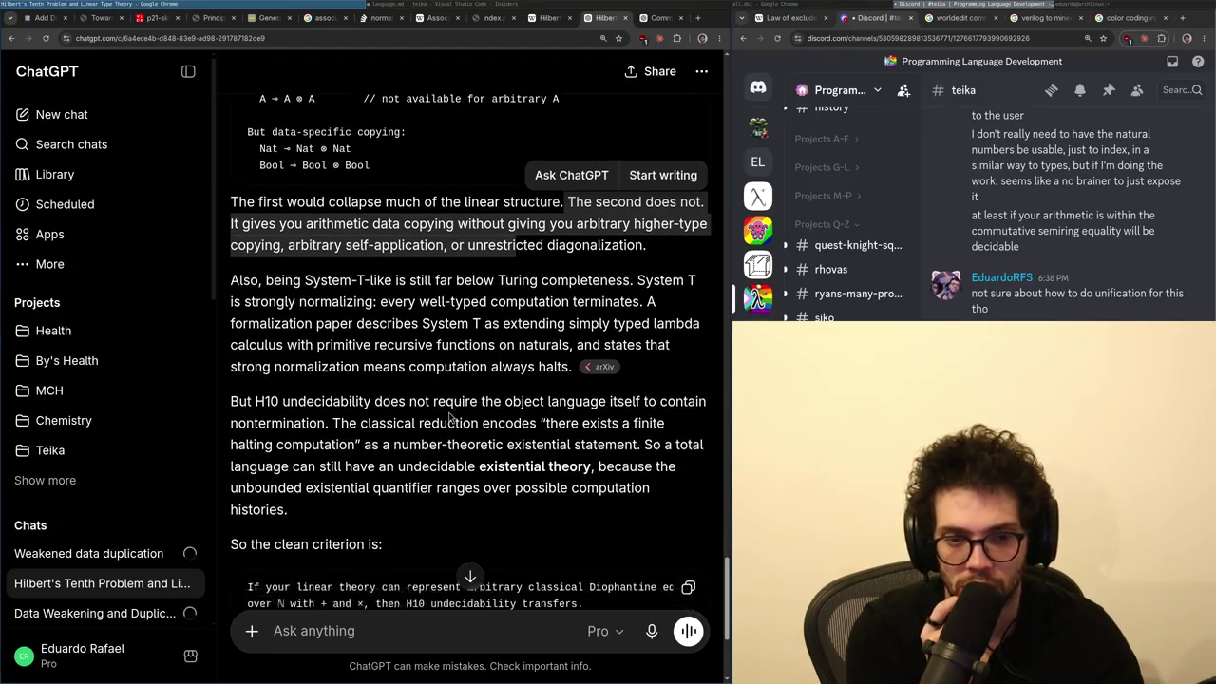
scroll(426, 395, "down", 3)
scroll(427, 397, "up", 3)
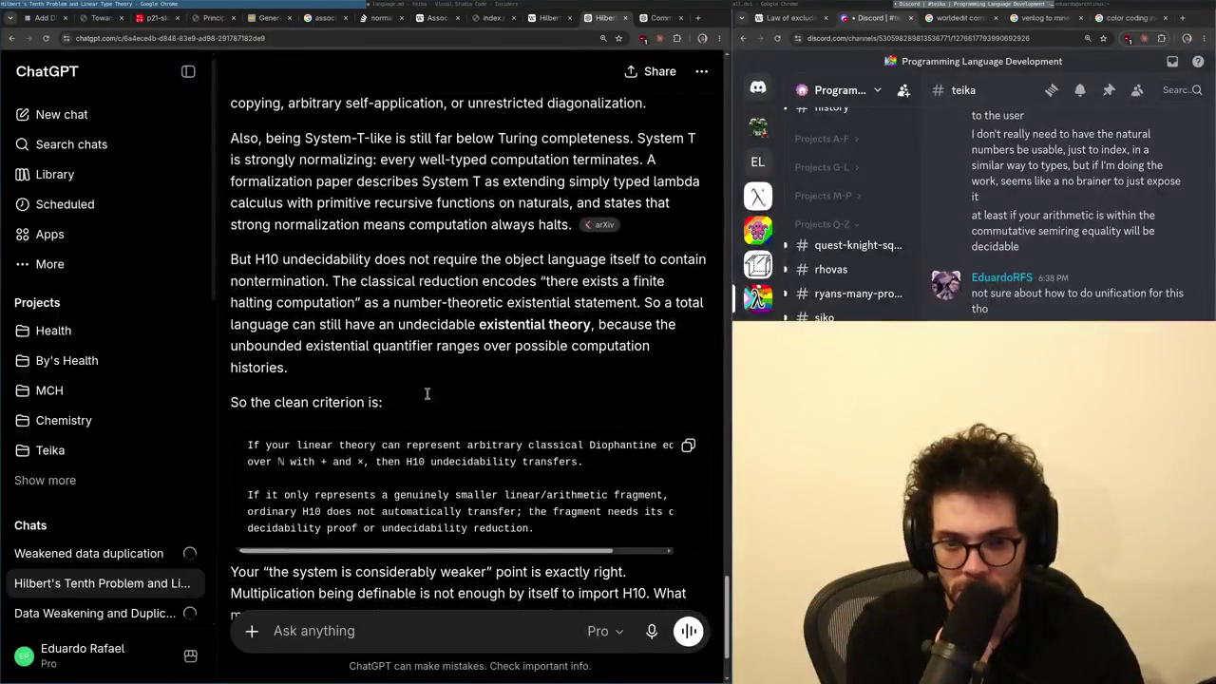
scroll(399, 475, "down", 3)
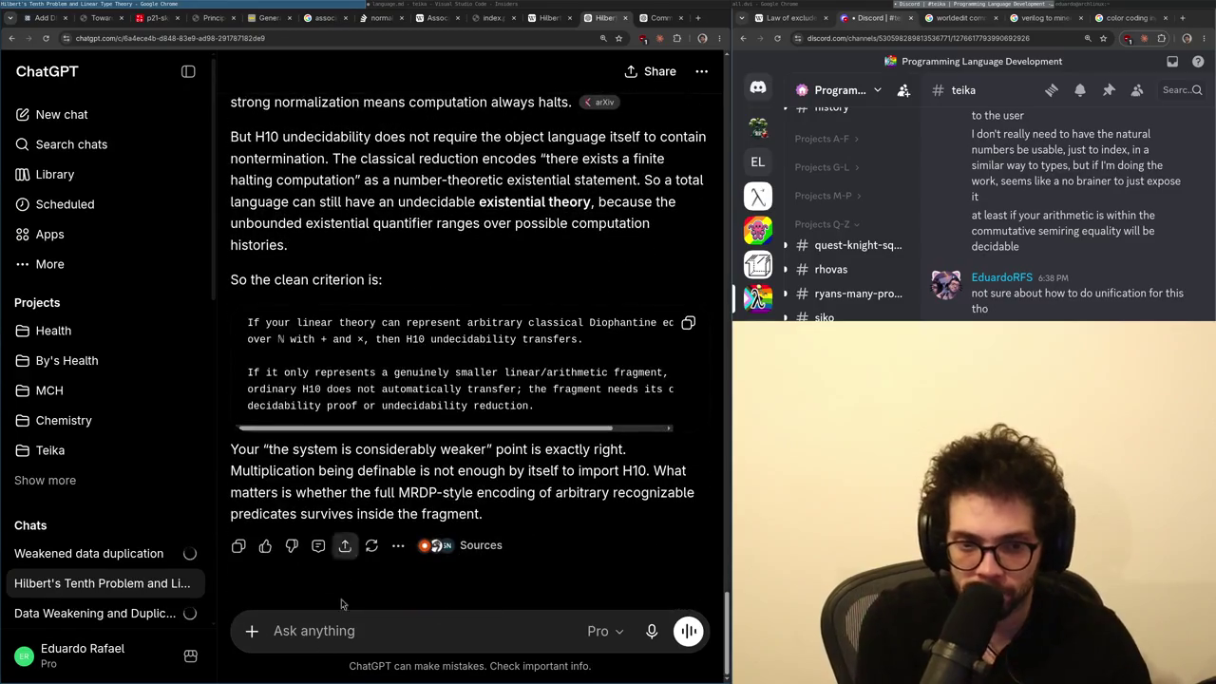
left_click(294, 638)
type("ok, how does the H10 p")
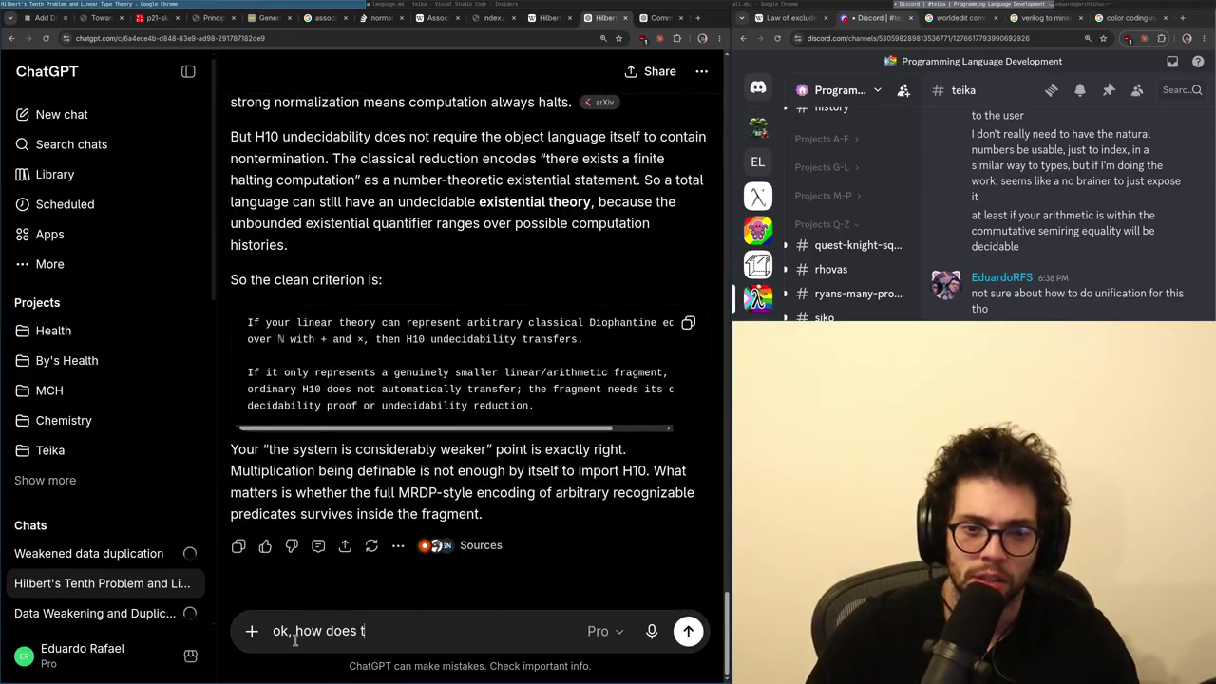
type("roof works")
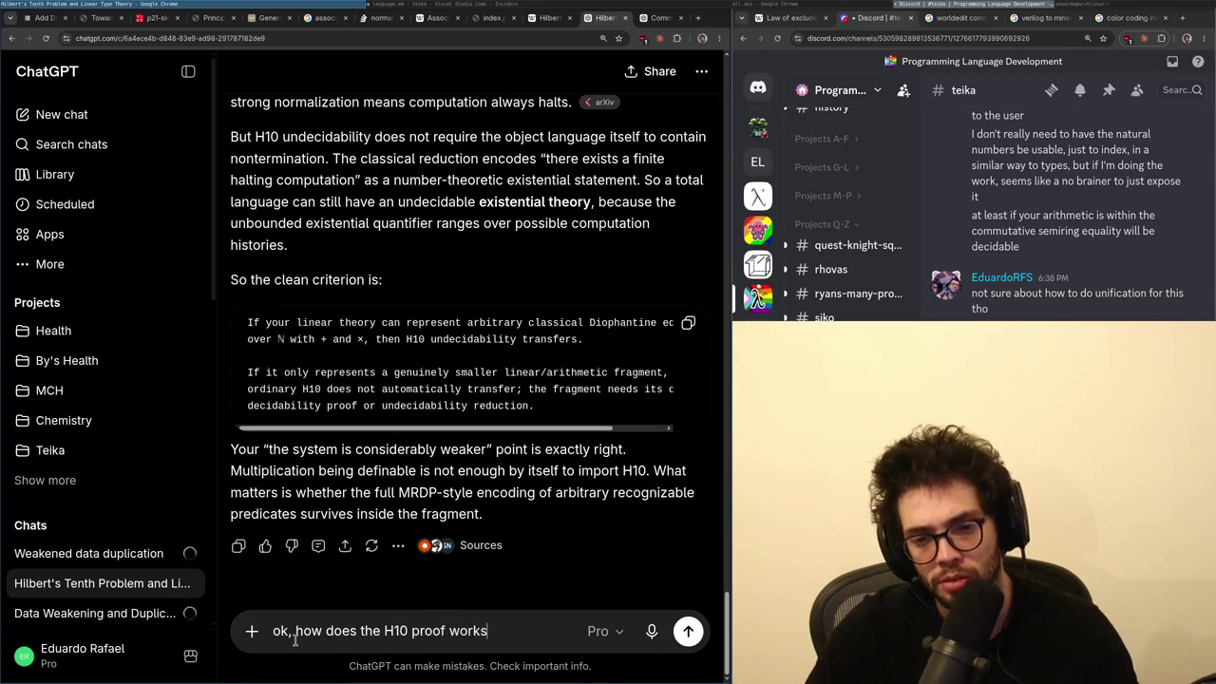
type("?")
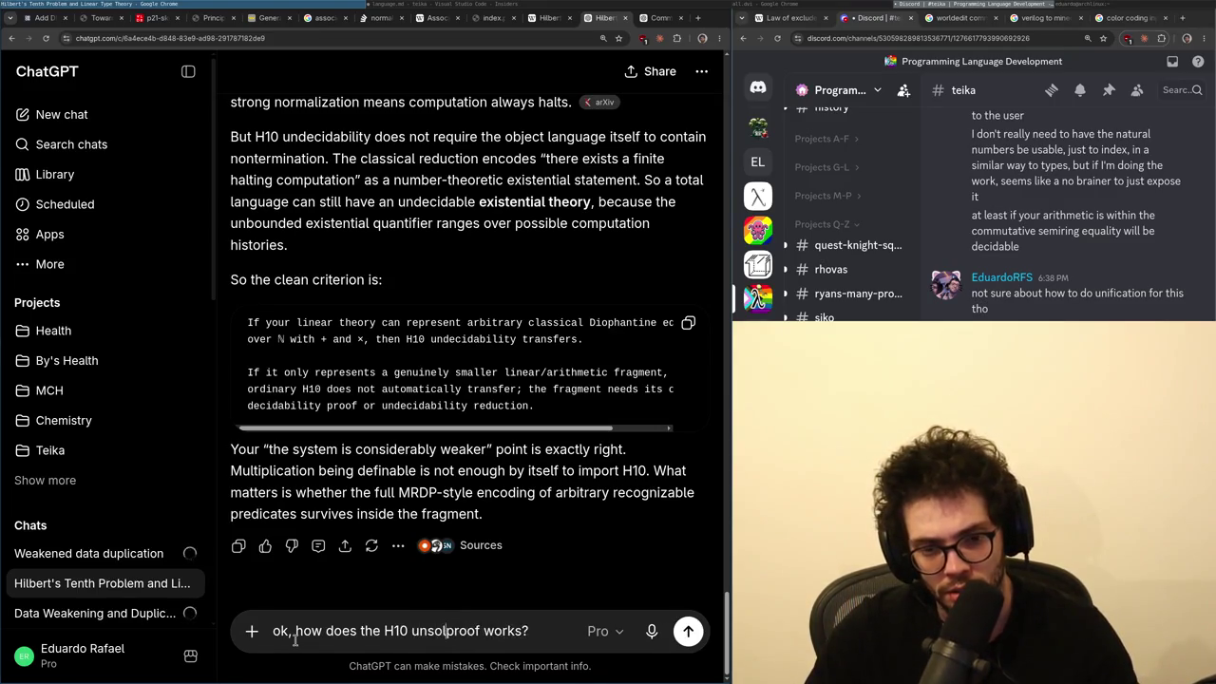
type("unsolveability")
- Send the question on how the H10 unsolveability proof works, briefly checking the Commutative Equality chat
key("Return")
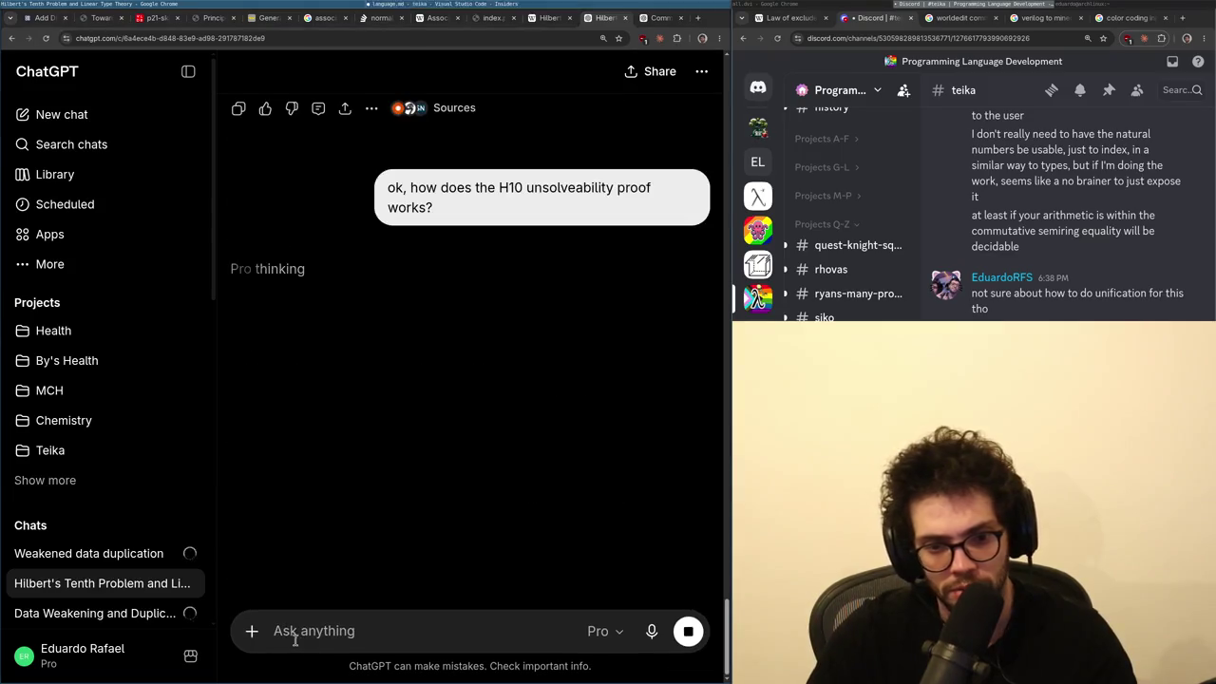
key("ctrl+t")
key("ctrl+w")
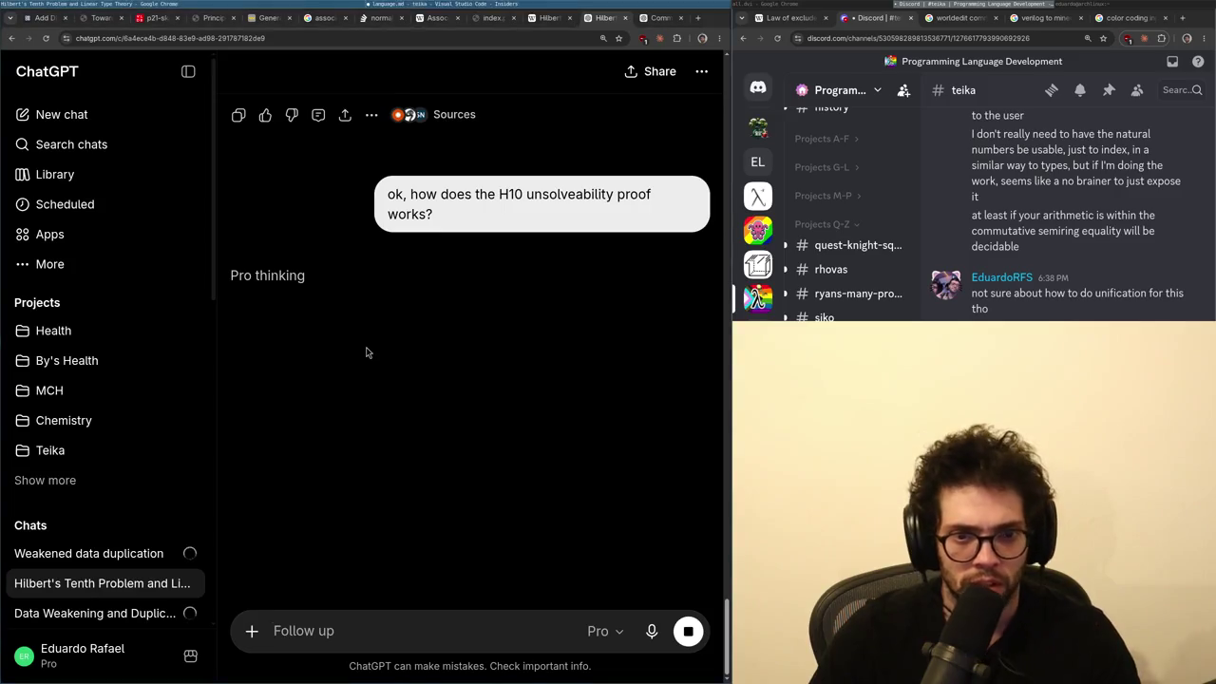
key("ctrl+Tab")
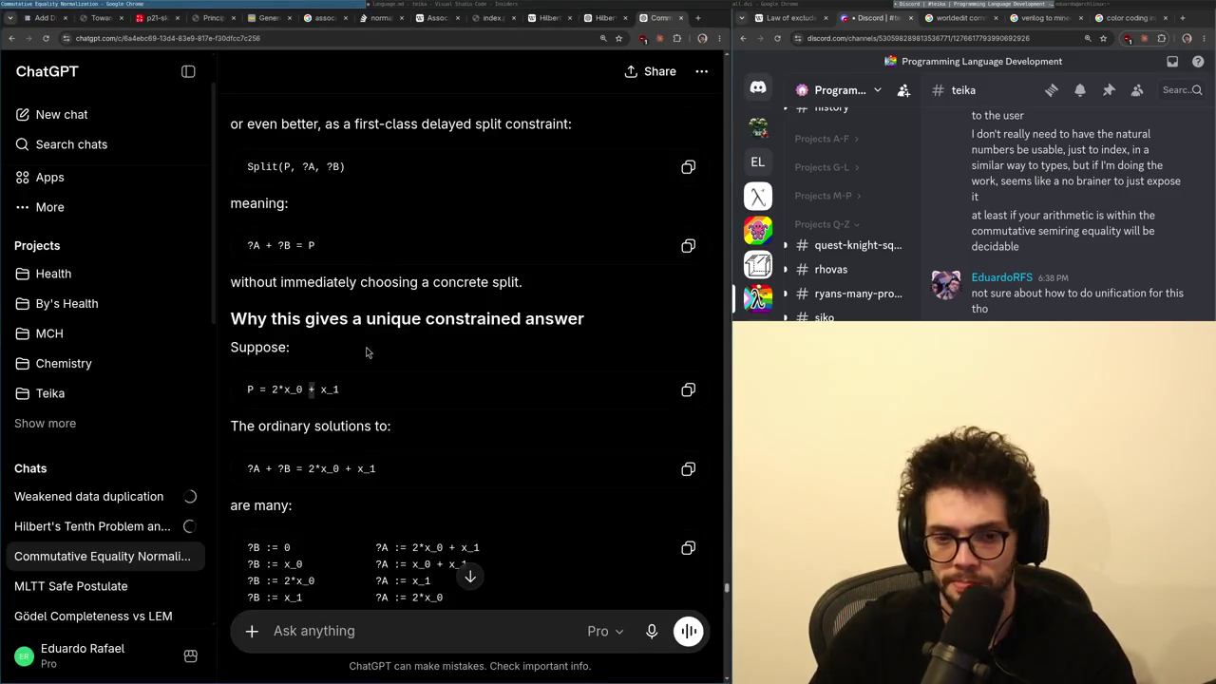
scroll(367, 352, "up", 2)
key("ctrl+shift+Tab")
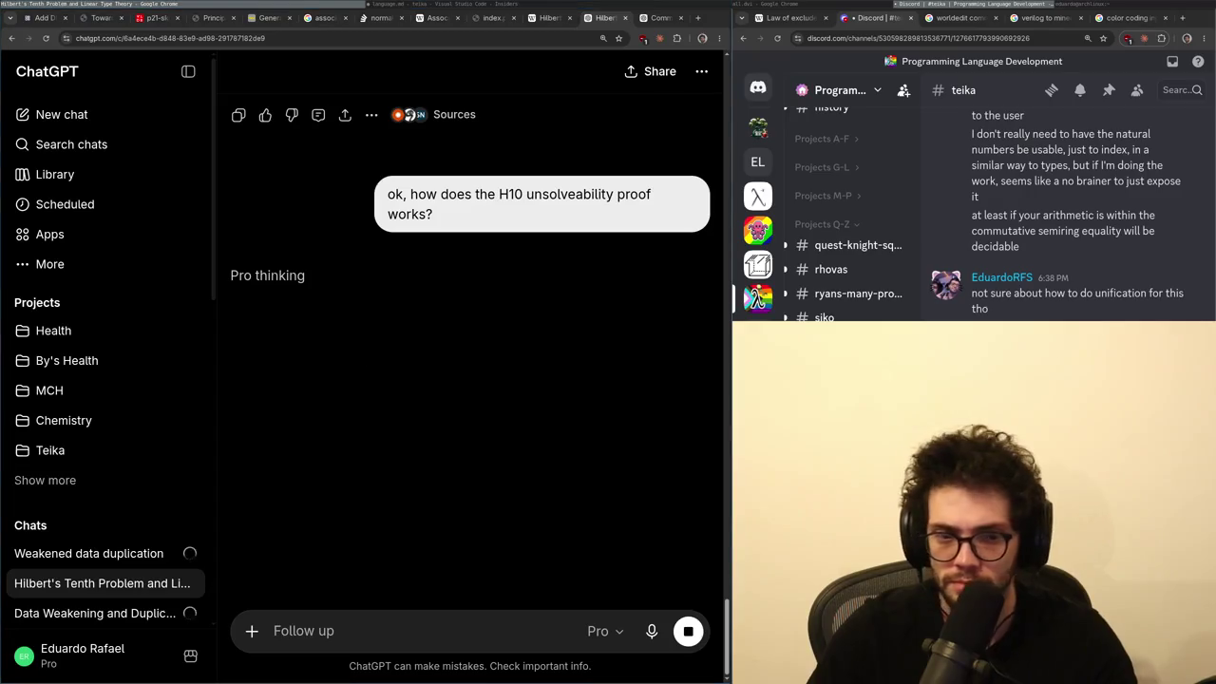
- Load the X home feed in a new browser tab
key("ctrl+t")
type("x")
key("Return")
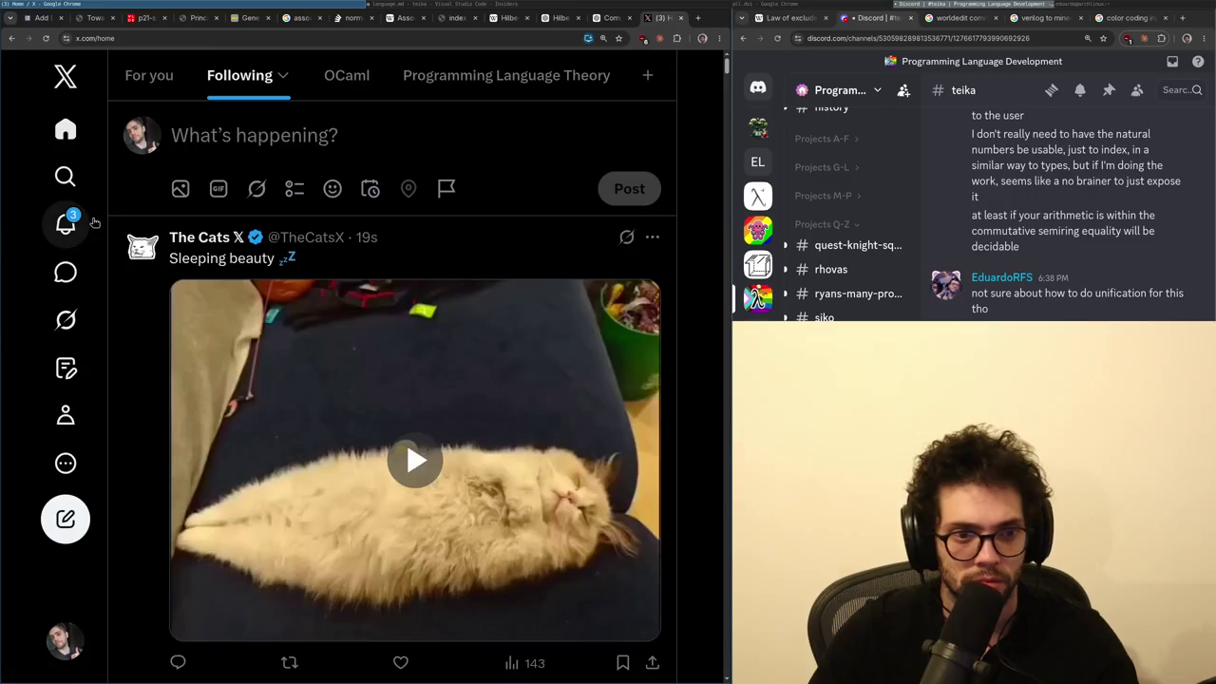
- Go from notifications back to the Home Following feed and open the statin-versus-PCSK9 post
left_click(66, 222)
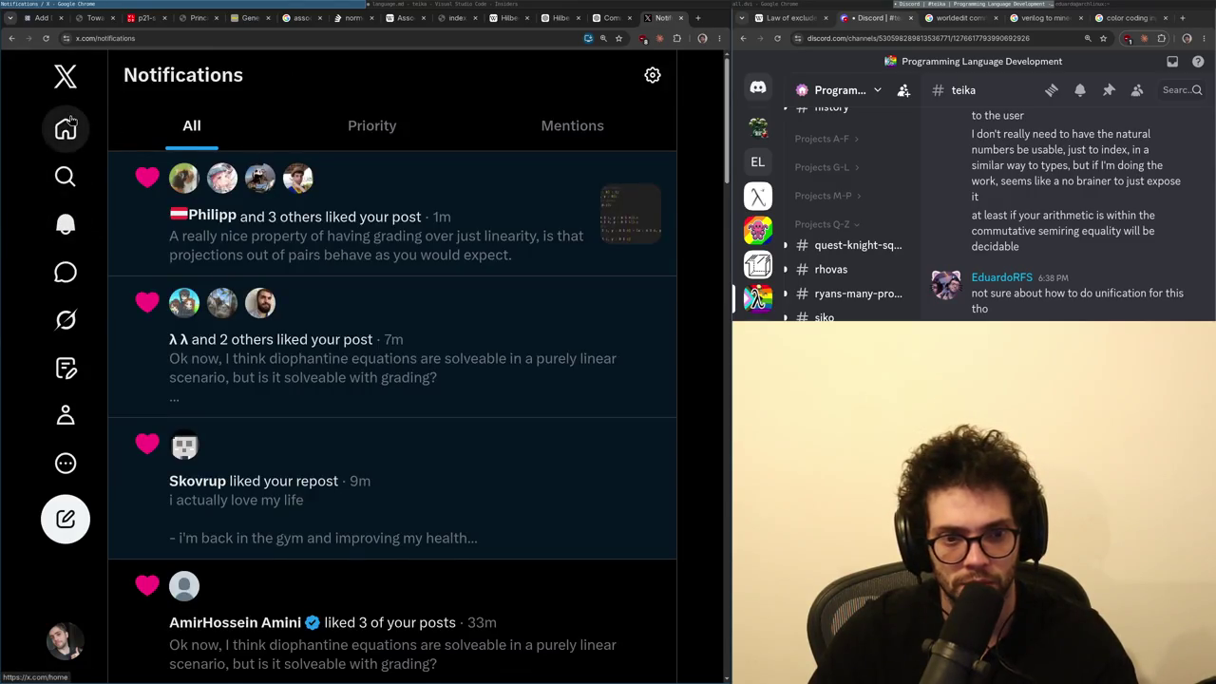
left_click(67, 126)
scroll(477, 310, "down", 7)
scroll(477, 310, "down", 3)
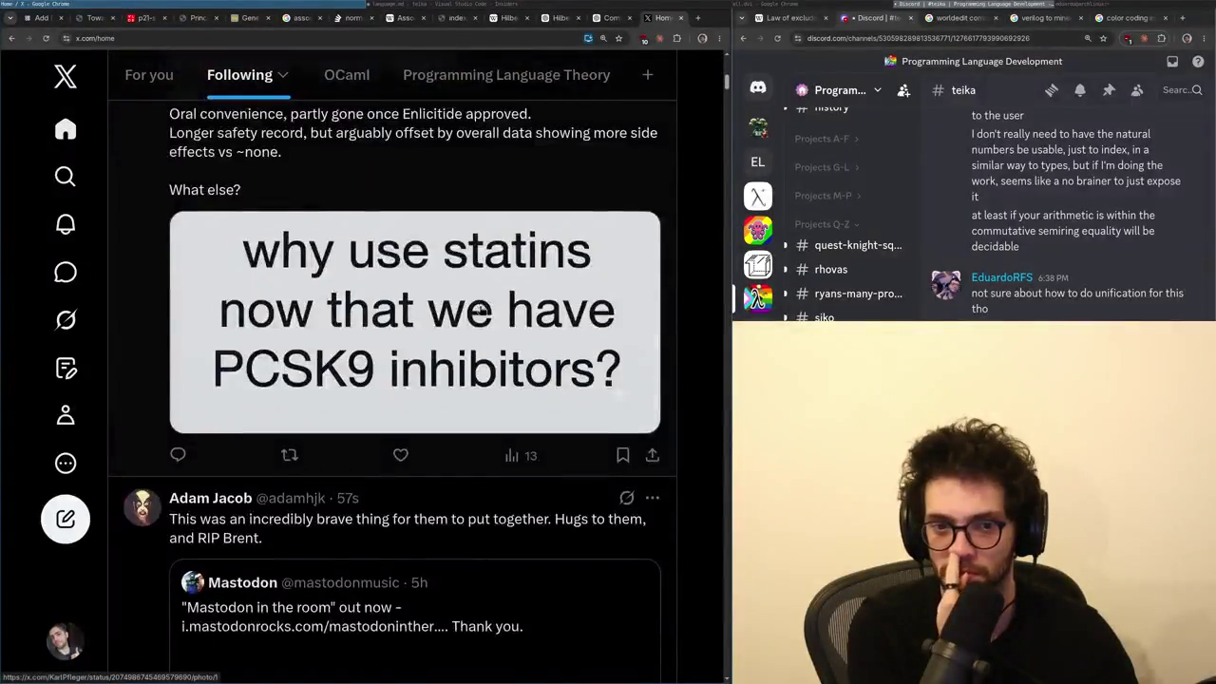
scroll(435, 317, "up", 4)
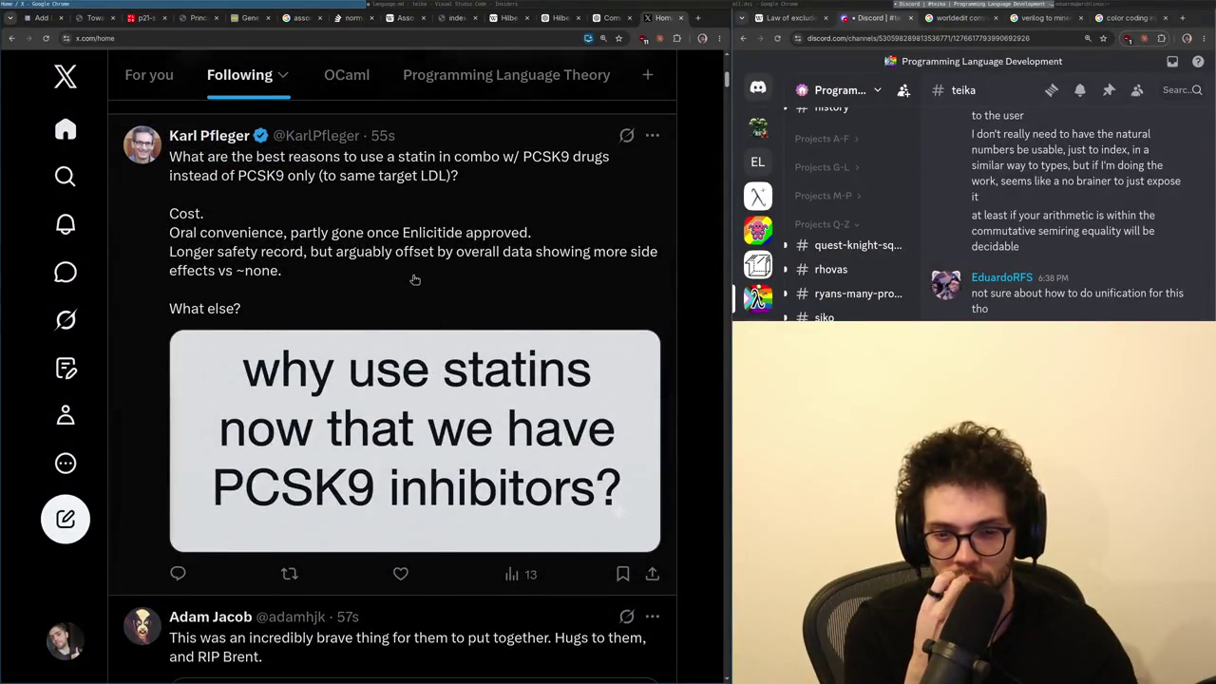
left_click(372, 255)
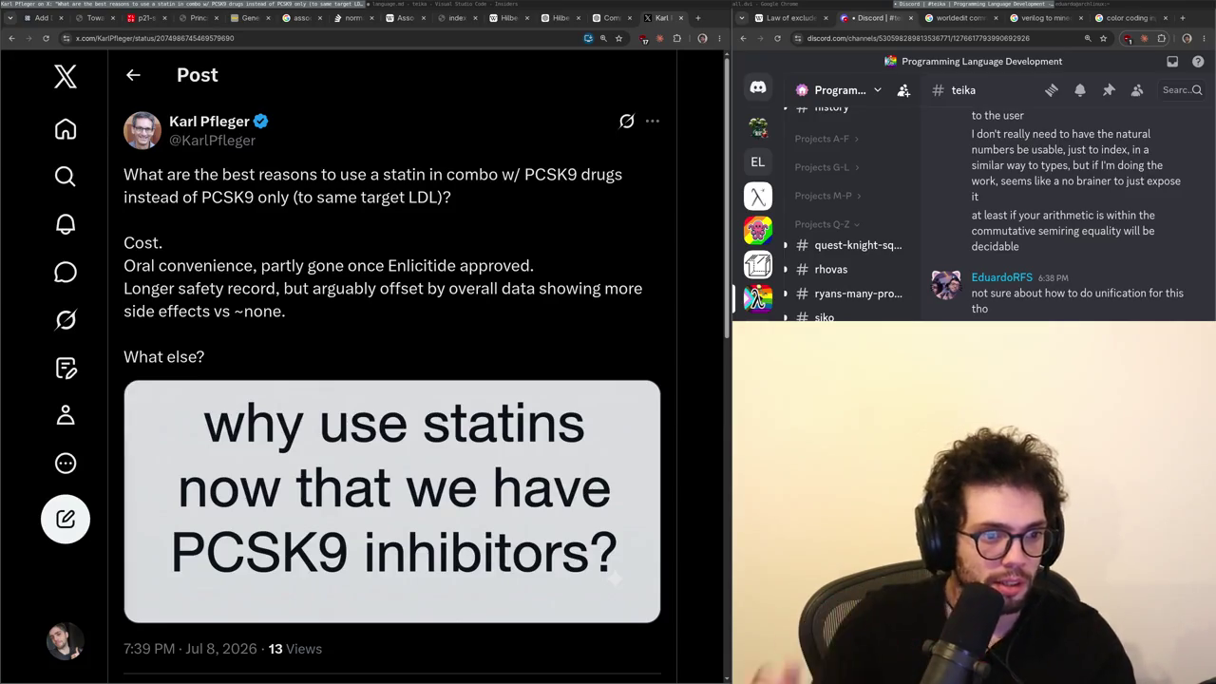
- Read the statin/PCSK9 post, selecting 'Enlicitide' and the phrase about overall side-effect data
key("ctrl+l")
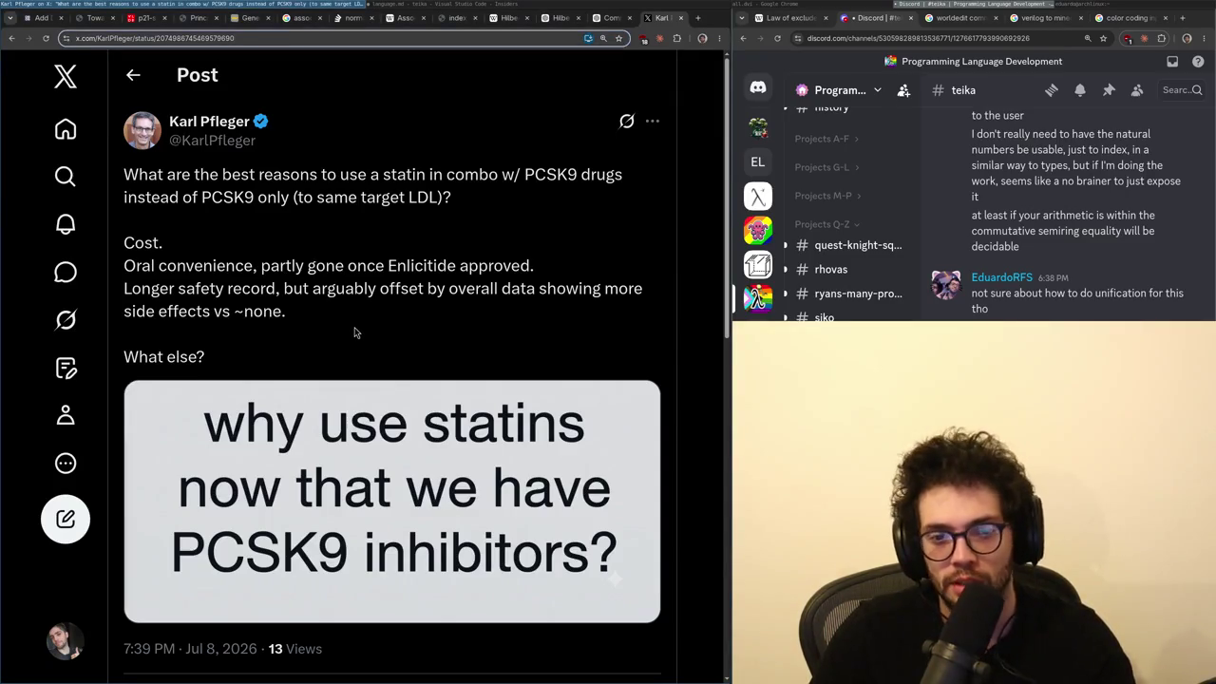
scroll(337, 321, "down", 2)
scroll(339, 320, "up", 2)
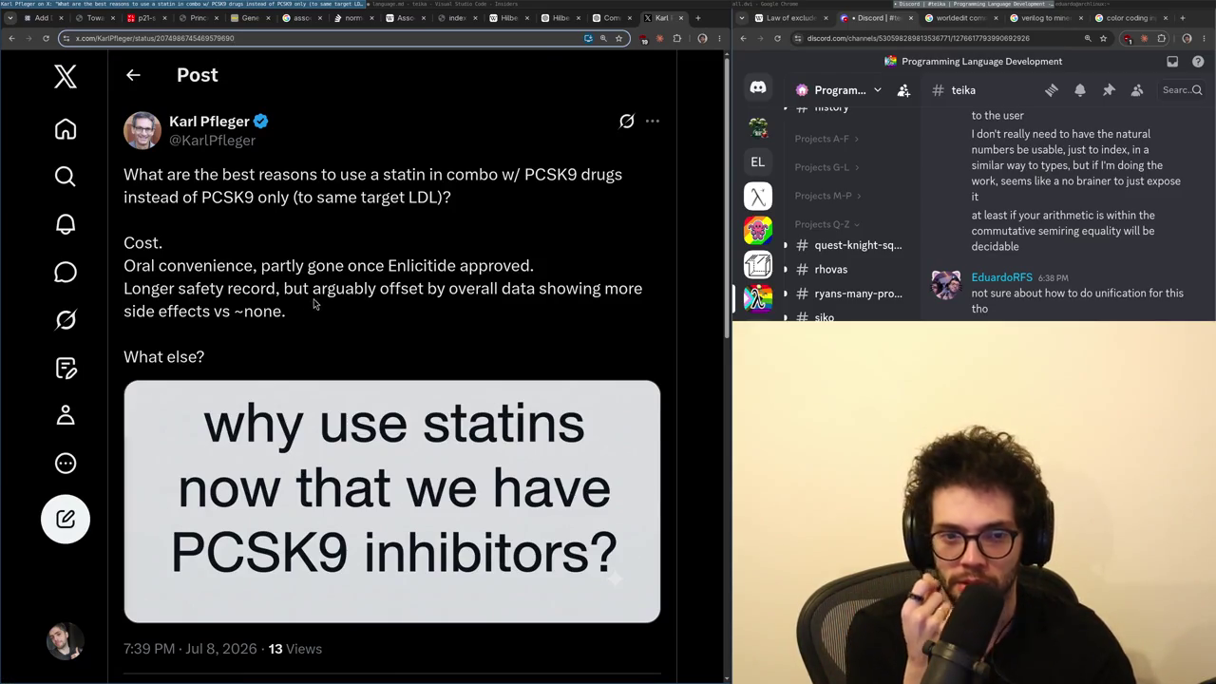
double_click(418, 267)
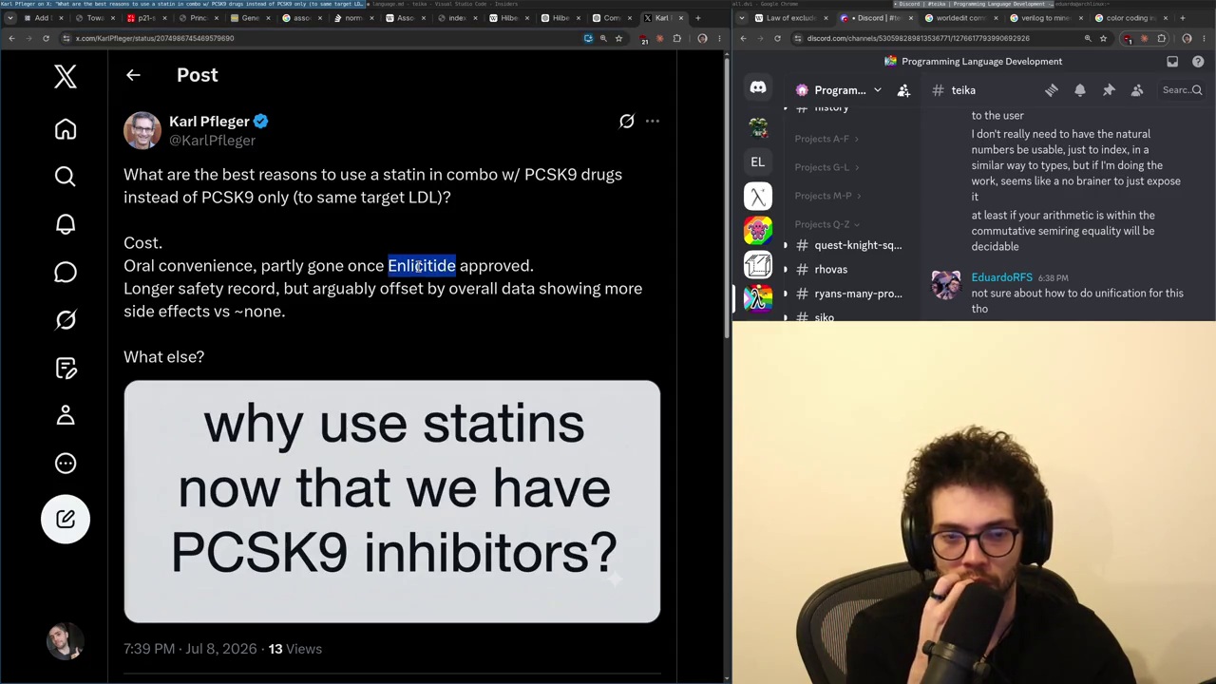
mouse_move(294, 288)
left_mouse_down()
mouse_move(506, 291)
mouse_move(522, 302)
mouse_move(380, 290)
mouse_move(195, 304)
left_mouse_up()
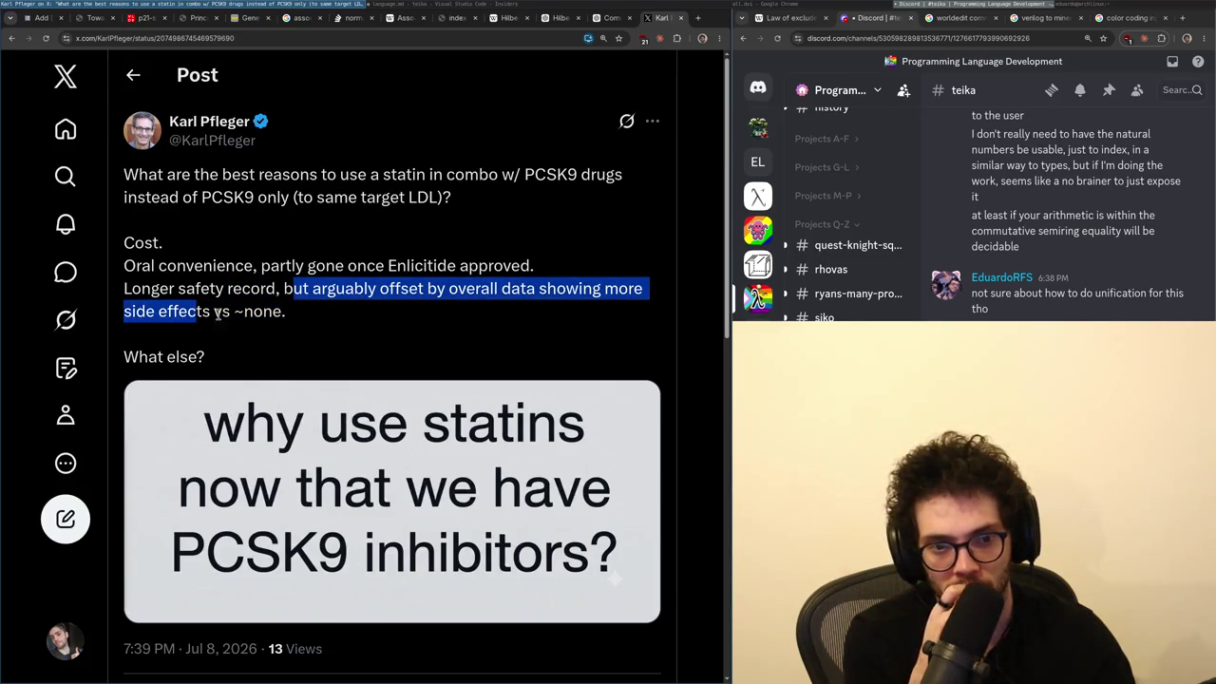
key("alt+Tab")
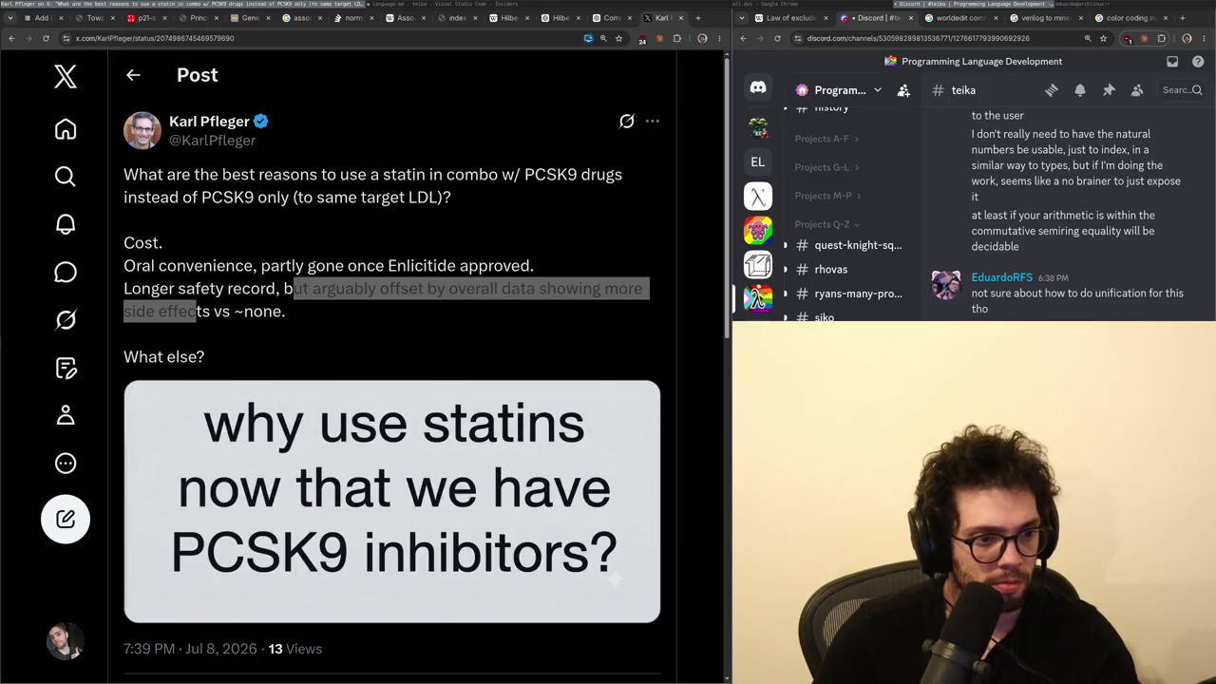
scroll(361, 351, "down", 5)
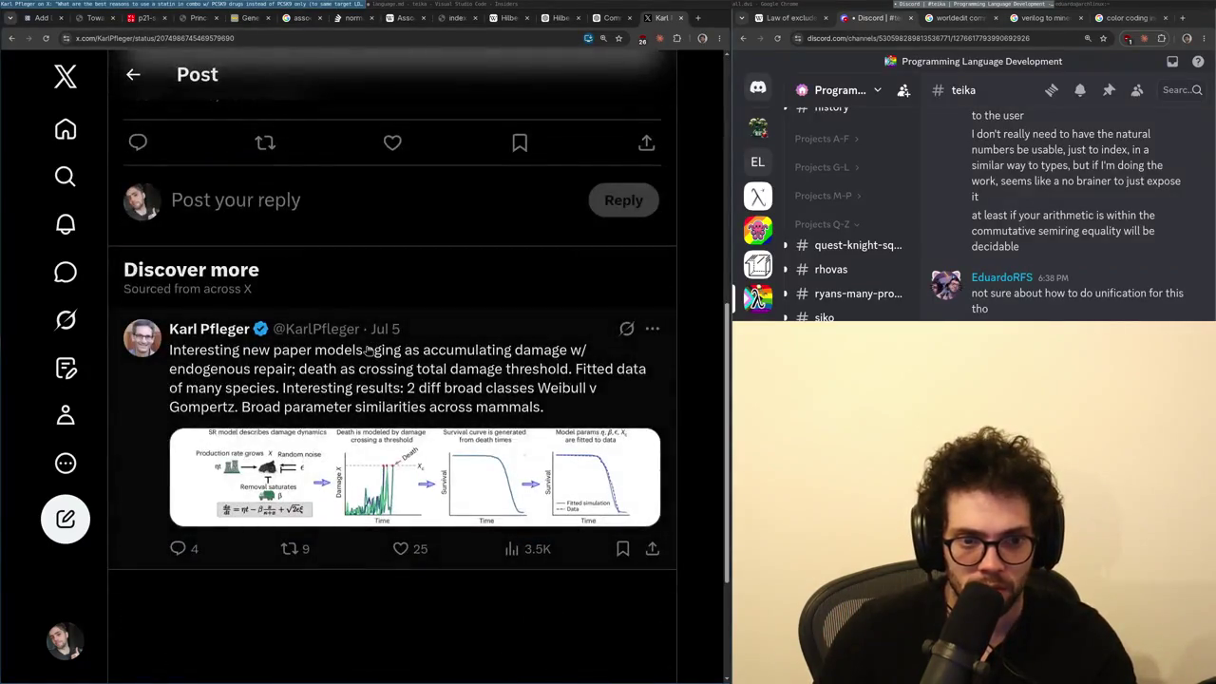
- Bring the post's replies into view, then return to the Home timeline
scroll(360, 351, "up", 5)
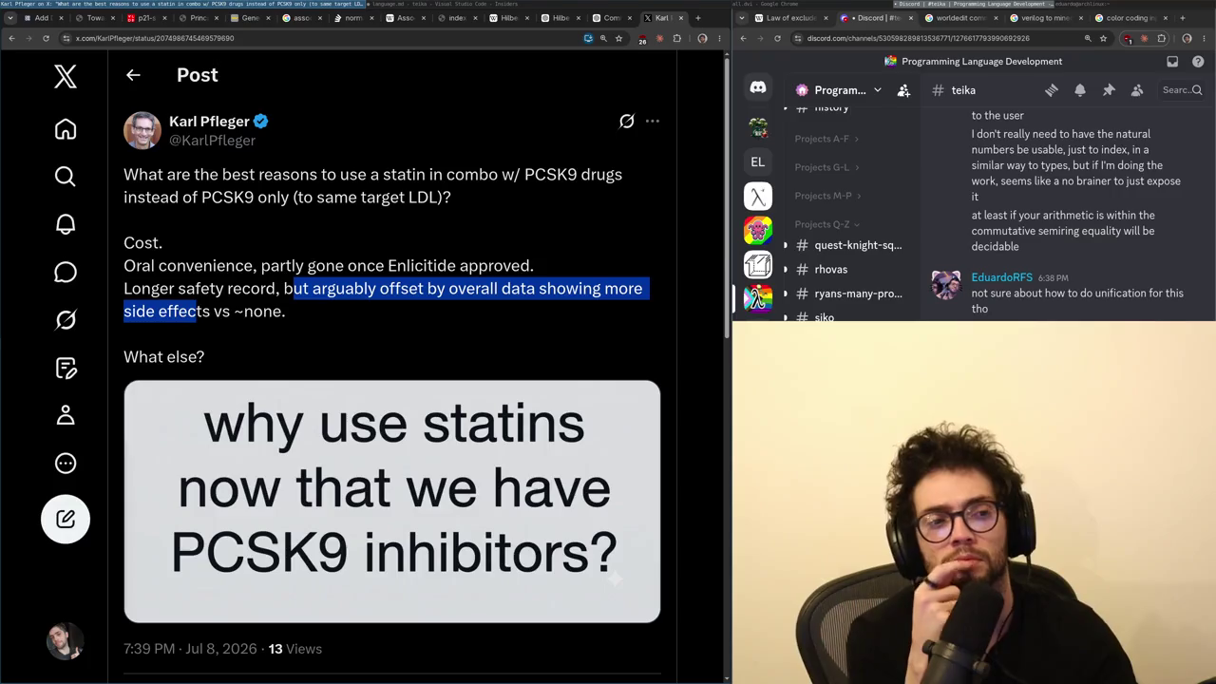
key("alt+Tab")
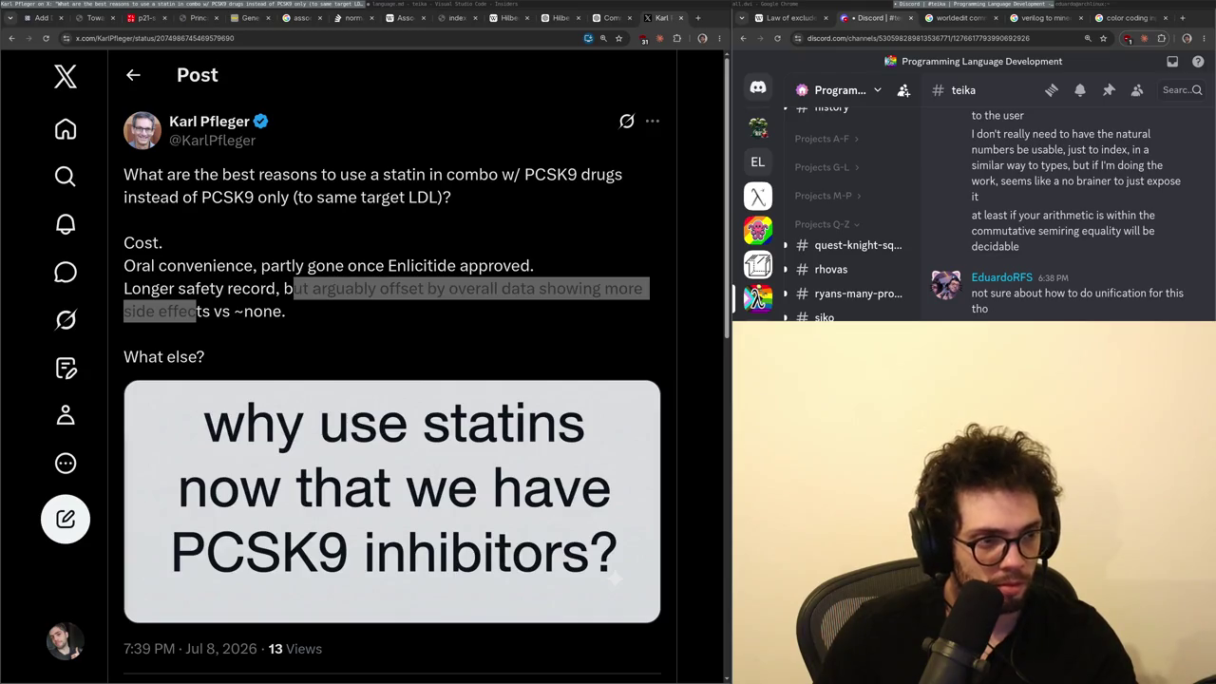
key("Page_Down")
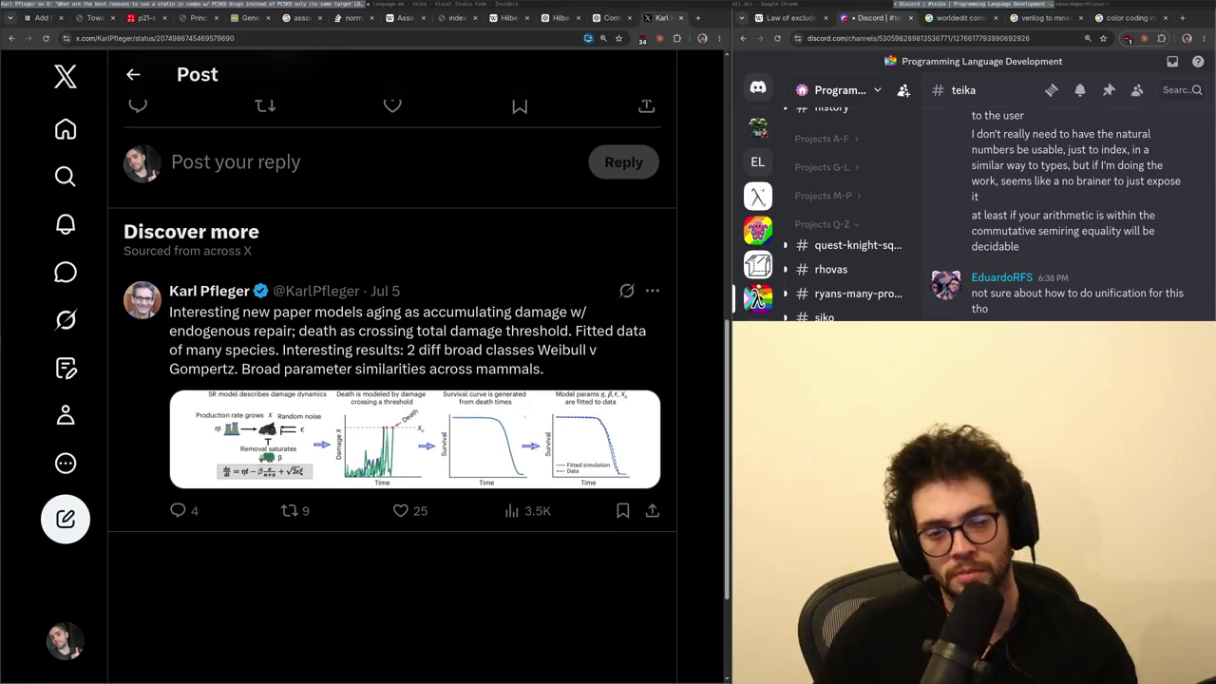
left_click(74, 116)
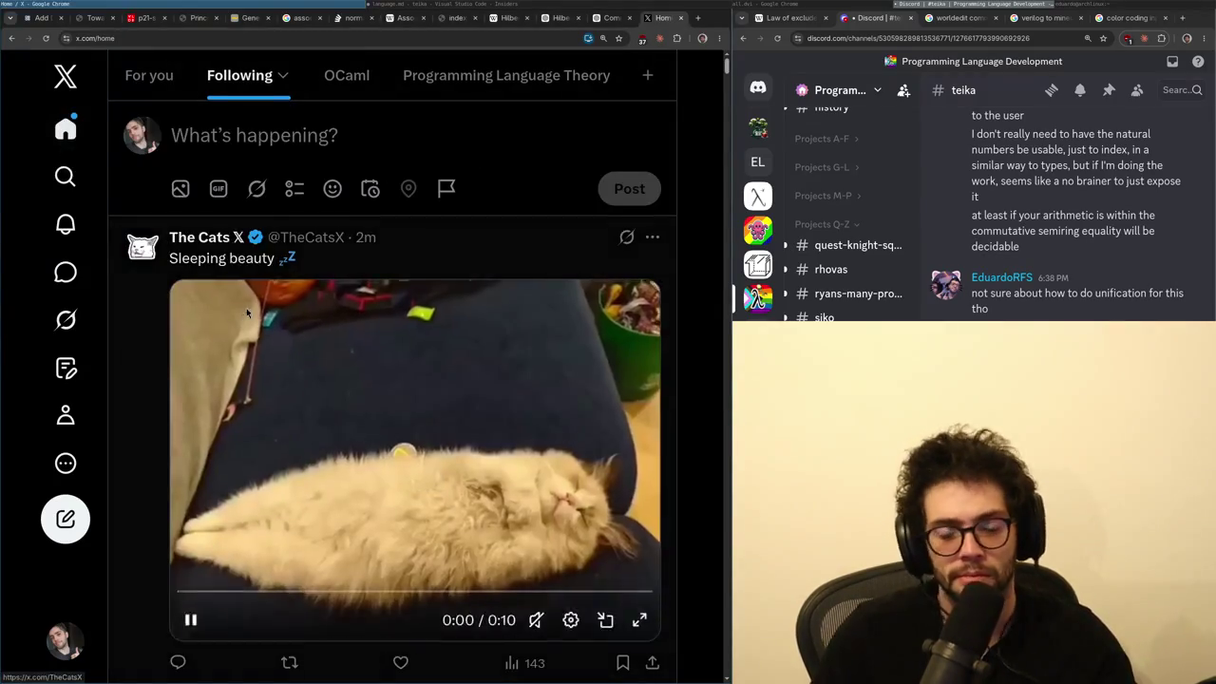
- Scroll the timeline and open a new private Chrome Incognito window
scroll(392, 380, "down", 5)
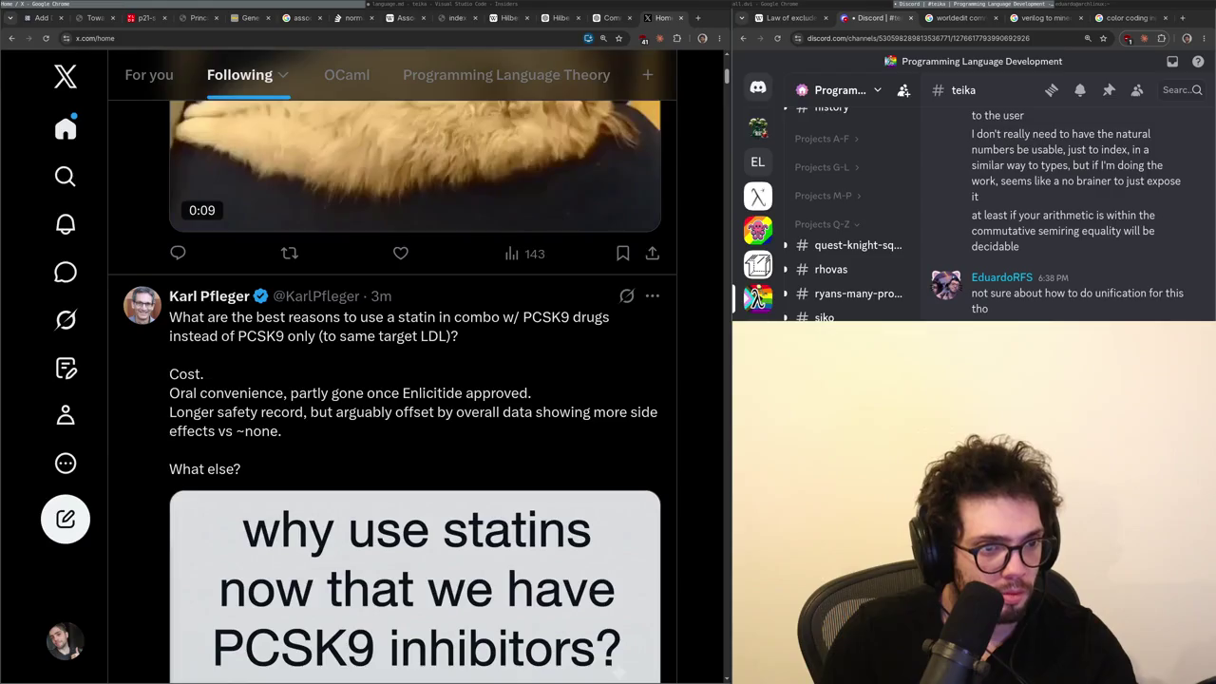
key("ctrl+shift+n")
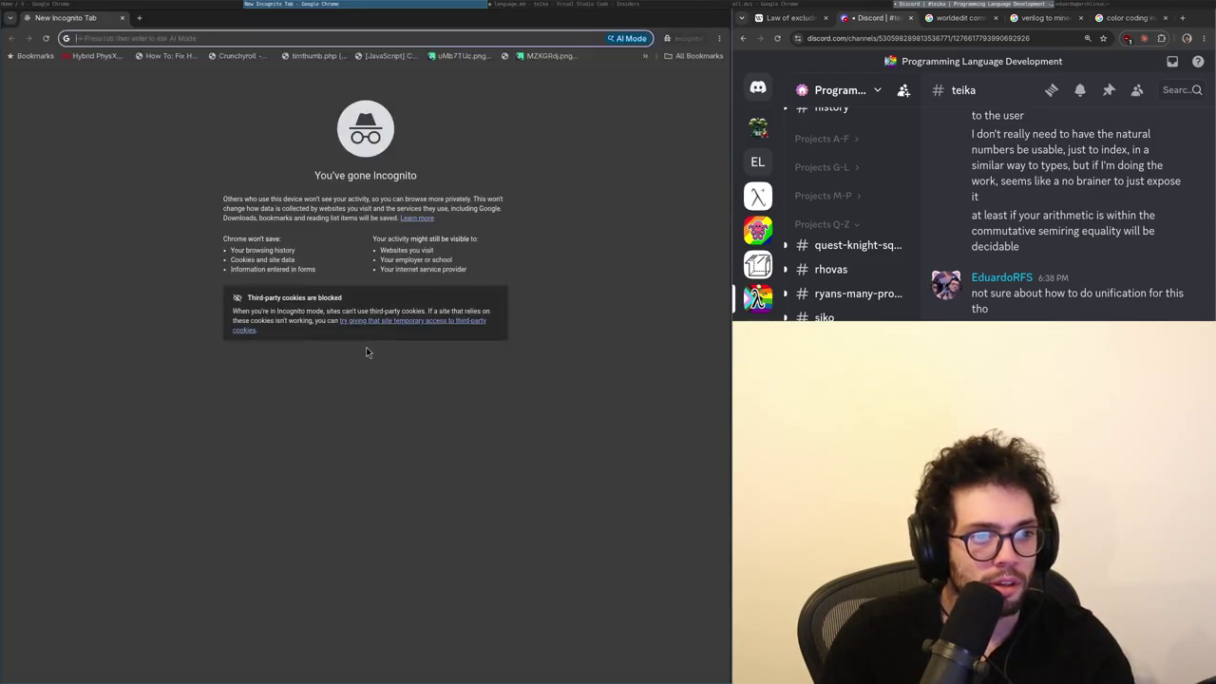
- Search Google for 'Evolocumabe', open Drogasil's Repatha result, dismiss its postcode prompt, and return to results
type("Evolocumabe")
key("Return")
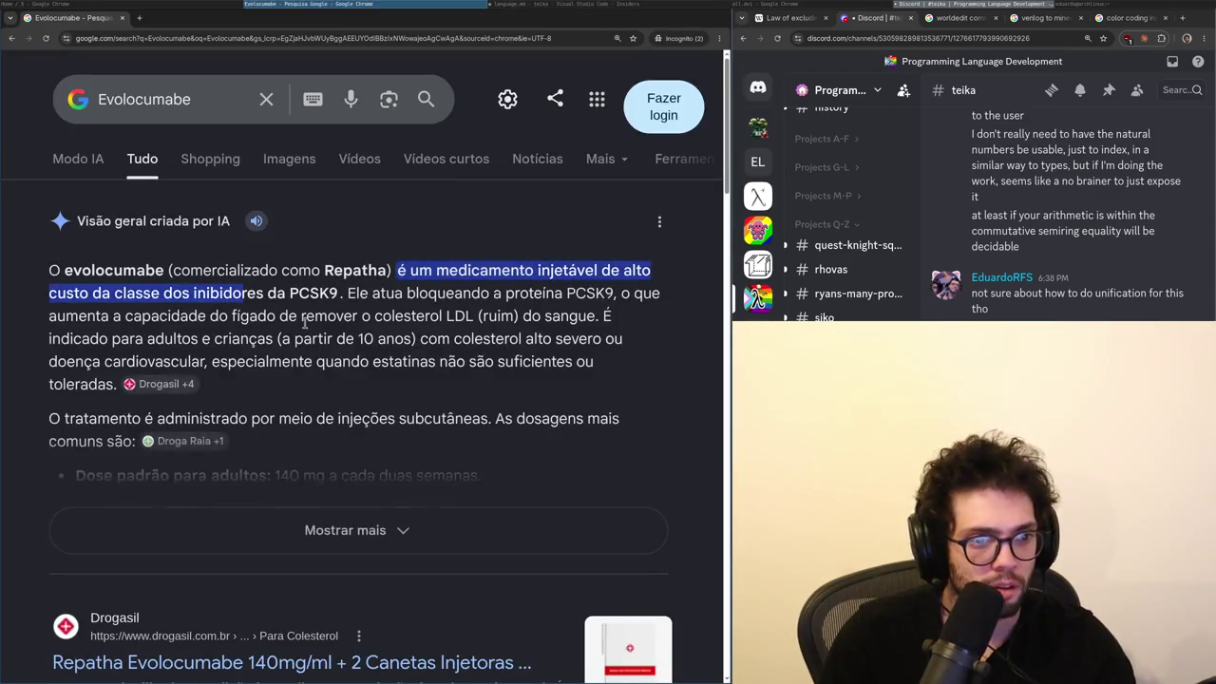
scroll(285, 404, "down", 3)
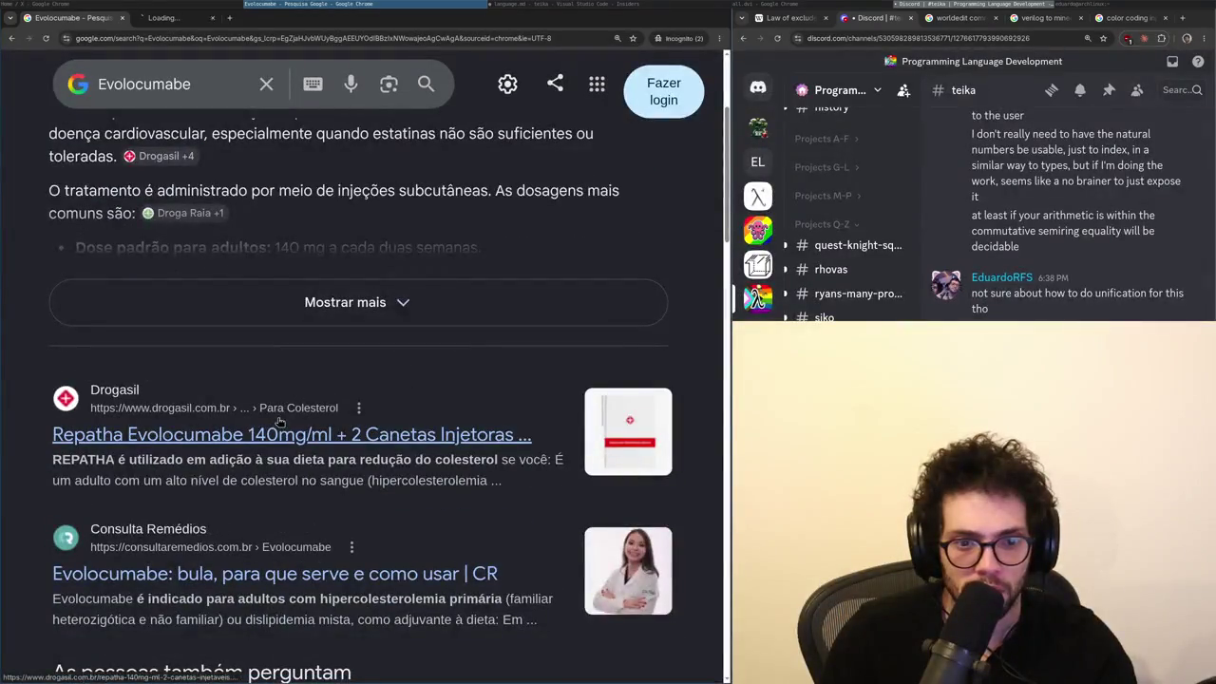
left_click(285, 404)
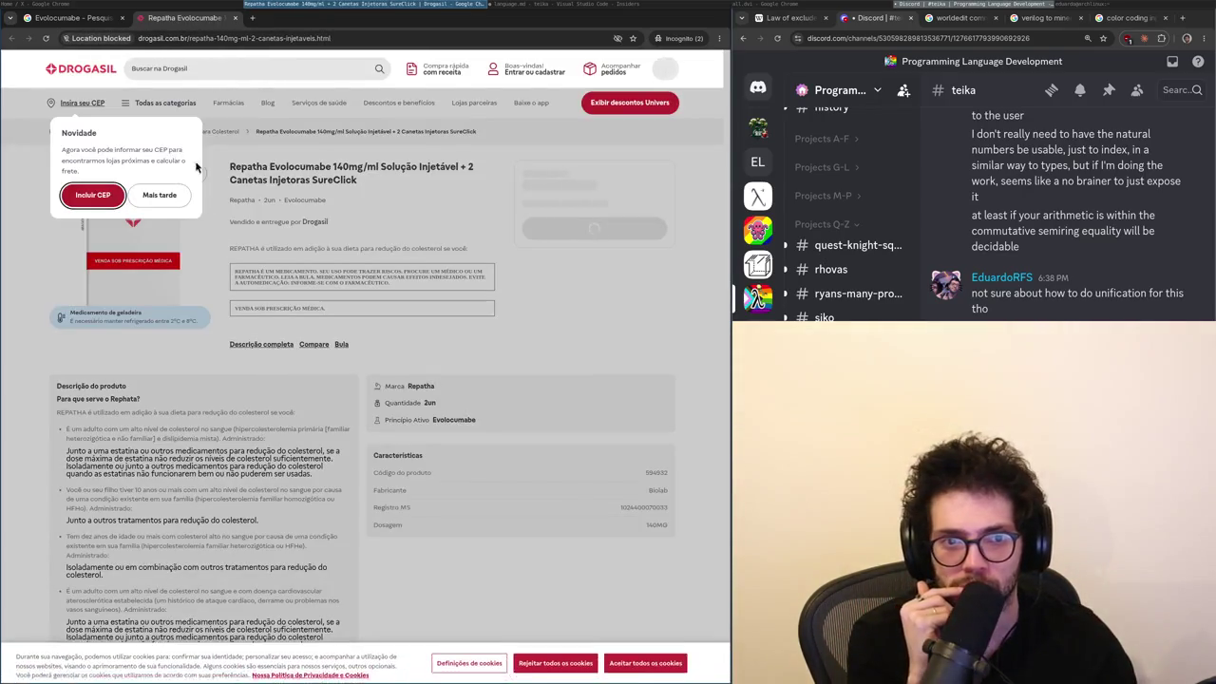
left_click(202, 196)
key("ctrl+Tab")
key("ctrl+Tab")
key("ctrl+Tab")
scroll(257, 397, "down", 4)
scroll(257, 397, "down", 3)
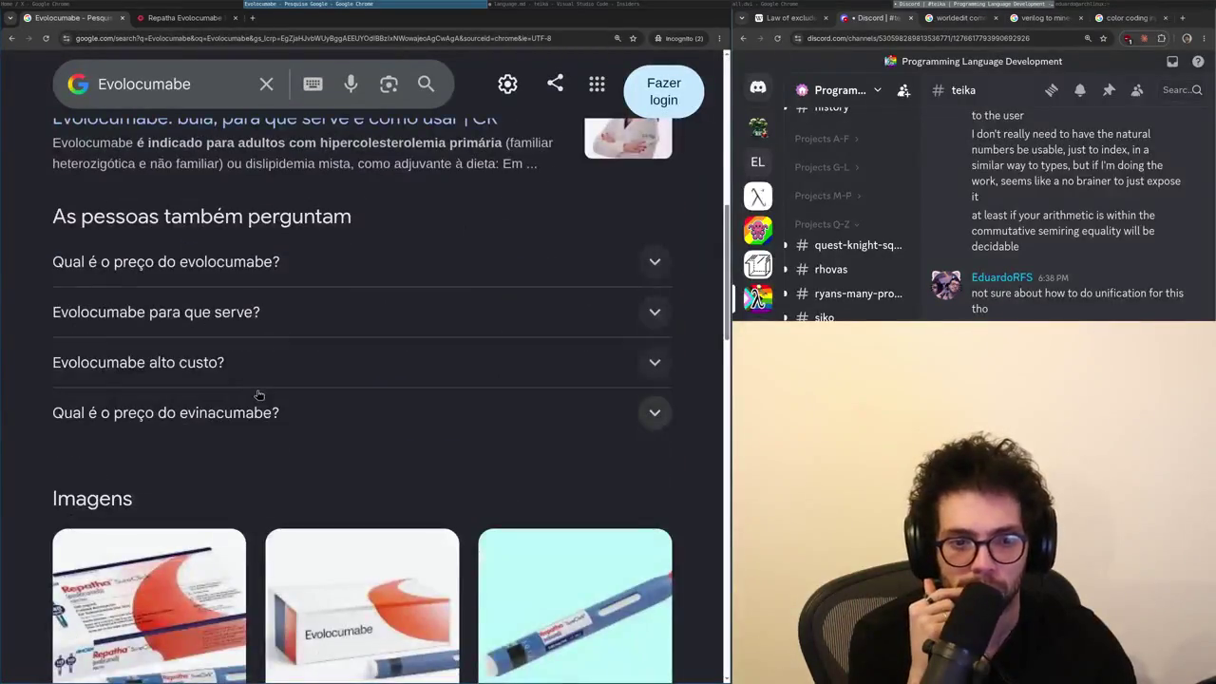
- Search 'Alirocumabe' and 'Inclisirana' in new tabs and open Drogasil's Praluent leaflet result
key("ctrl+t")
type("Alirocumabe")
key("Return")
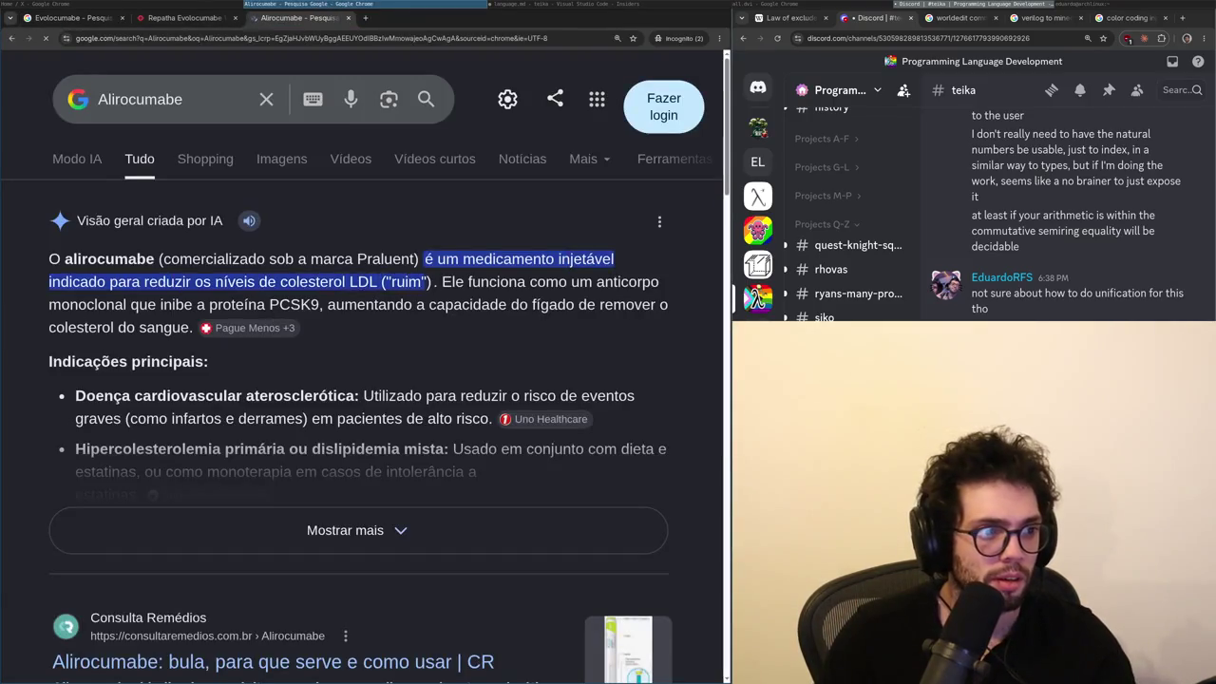
key("ctrl+t")
type("Inclisirana")
key("Return")
key("ctrl+shift+Tab")
scroll(242, 301, "down", 5)
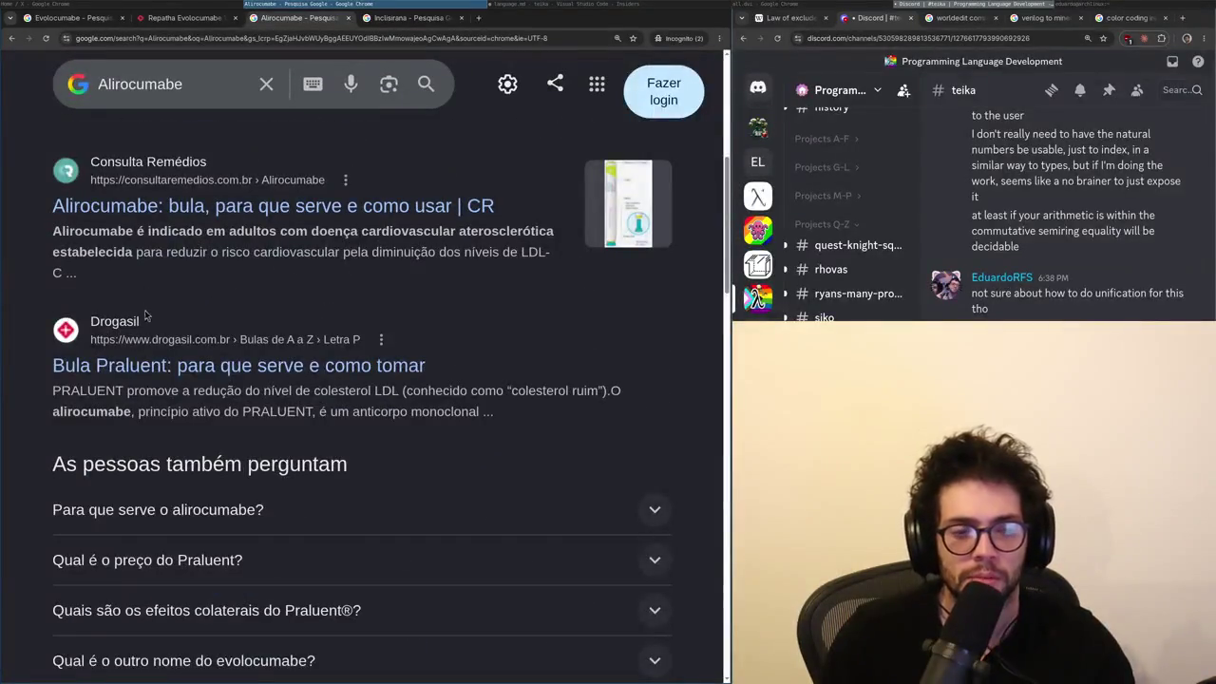
left_click(158, 361)
scroll(157, 216, "down", 1)
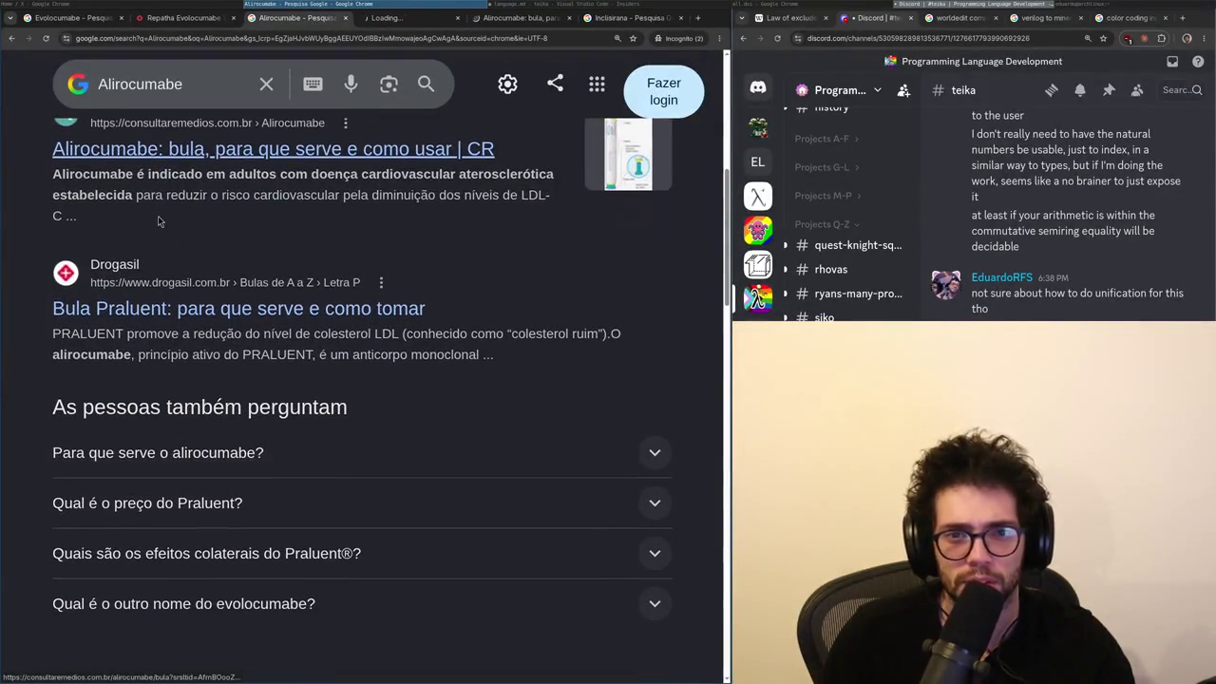
- Refine the Inclisirana search to its price ('pre;o'), then close the two extra tabs
key("ctrl+Tab")
key("ctrl+Tab")
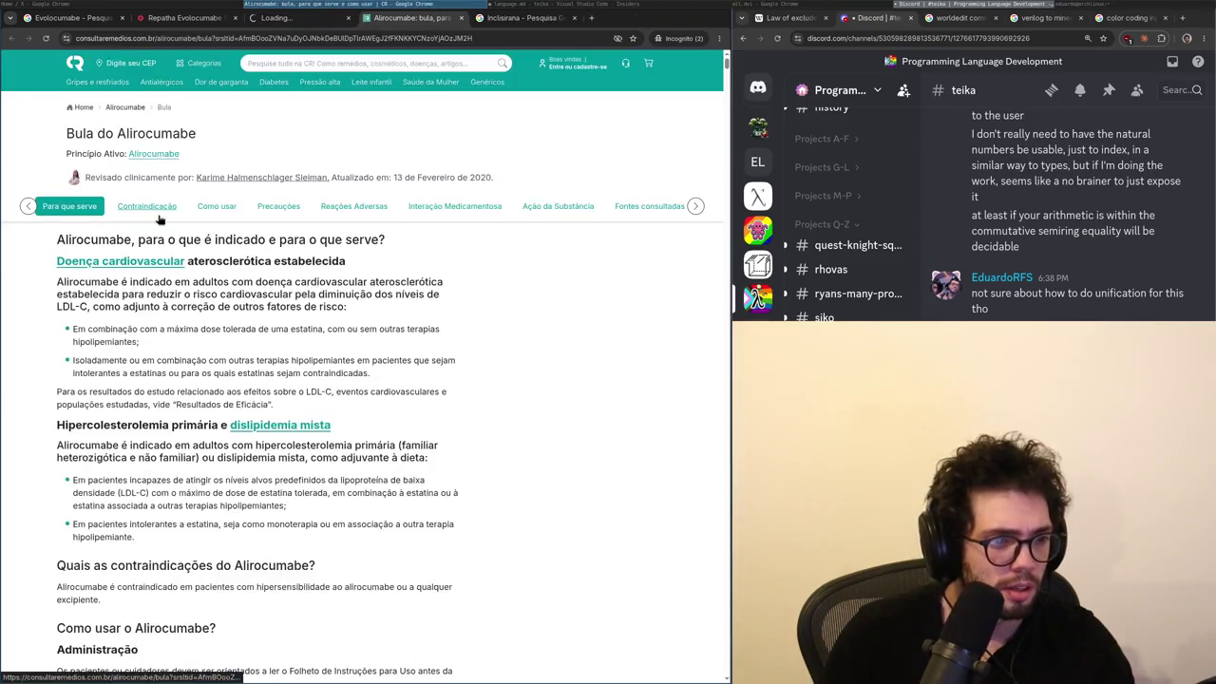
scroll(158, 214, "down", 10)
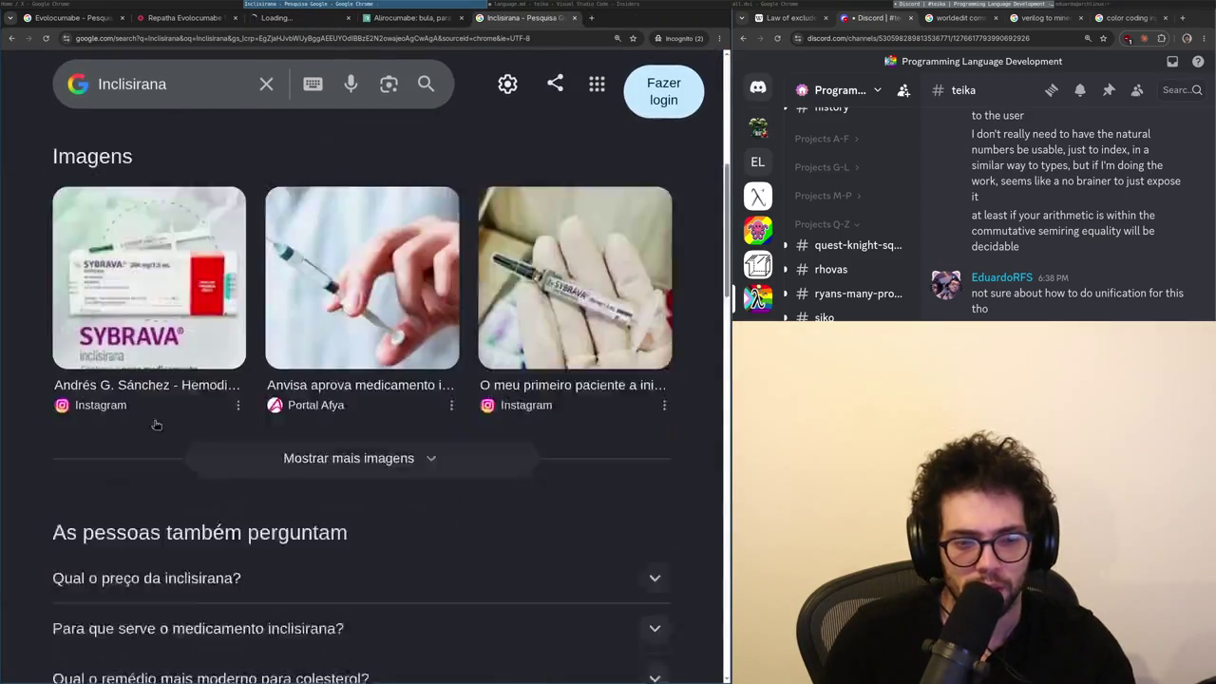
left_click(202, 83)
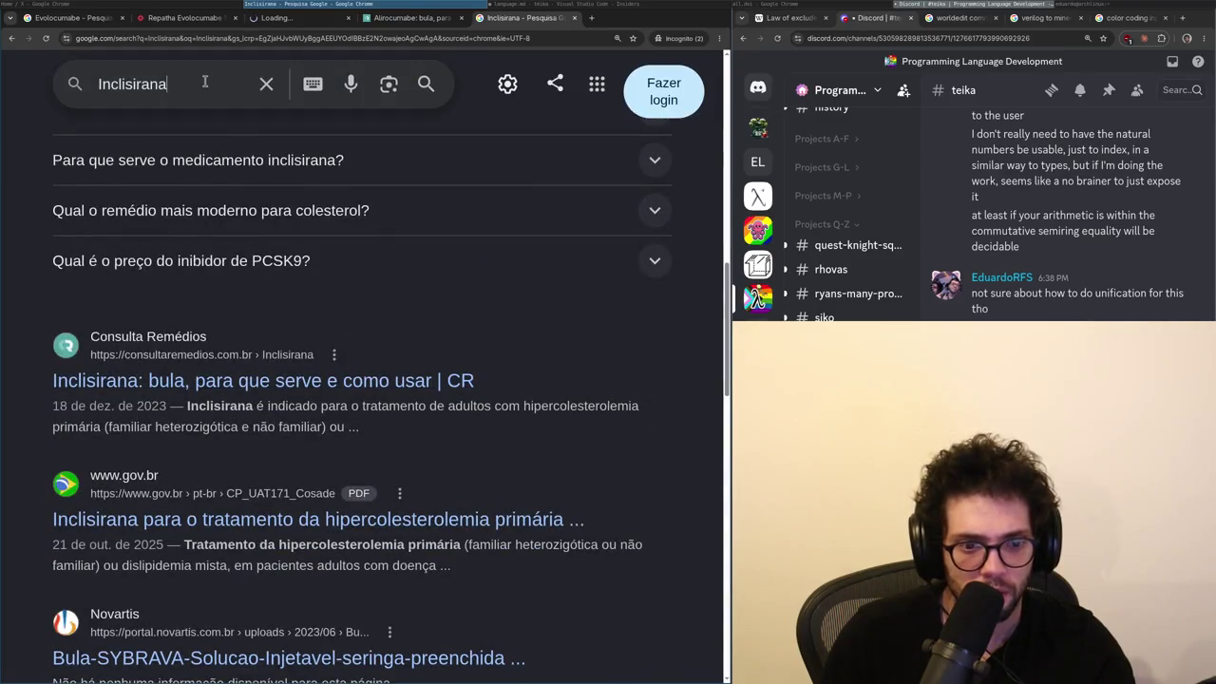
type(" pre;o")
key("Return")
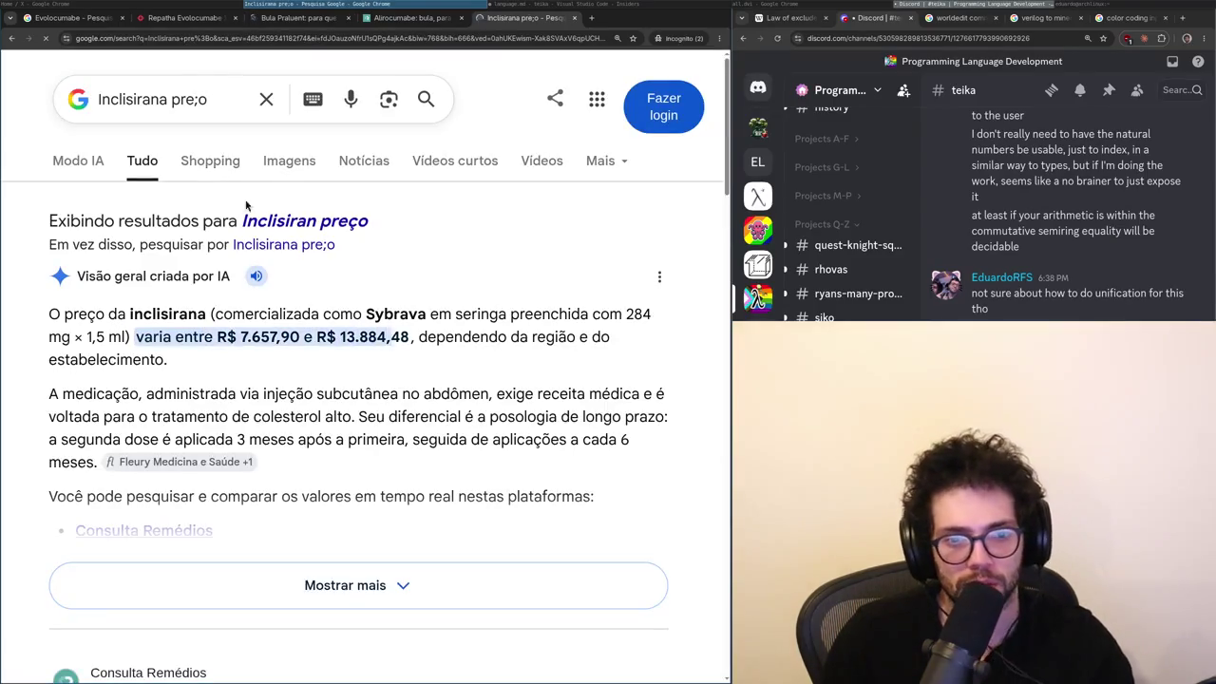
key("ctrl+w")
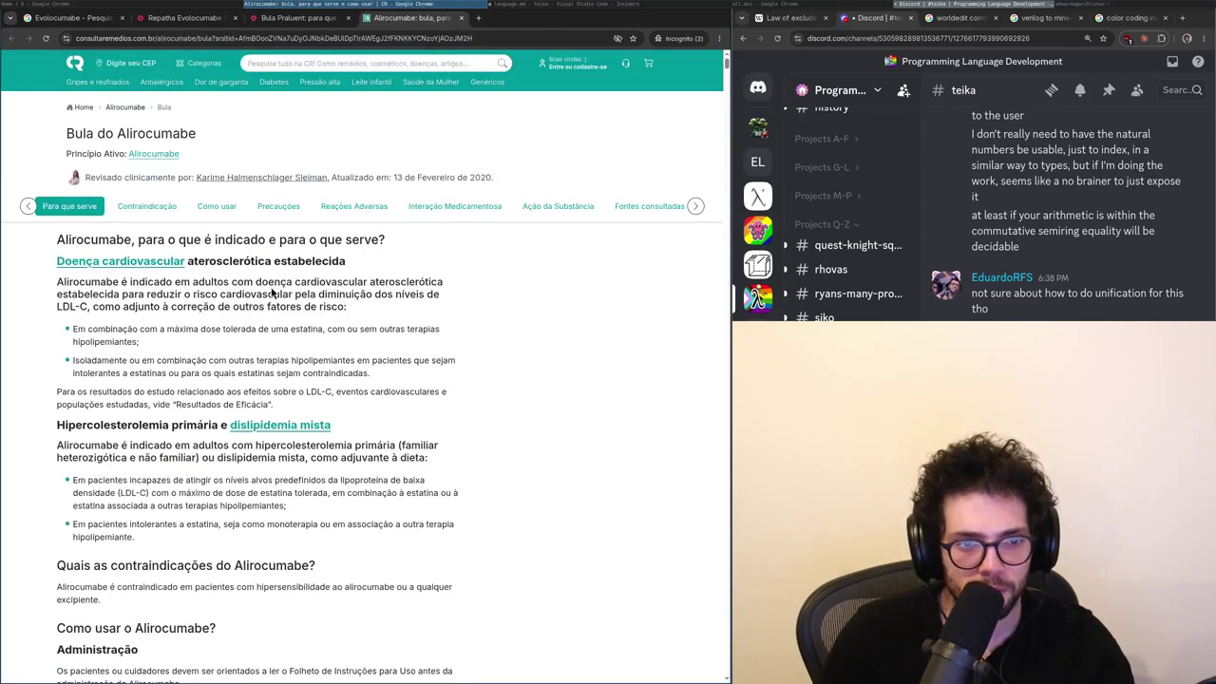
key("ctrl+w")
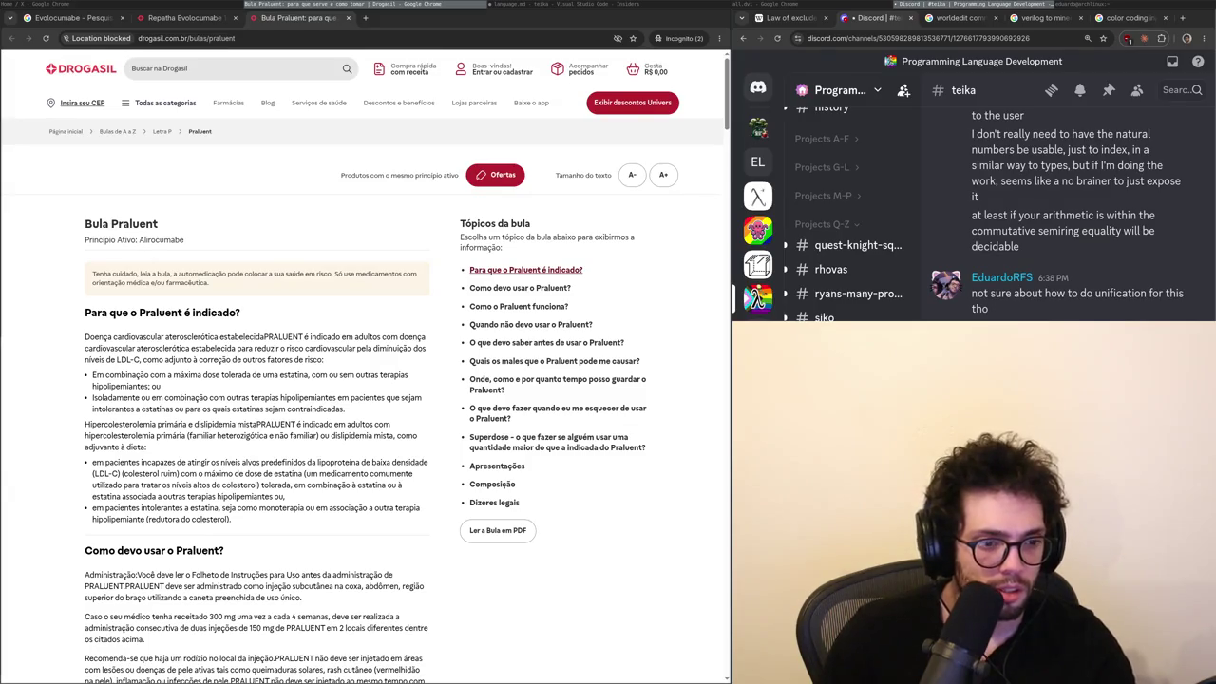
- Close the Praluent leaflet tab and search Google for 'Praulent' in a new tab
key("ctrl+w")
key("ctrl+l")
key("Escape")
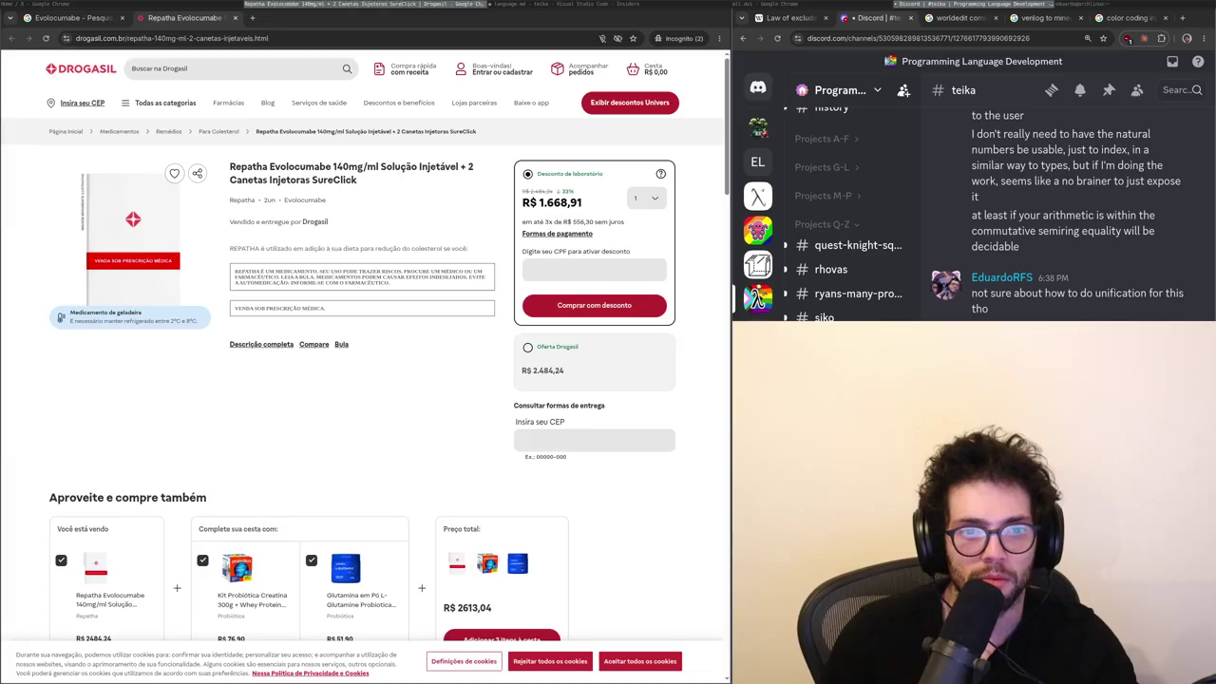
key("ctrl+t")
type("Praulent")
key("Return")
- Open Pague Menos' Praluent product page, compare with Drogasil's Repatha price, then close Repatha
scroll(307, 430, "down", 3)
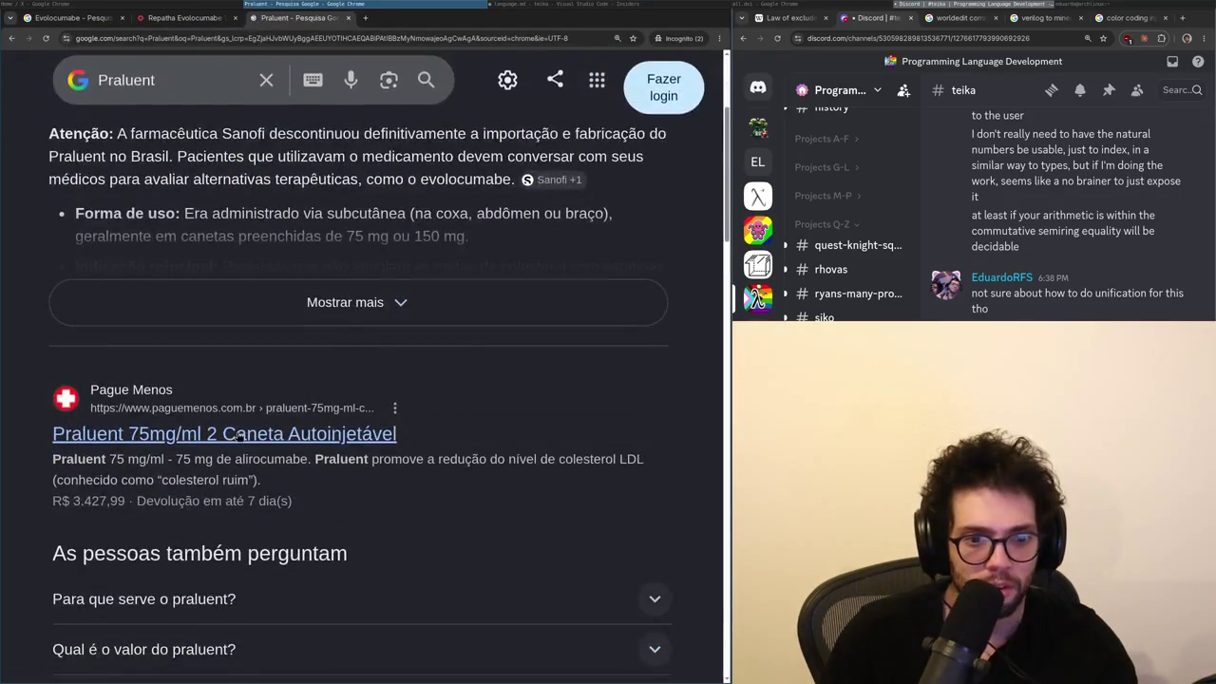
left_click(228, 507)
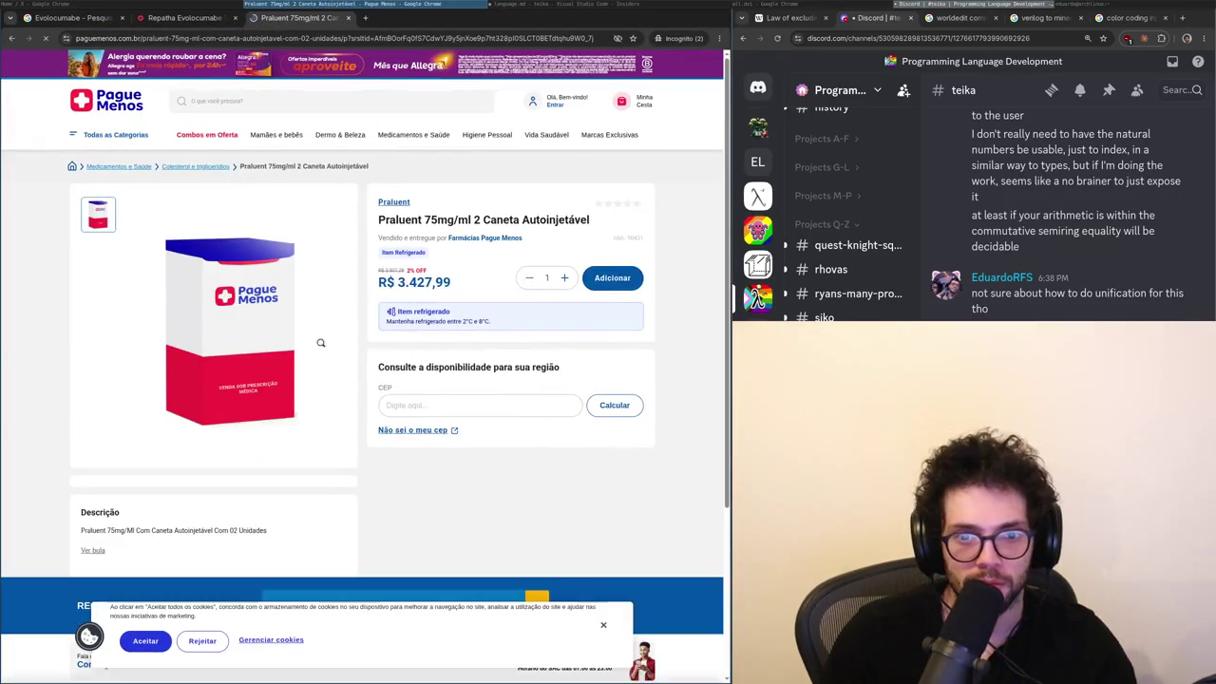
left_click(421, 401)
key("ctrl+shift+Tab")
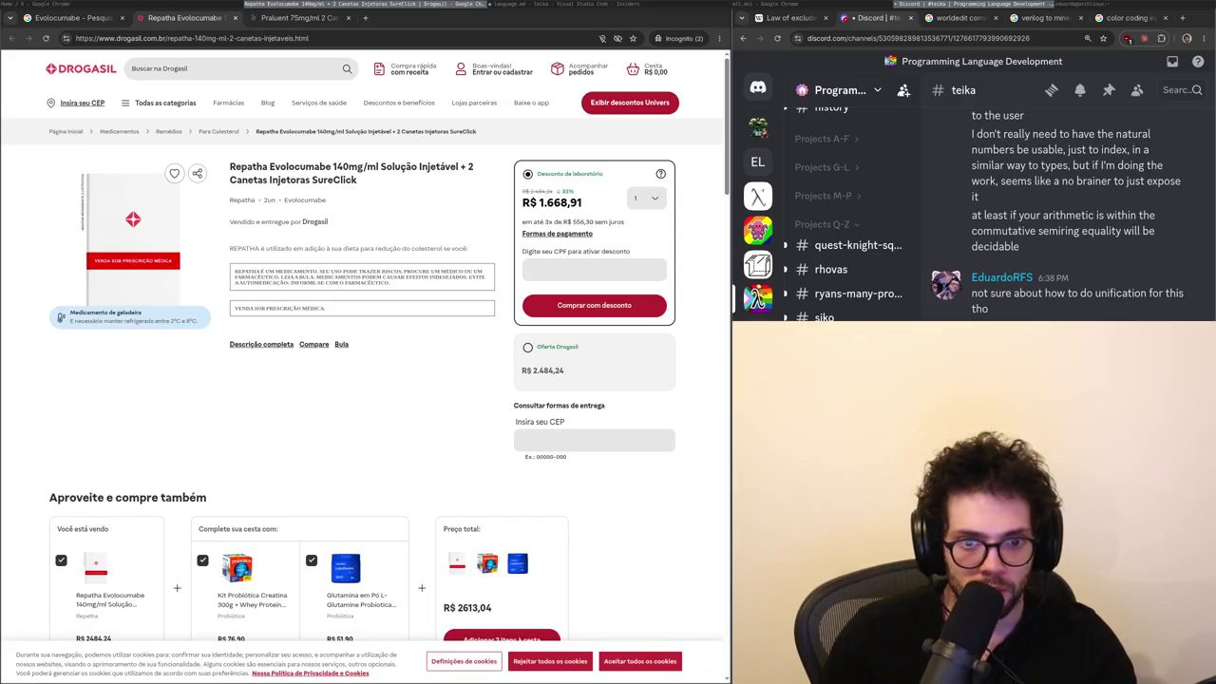
key("ctrl+w")
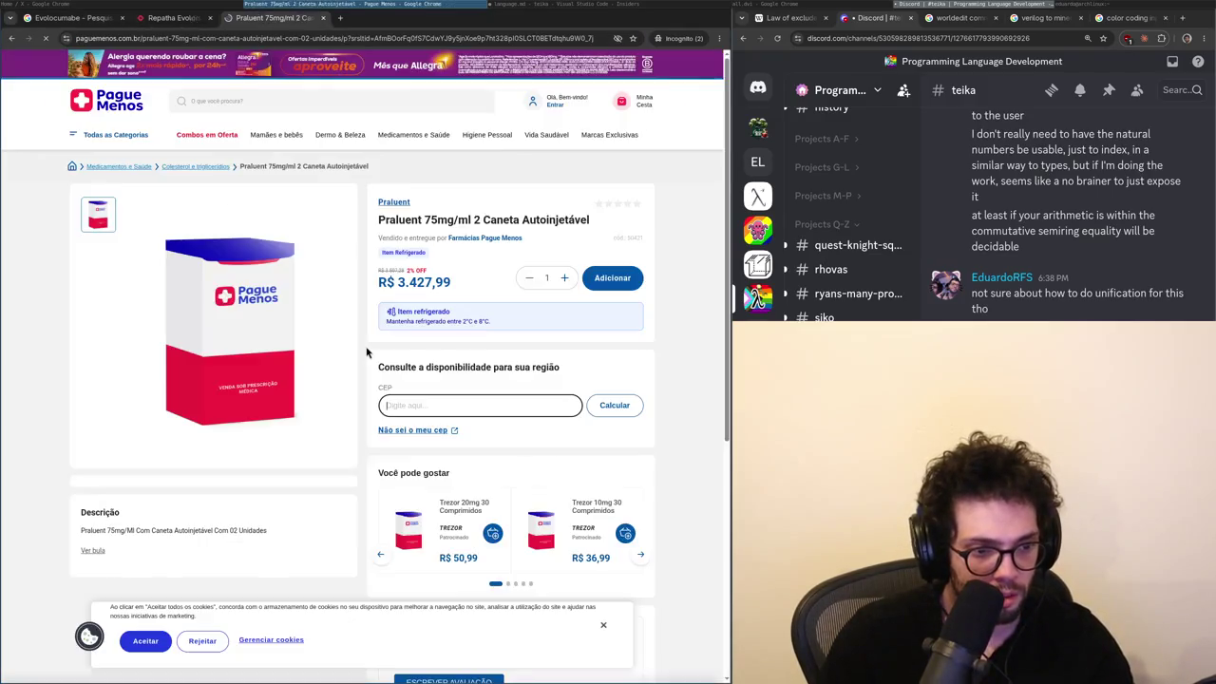
- Glance at the Praluent product page, then return to the Evolocumabe search results
key("ctrl+shift+Tab")
key("ctrl+Tab")
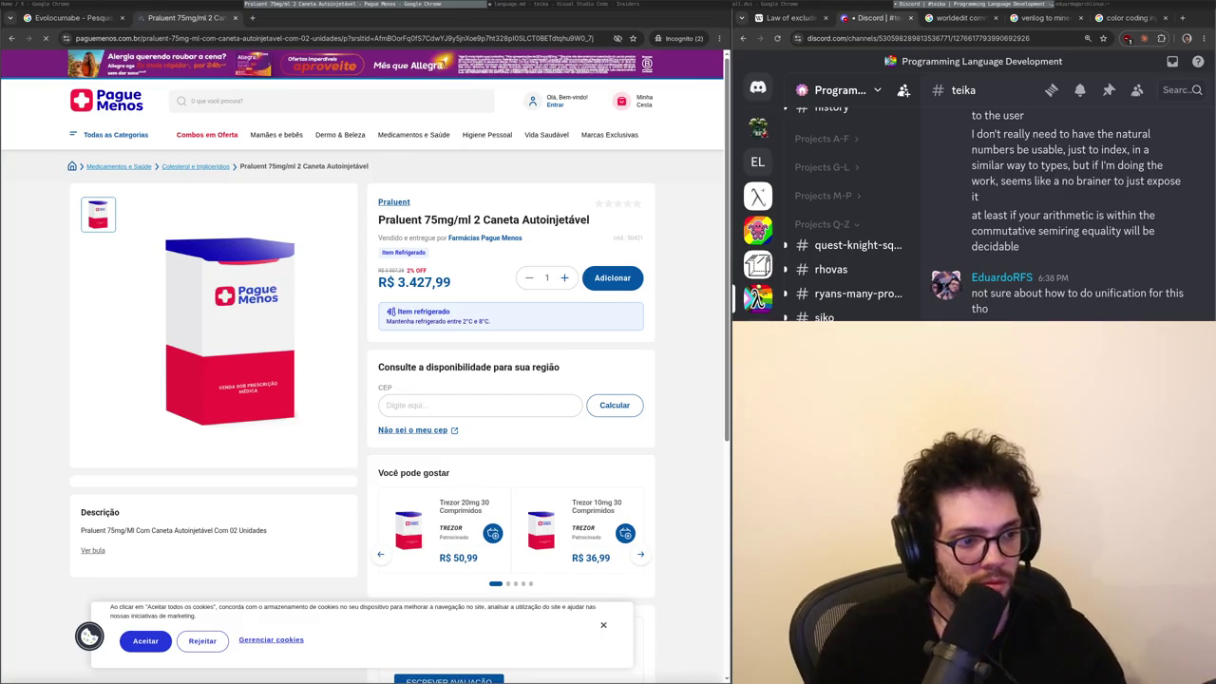
left_click(367, 353)
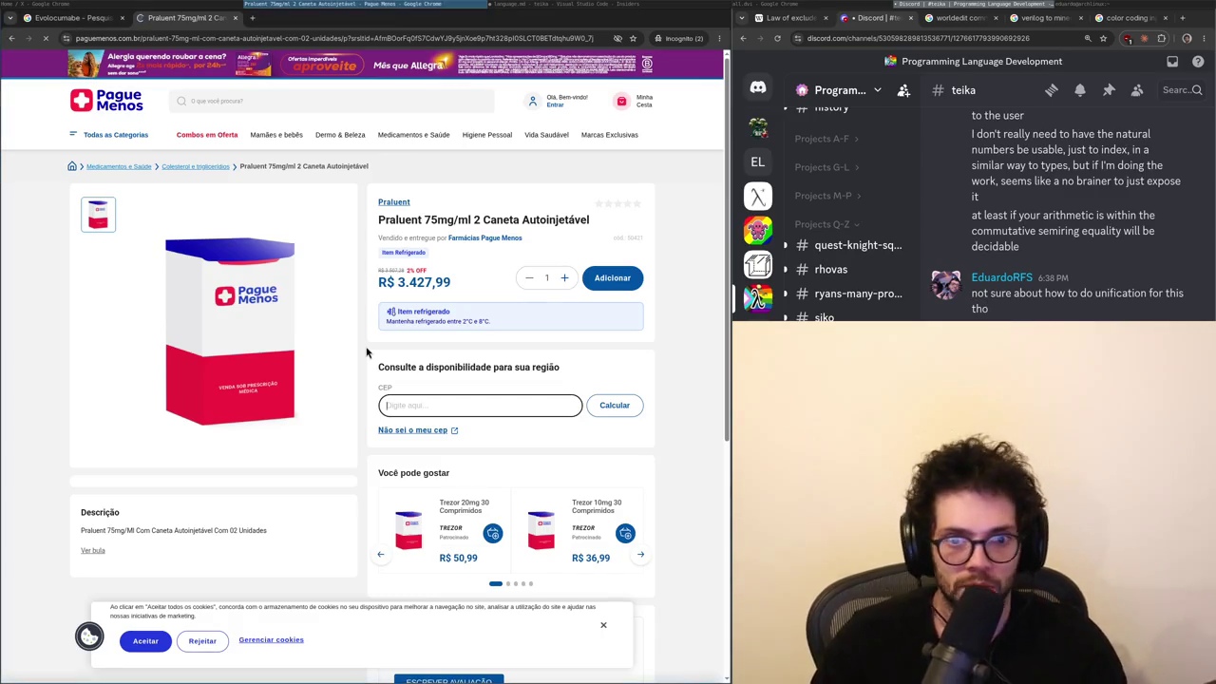
key("ctrl+shift+Tab")
- Scroll through the Evolocumabe results and select 'evolocumabe' ahead of a new search tab
scroll(380, 361, "down", 5)
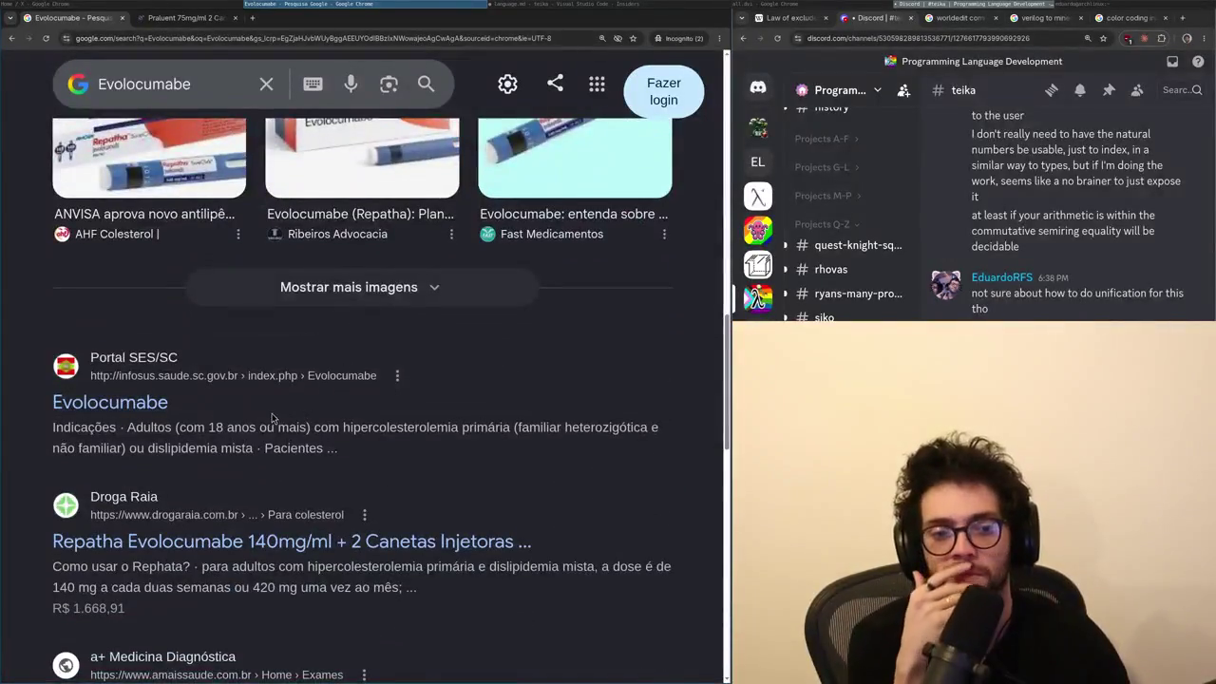
scroll(226, 399, "down", 2)
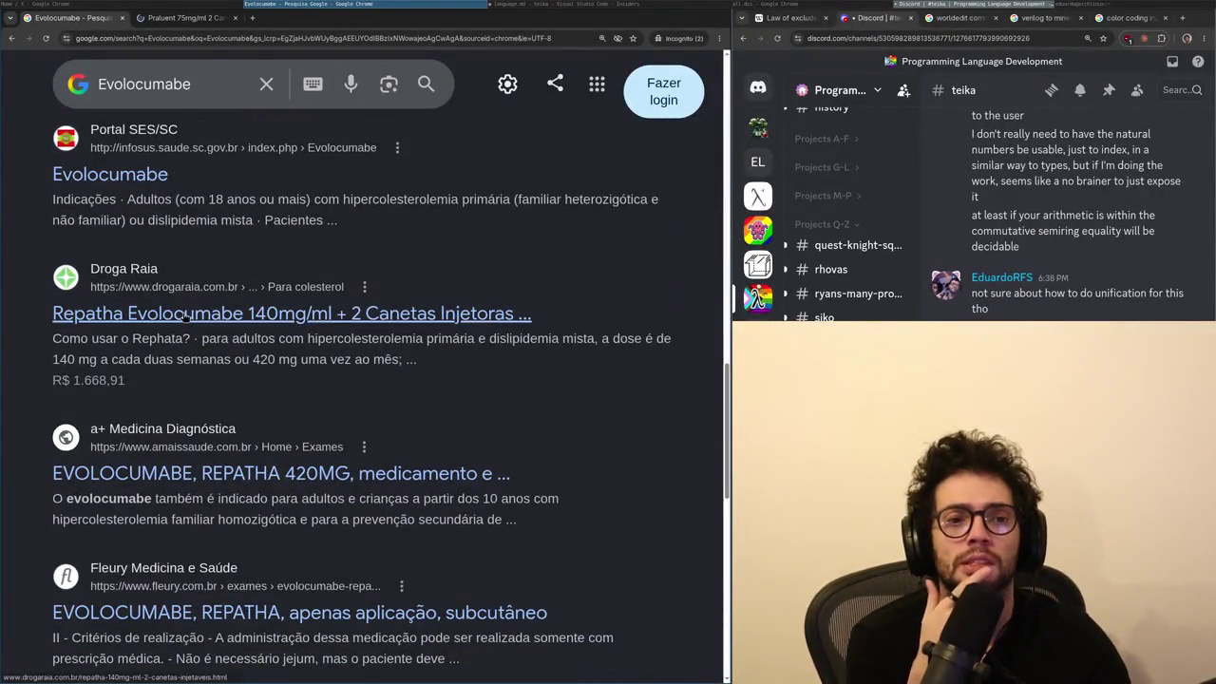
scroll(232, 379, "down", 2)
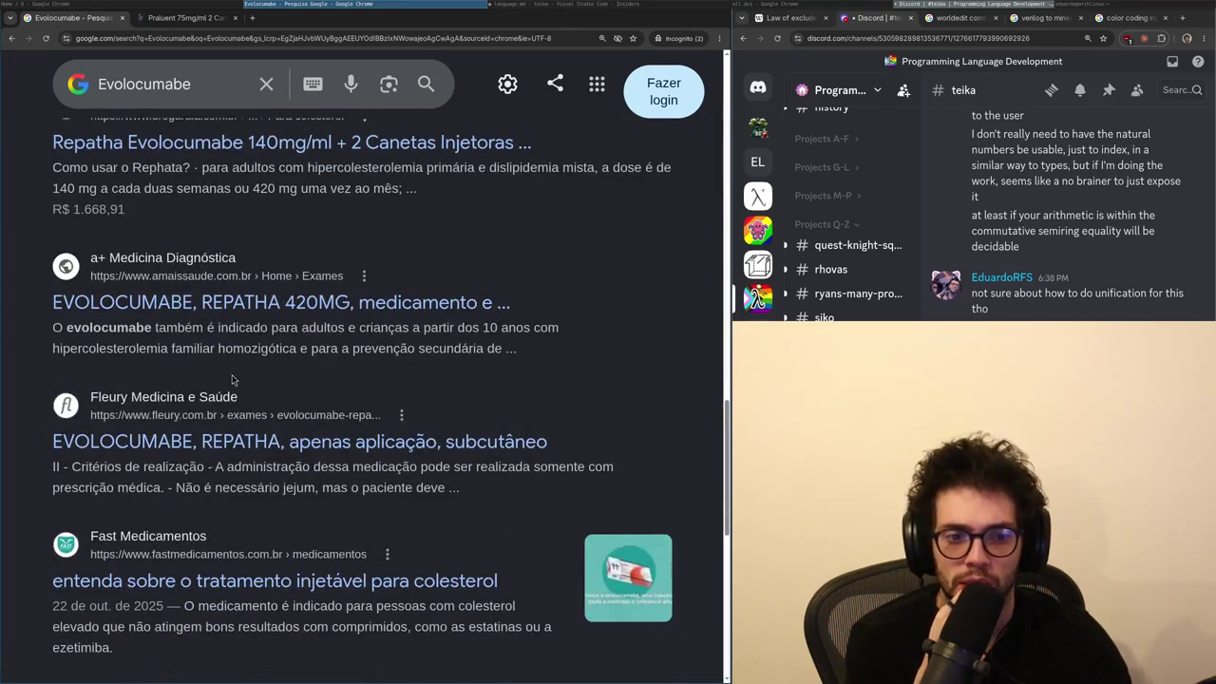
scroll(231, 379, "down", 2)
scroll(242, 351, "down", 2)
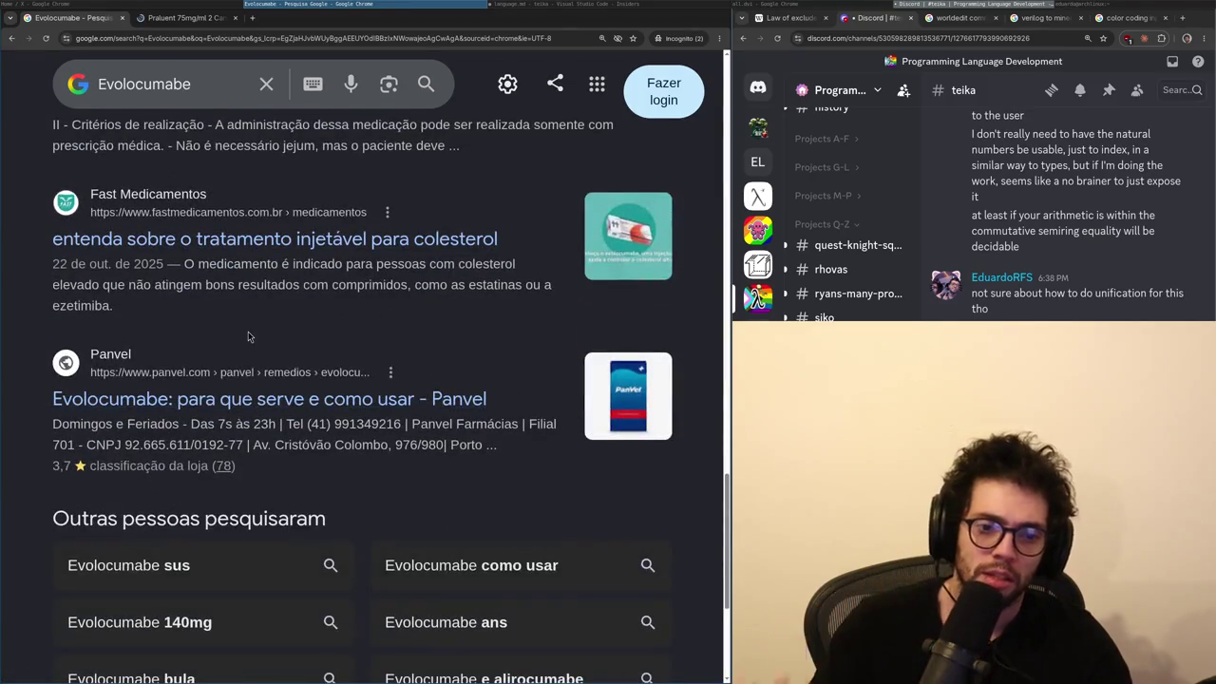
scroll(247, 332, "up", 15)
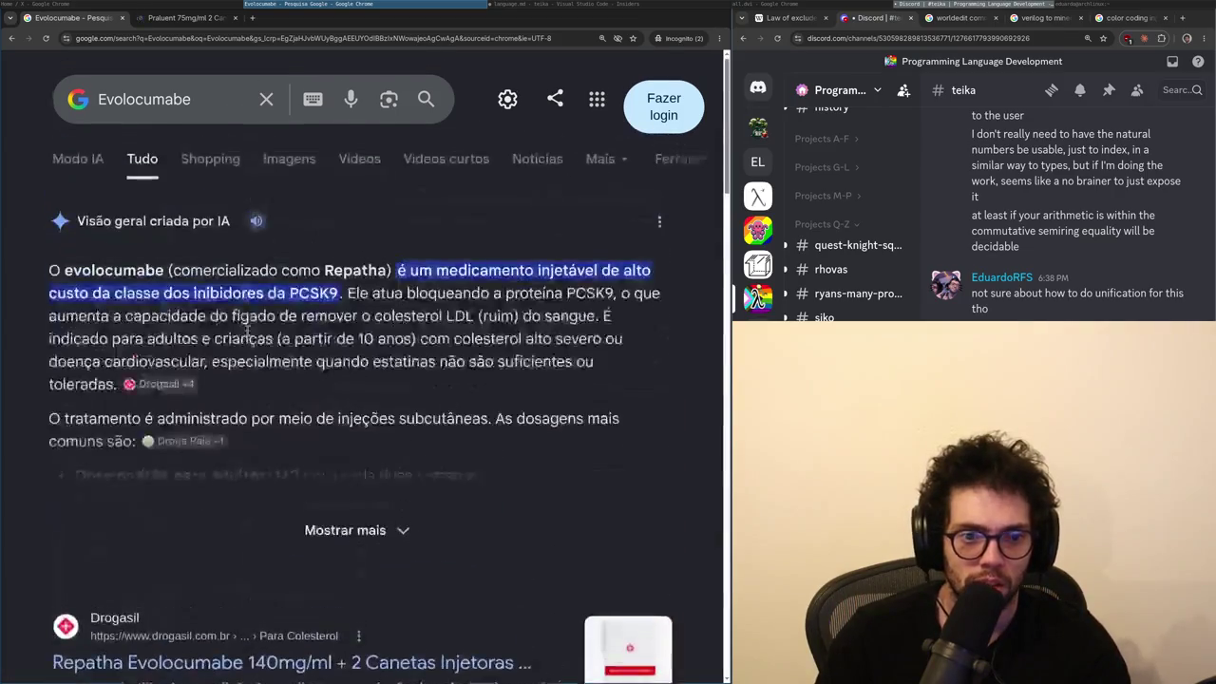
double_click(141, 270)
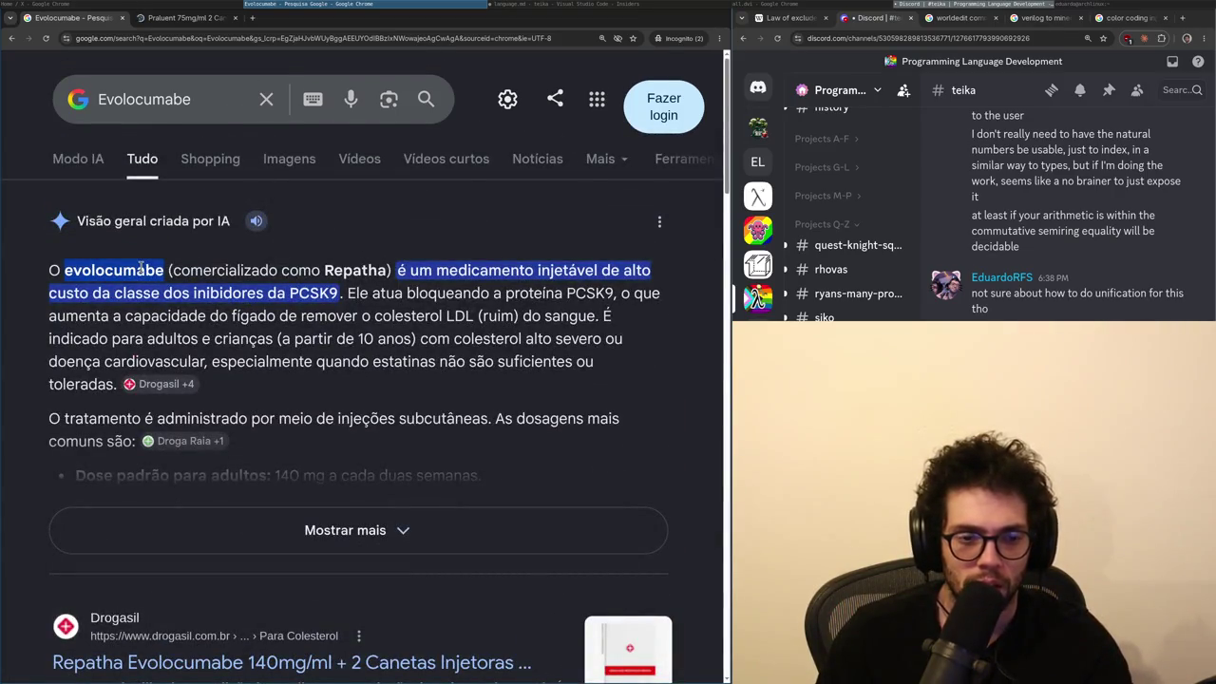
key("ctrl+t")
- Search 'evolocumabe genérico qua' and 'quando cai patente evolocumabe' in separate tabs
type("evolocumabe genérico qua")
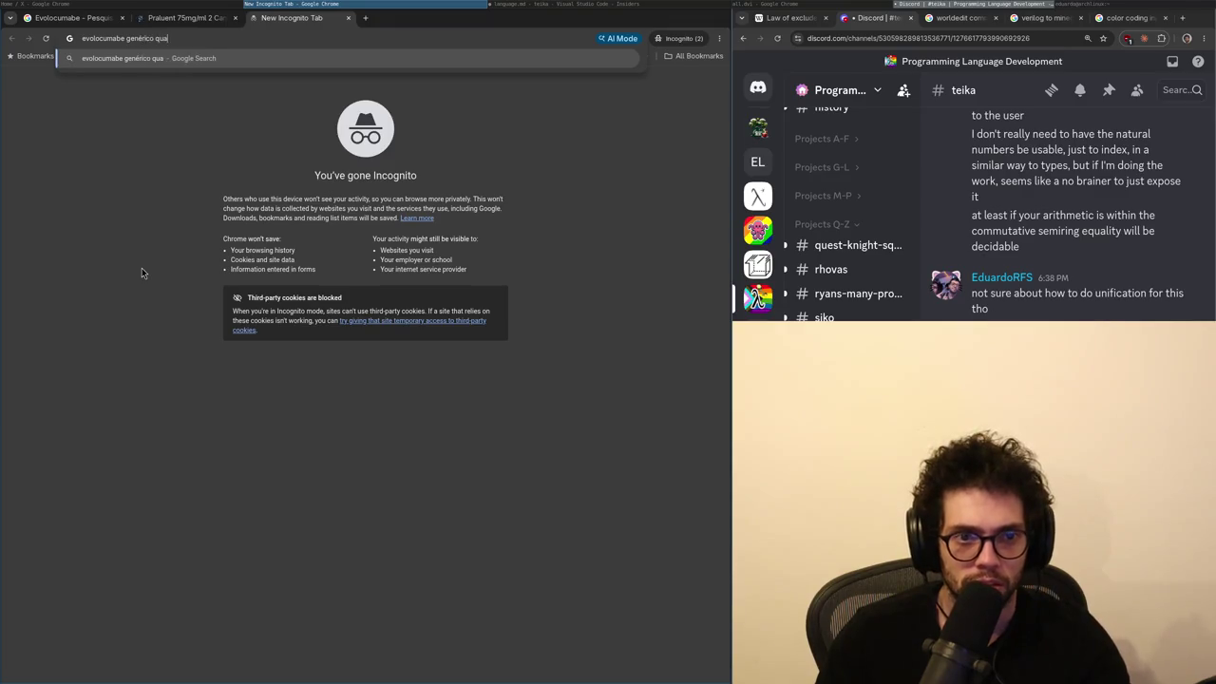
key("Return")
key("ctrl+t")
type("quando cai patent")
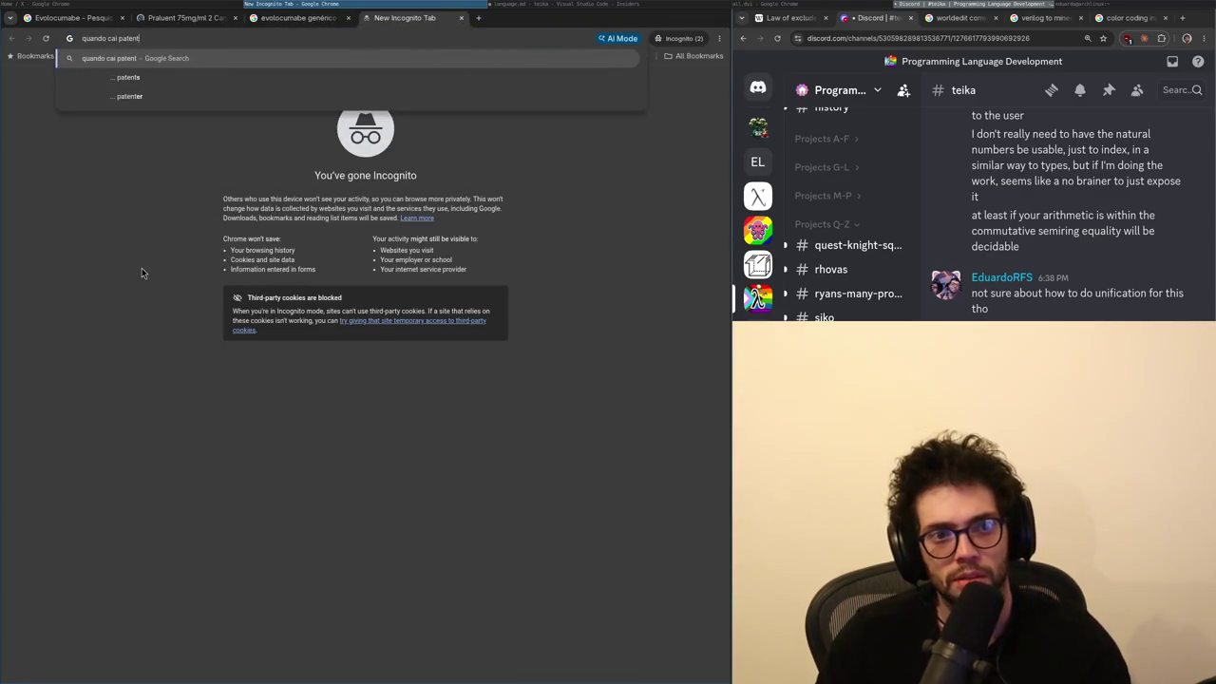
type("e evolocumabe")
key("Return")
scroll(177, 392, "down", 5)
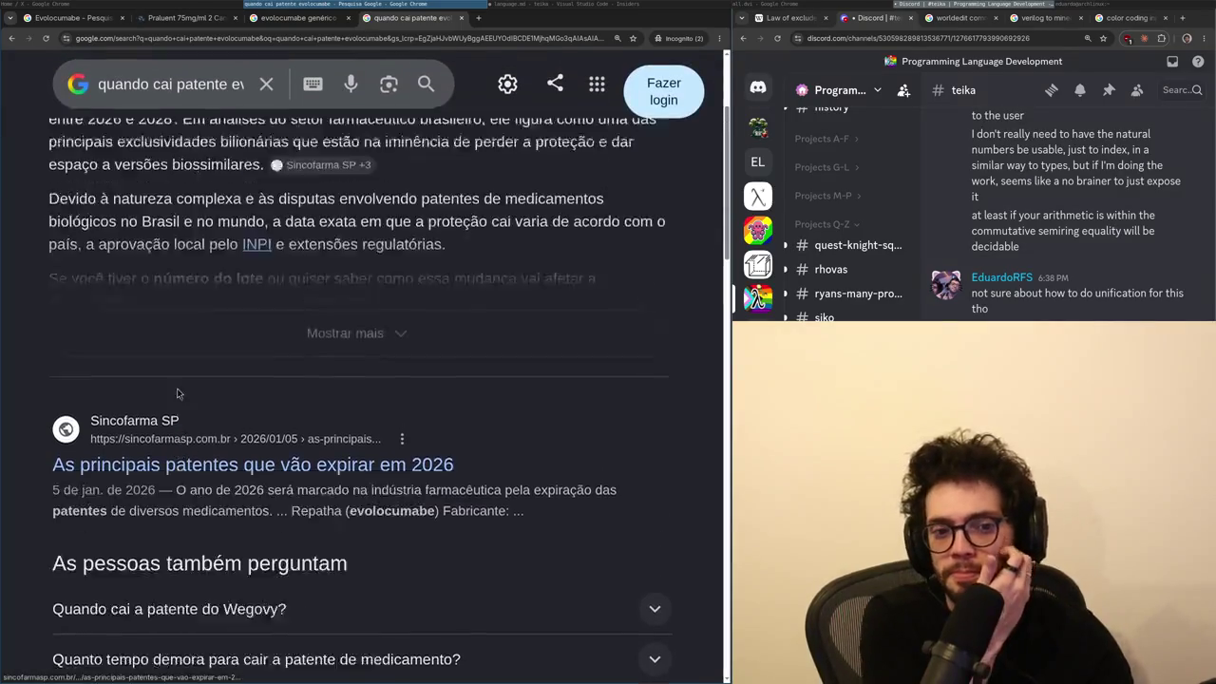
scroll(176, 392, "up", 3)
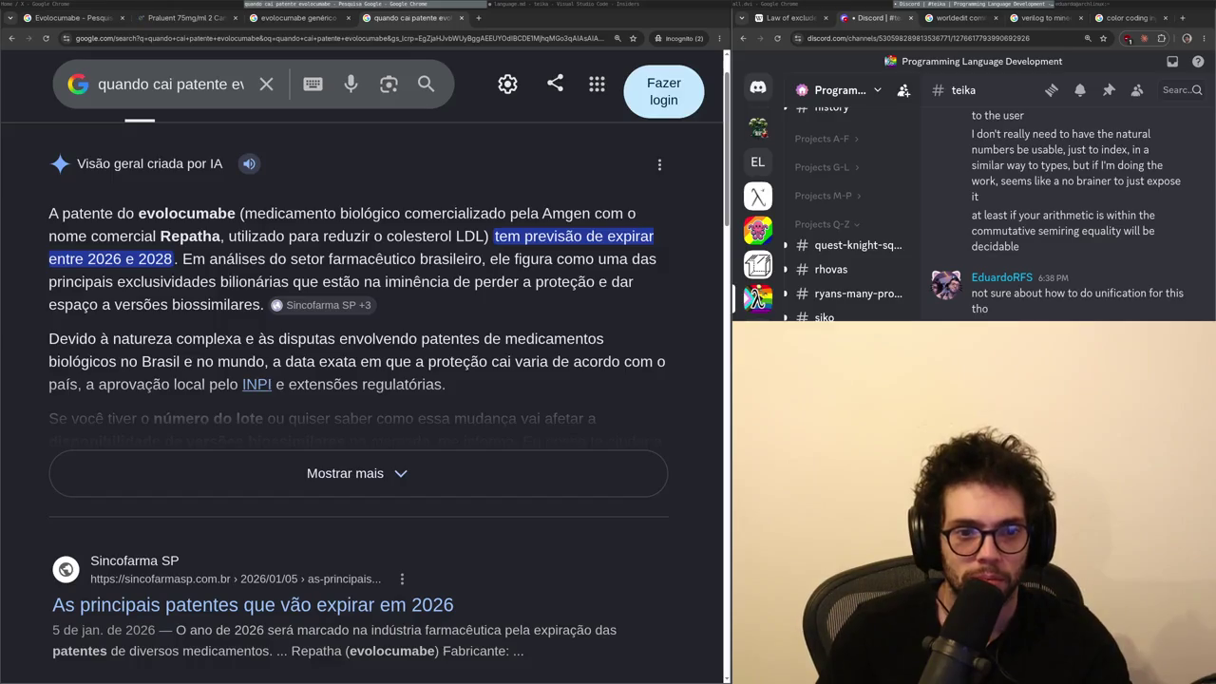
scroll(253, 589, "down", 1)
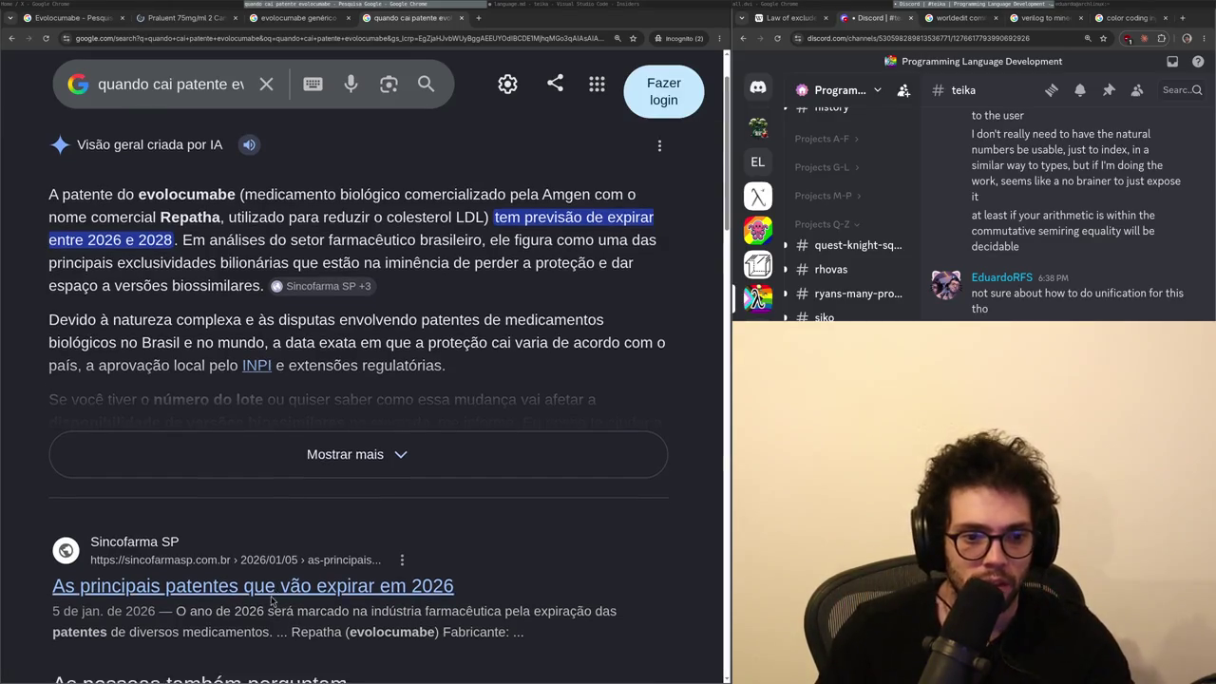
- Open the Sincofarma patents article, enlarge its text, and look for evolocumabe in it
middle_click(253, 549)
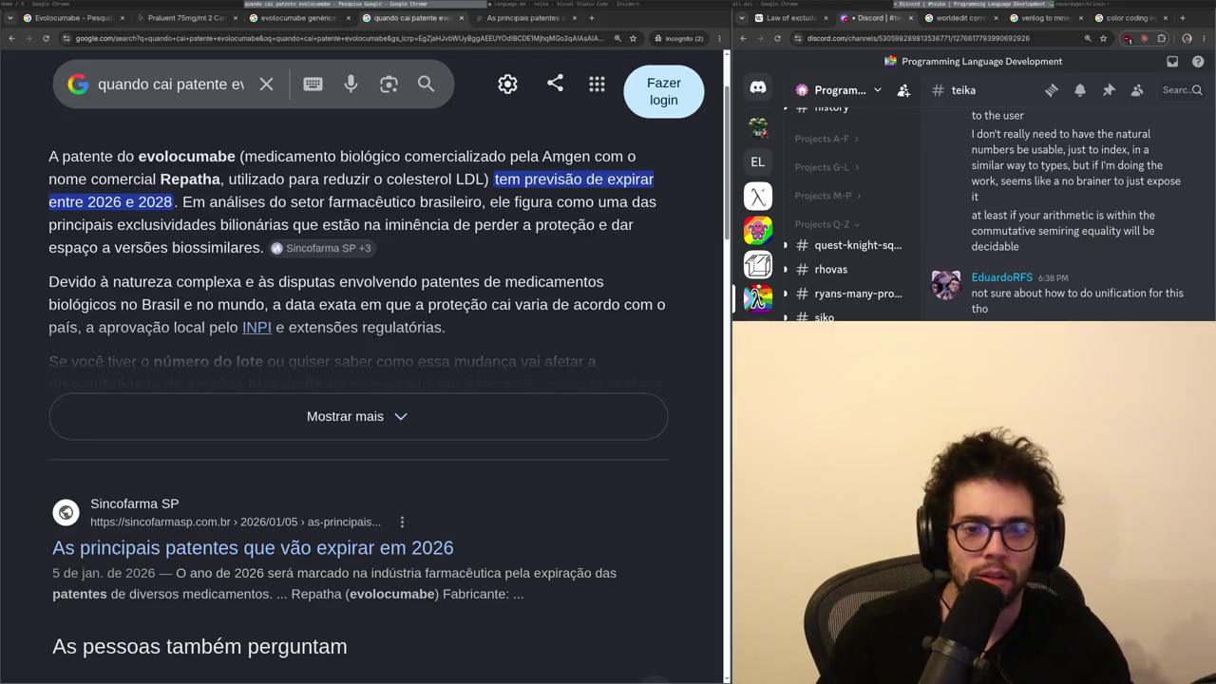
key("ctrl+Tab")
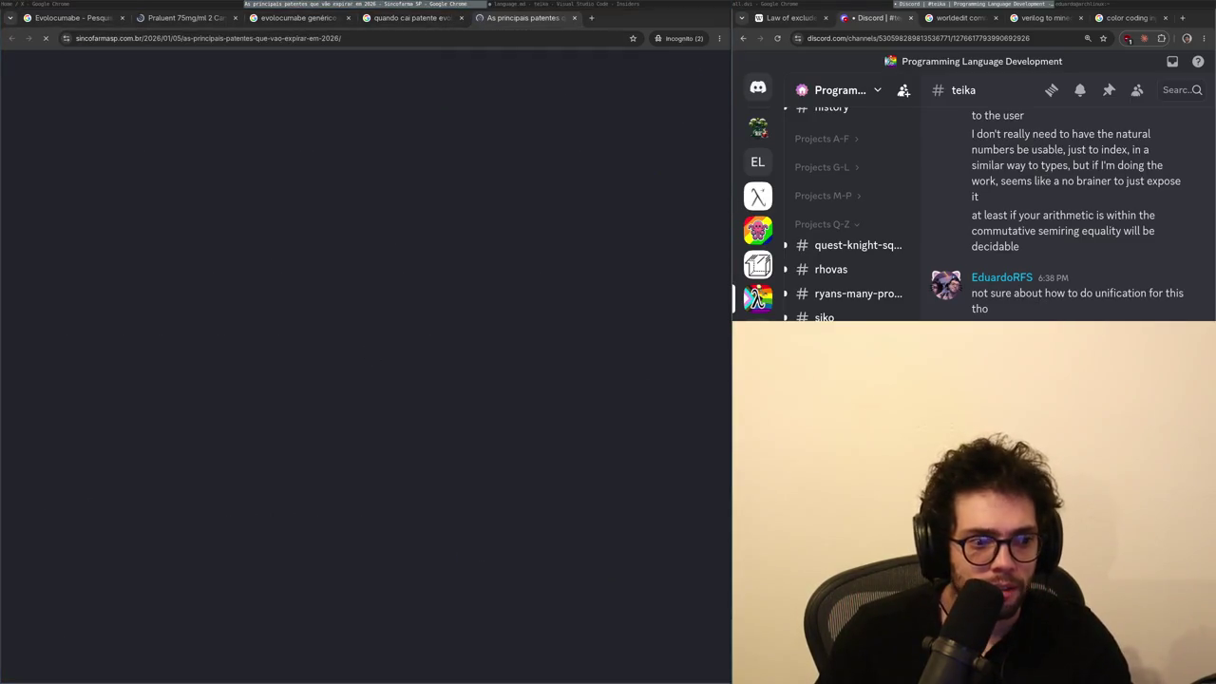
key("ctrl+plus")
key("ctrl+plus")
key("ctrl+f")
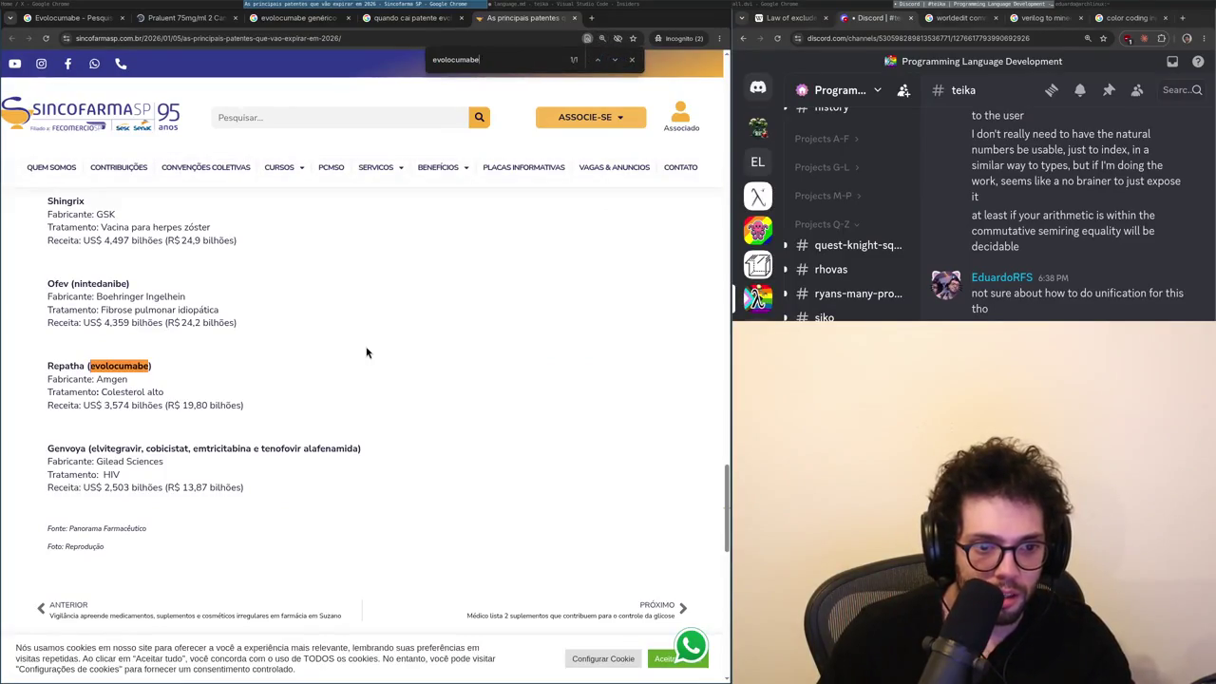
key("Escape")
scroll(366, 352, "down", 5)
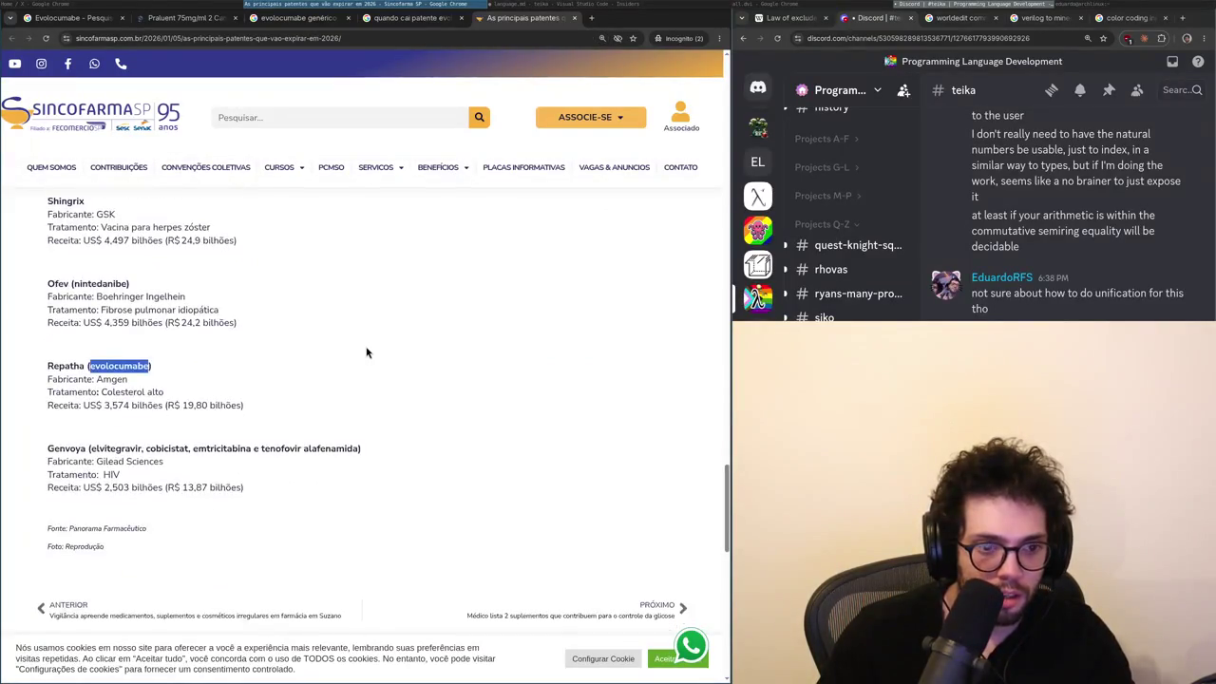
scroll(367, 353, "up", 5)
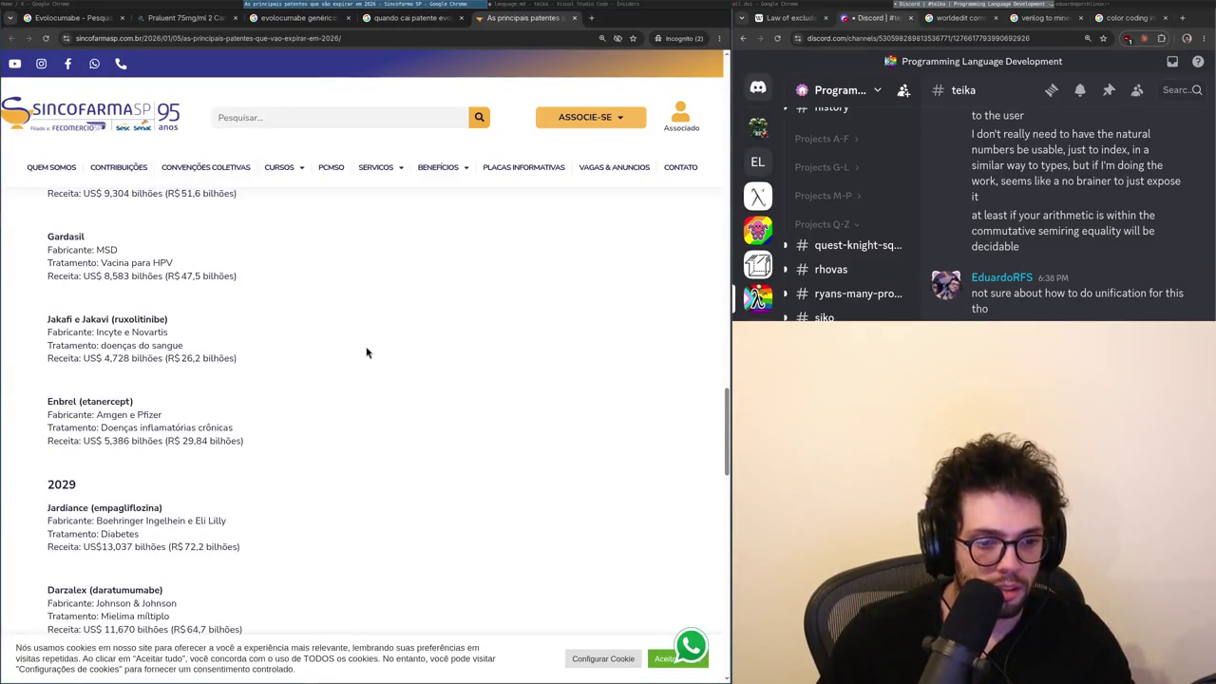
scroll(366, 351, "down", 5)
scroll(325, 379, "up", 3)
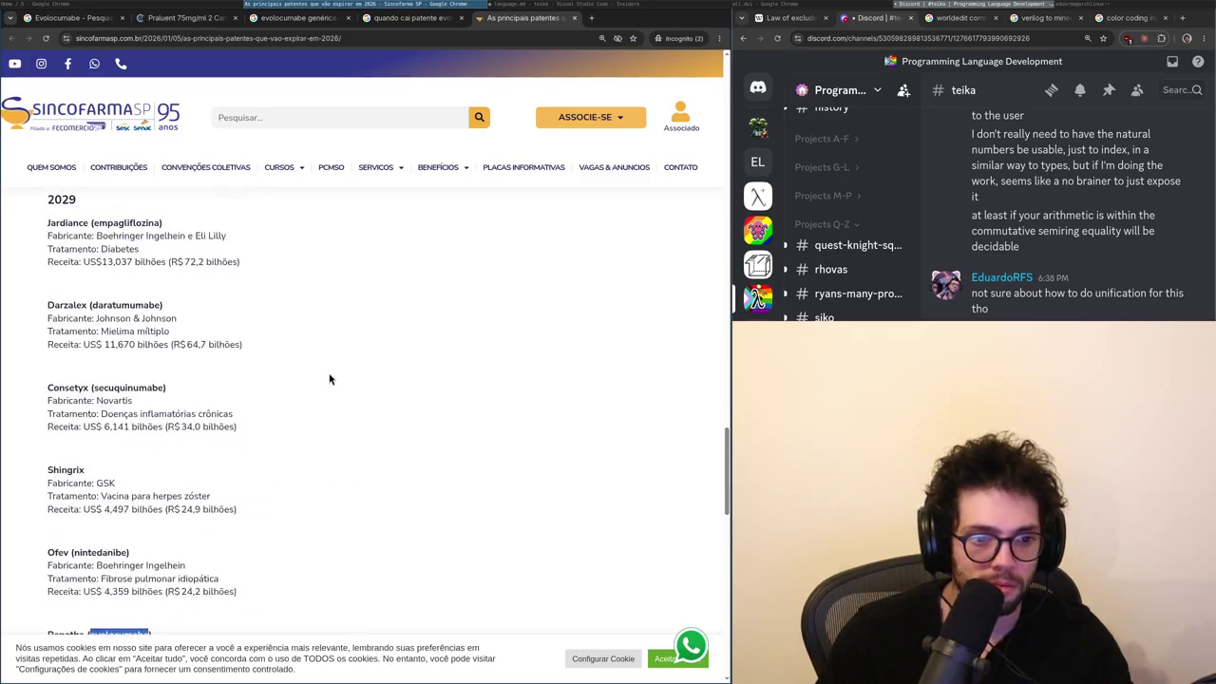
- Search the article for 'colester', then go back to the generic evolocumabe results
key("ctrl+f")
type("colester")
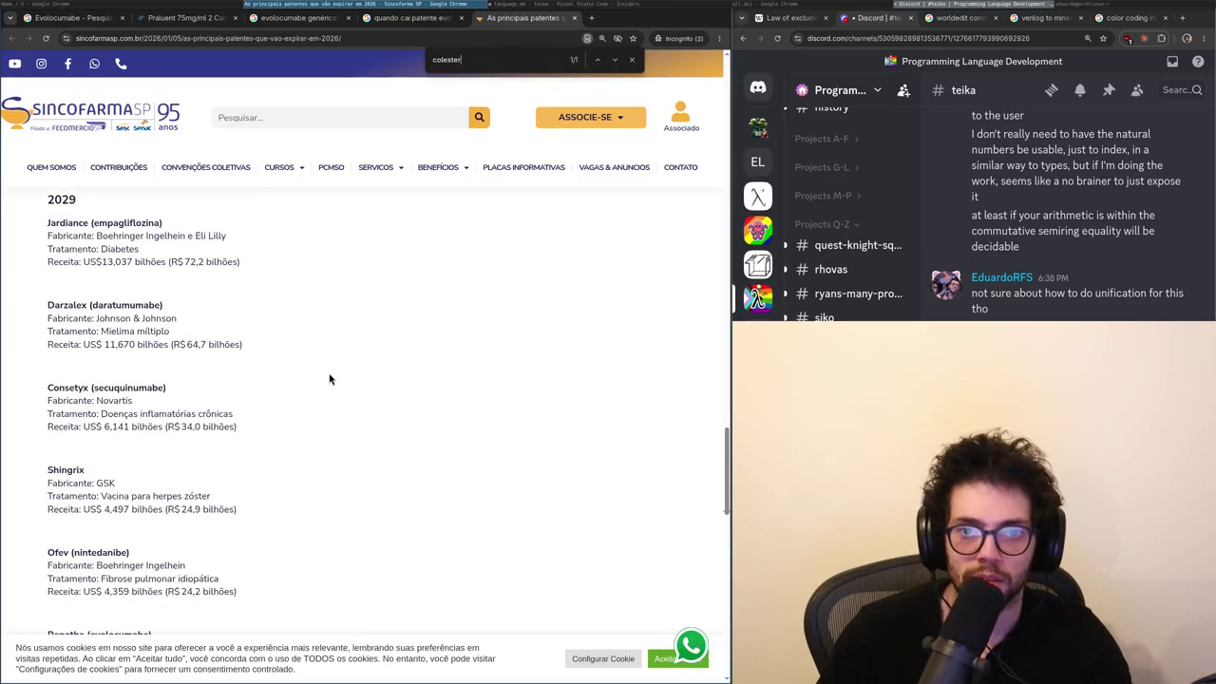
key("ctrl+Page_Up")
key("ctrl+Page_Up")
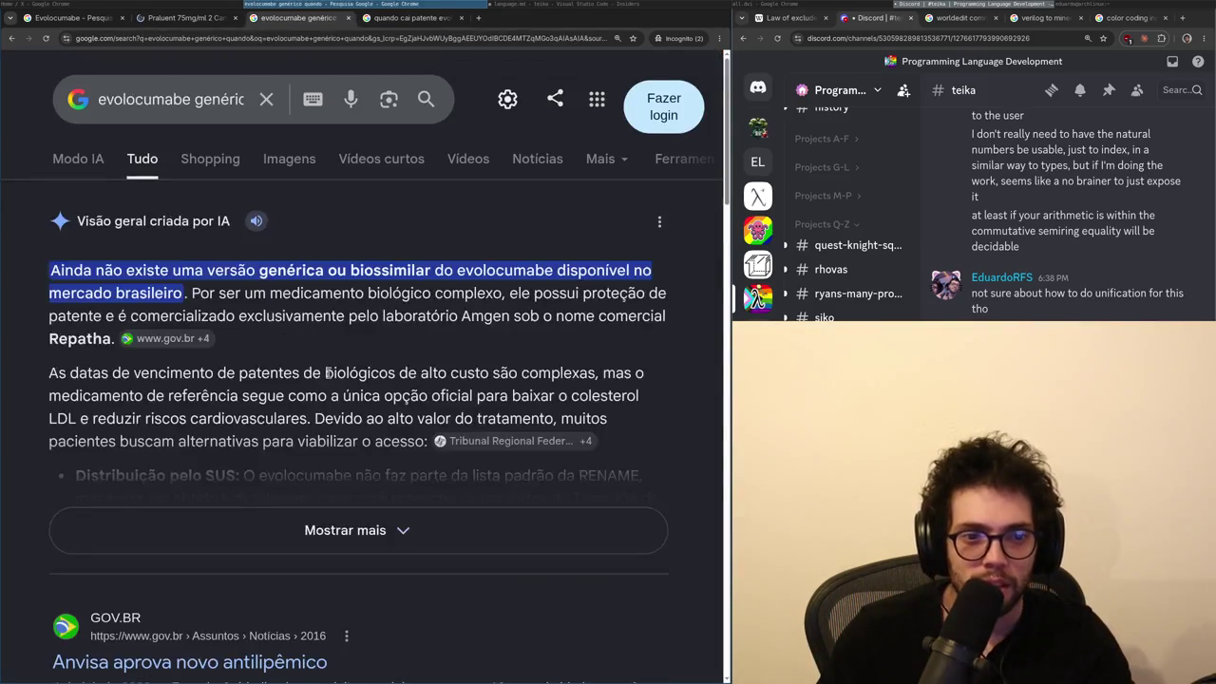
key("ctrl+Page_Up")
key("ctrl+Page_Up")
- Search 'quando cai patente Praluent' and expand the full AI overview answer
key("ctrl+Page_Down")
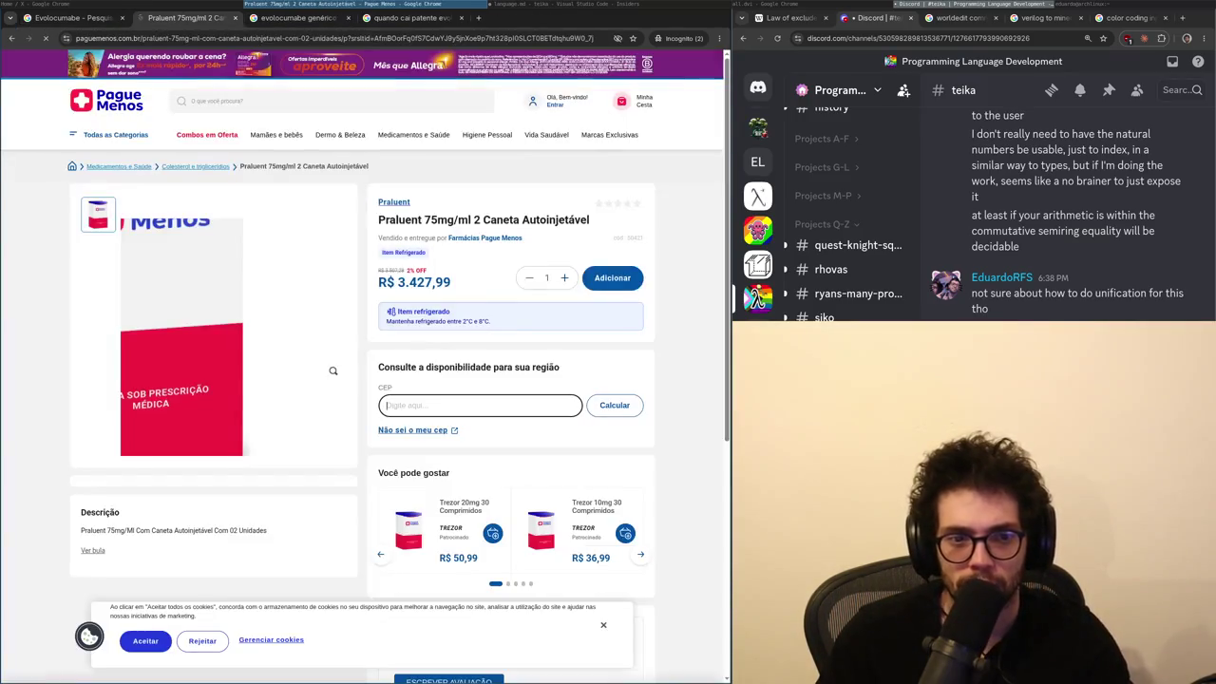
double_click(399, 219)
key("ctrl+t")
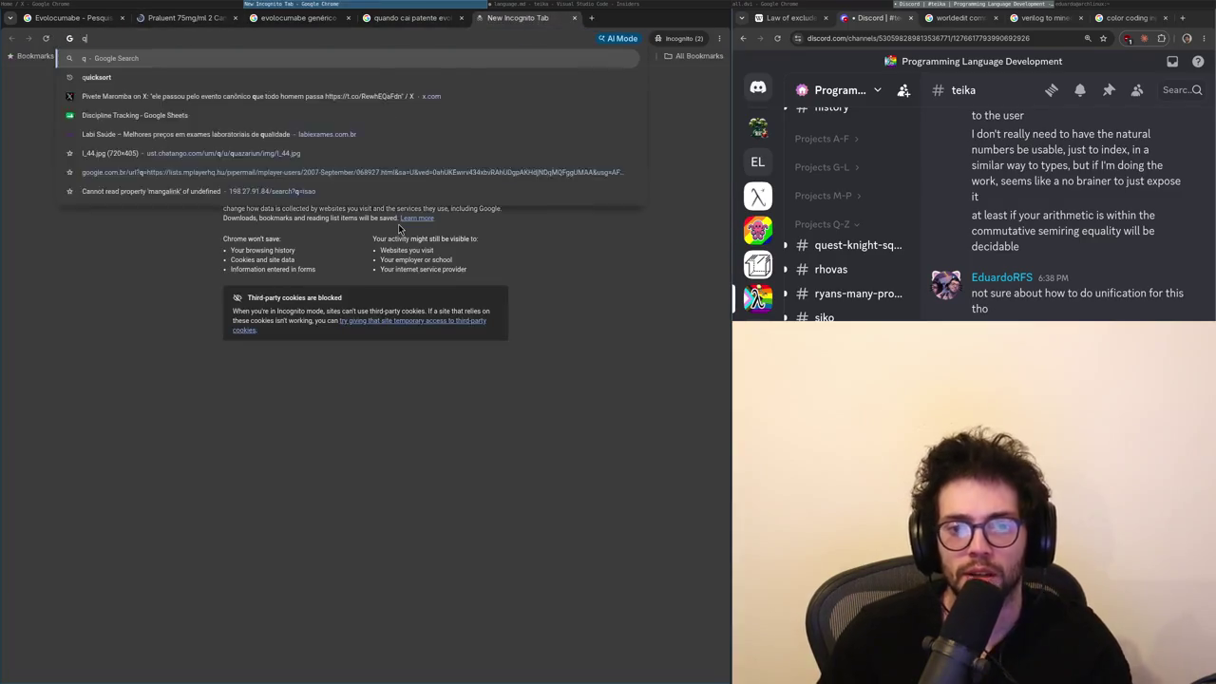
type("quando cai patente Praluent")
key("Return")
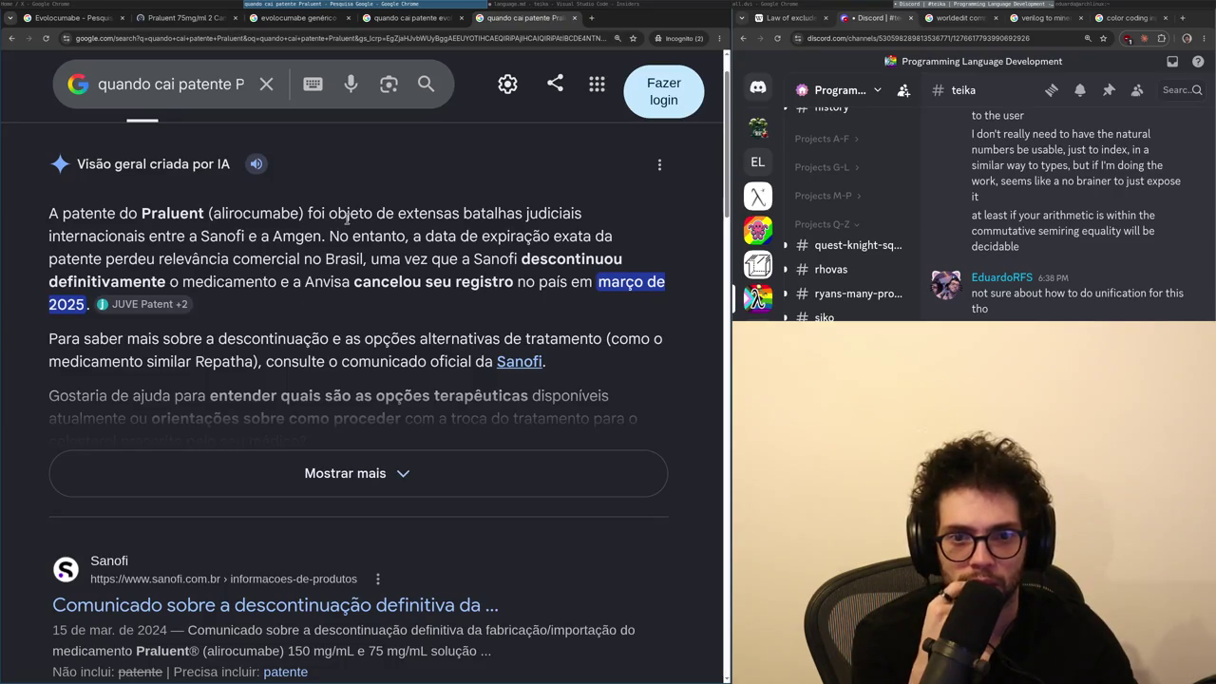
mouse_move(370, 234)
left_mouse_down()
mouse_move(248, 254)
mouse_move(539, 260)
left_mouse_up()
left_click(345, 473)
scroll(301, 366, "down", 1)
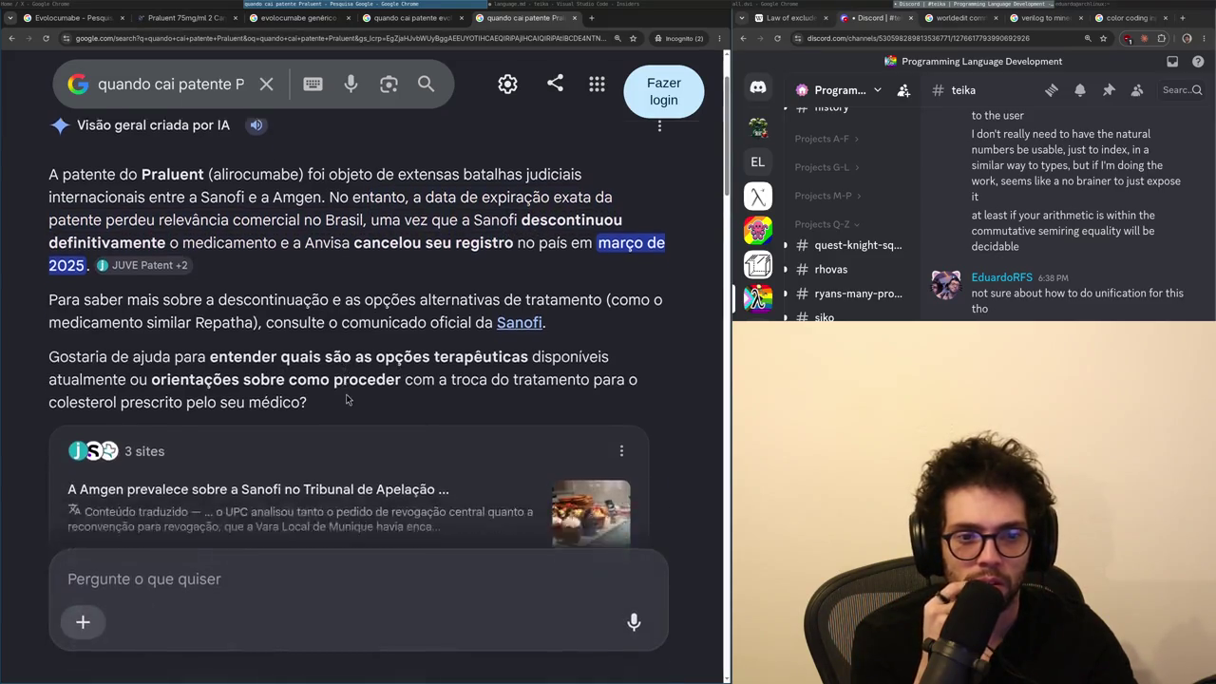
scroll(301, 366, "up", 2)
- Search 'genérico Praluent' and copy the word 'alirocumabe' from the results
key("ctrl+t")
type("genm")
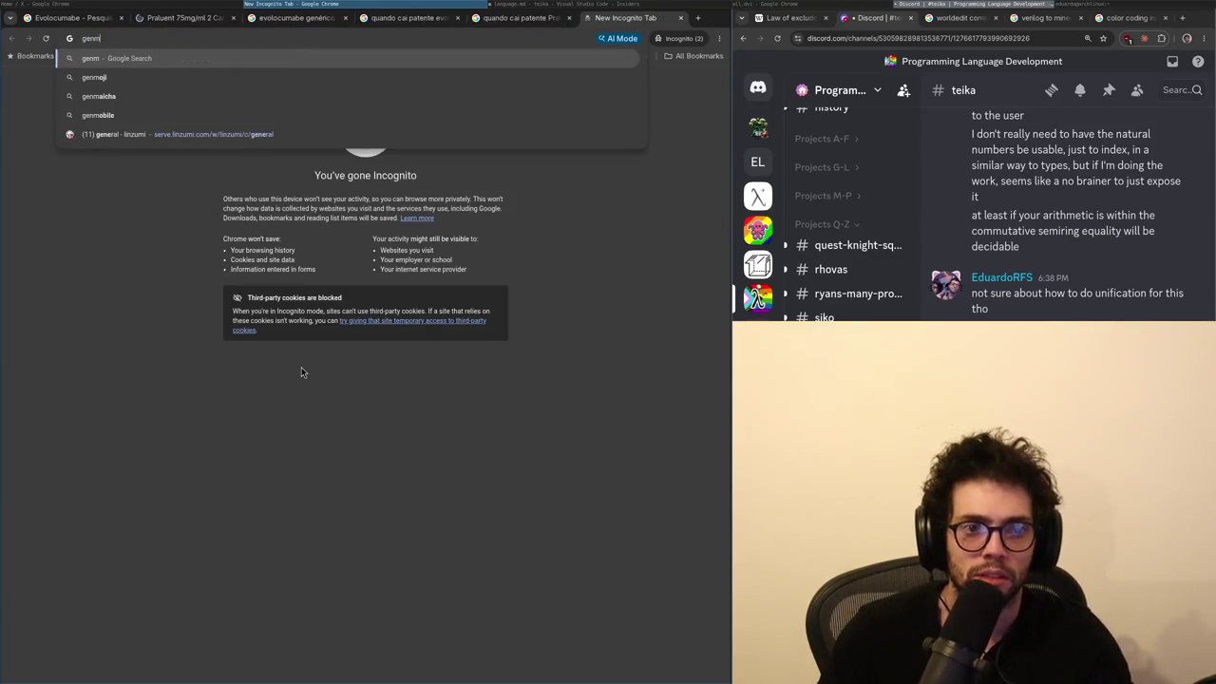
key("BackSpace")
type("érico Praluent")
key("Return")
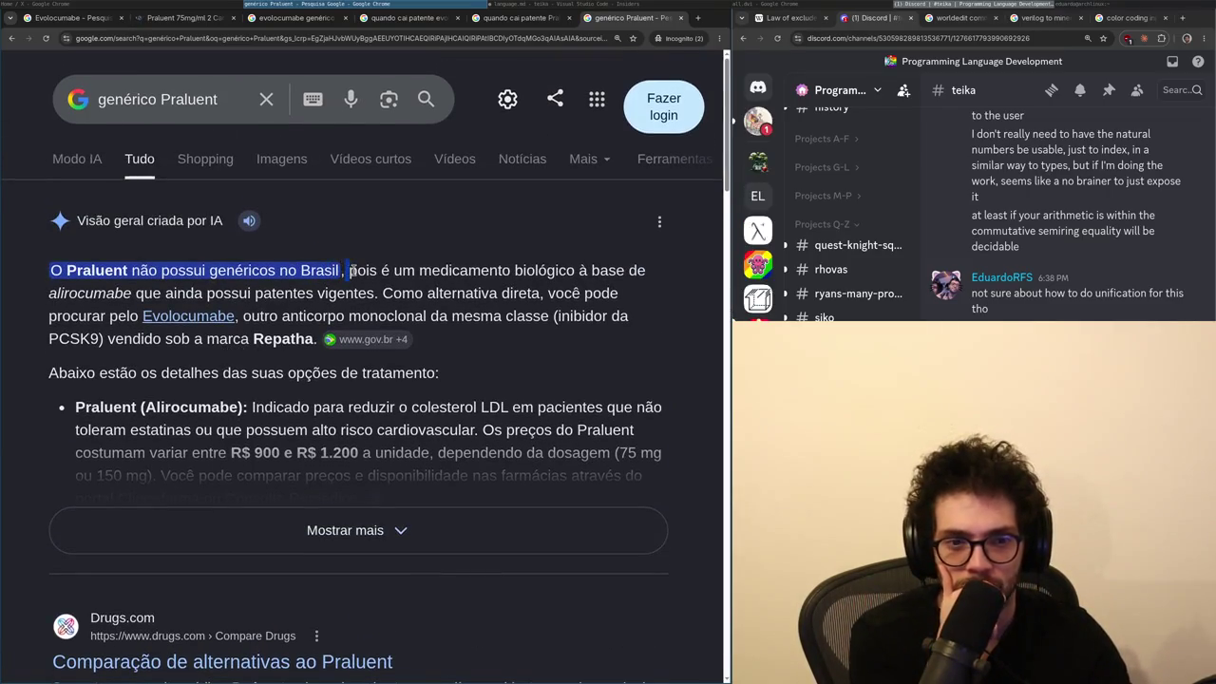
double_click(61, 296)
key("ctrl+c")
- Search 'alirocumabe patente' and read through the expanded AI overview
key("ctrl+l")
key("ctrl+v")
type("patente")
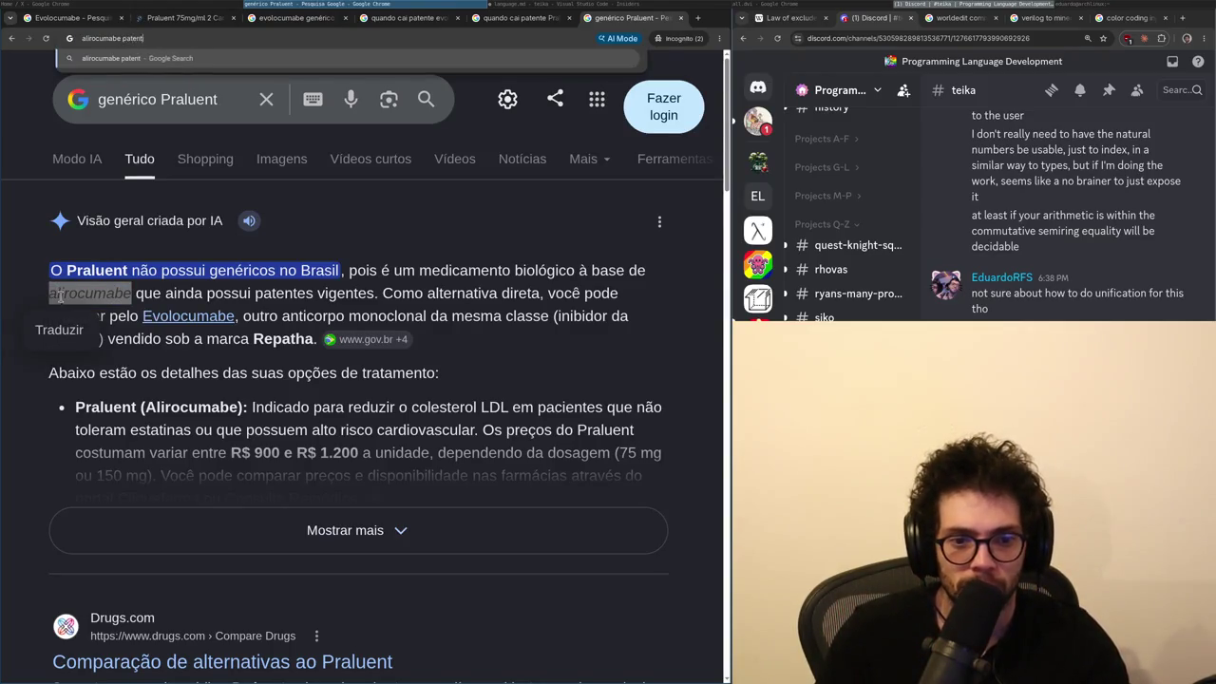
key("Return")
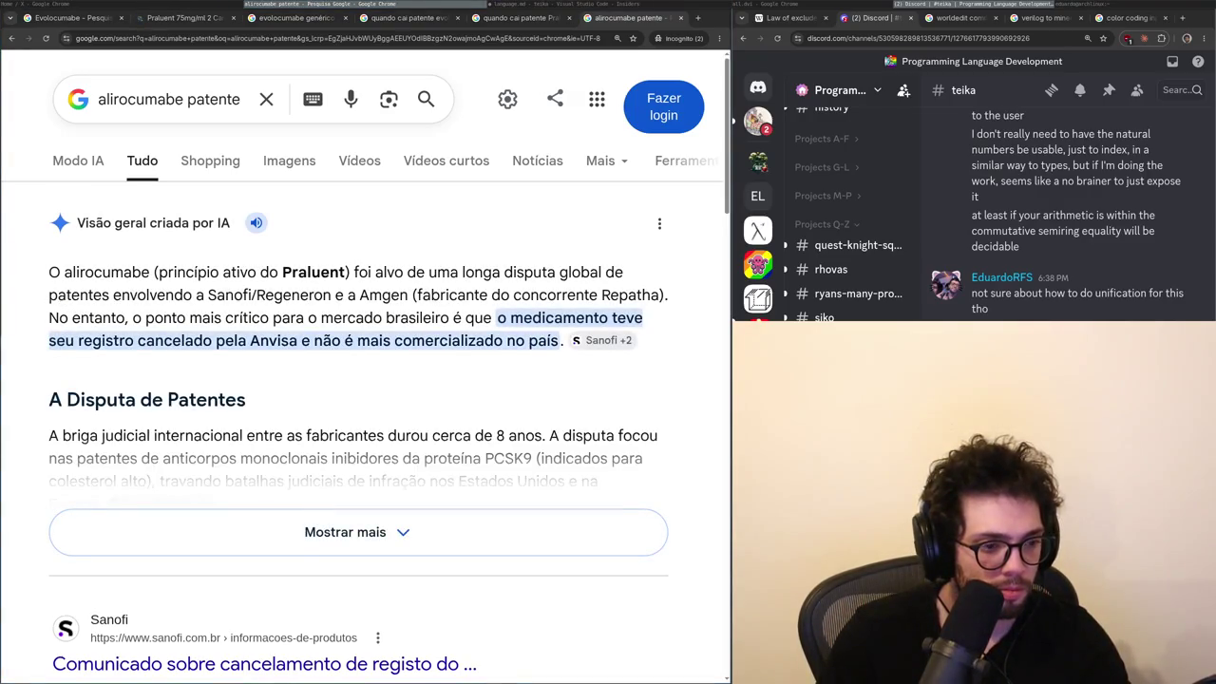
scroll(757, 209, "down", 1)
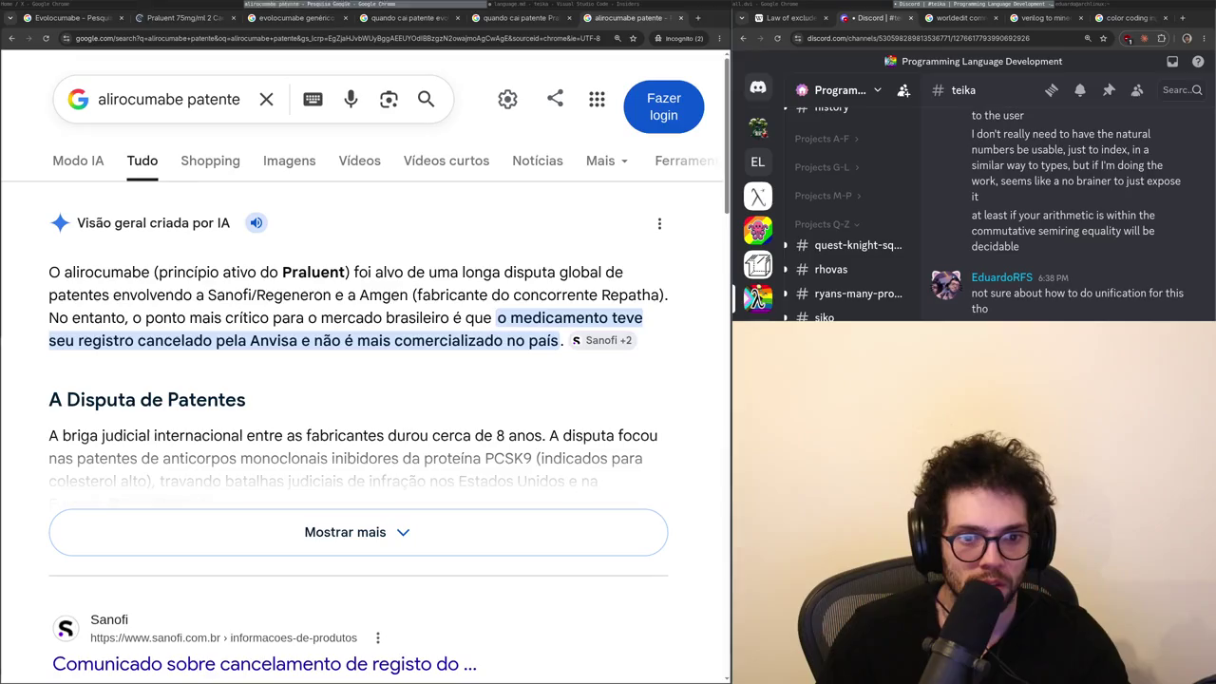
left_click(309, 524)
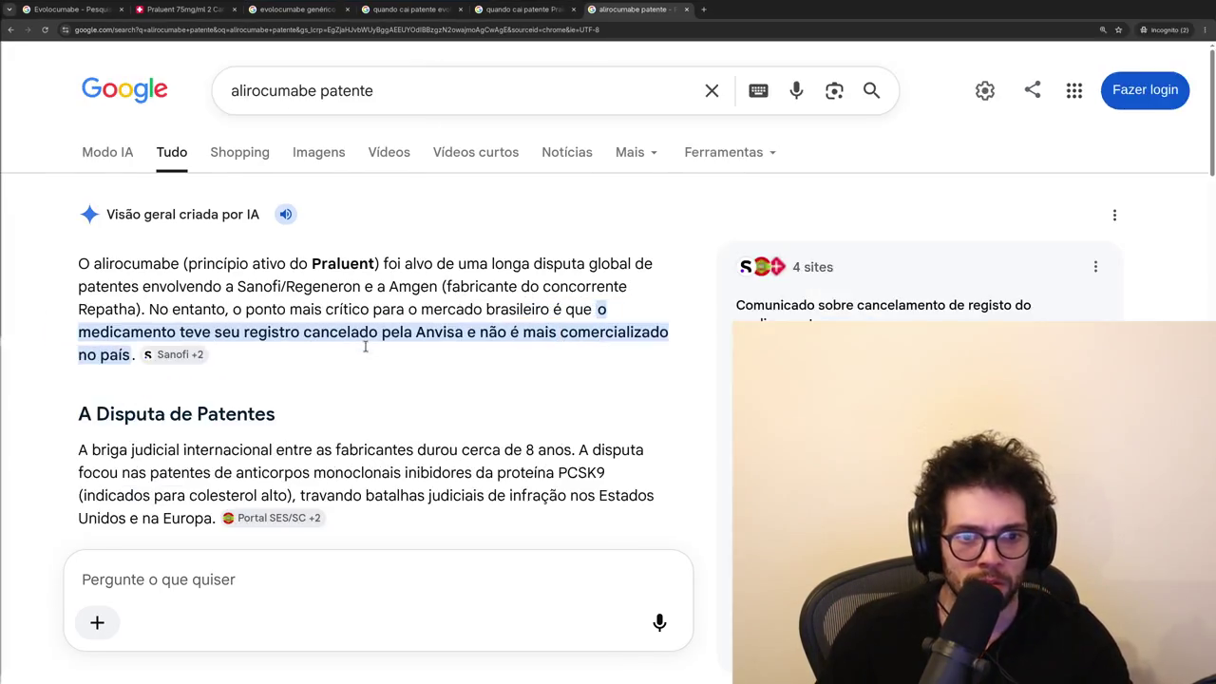
scroll(302, 327, "down", 3)
scroll(302, 328, "up", 3)
scroll(302, 327, "down", 4)
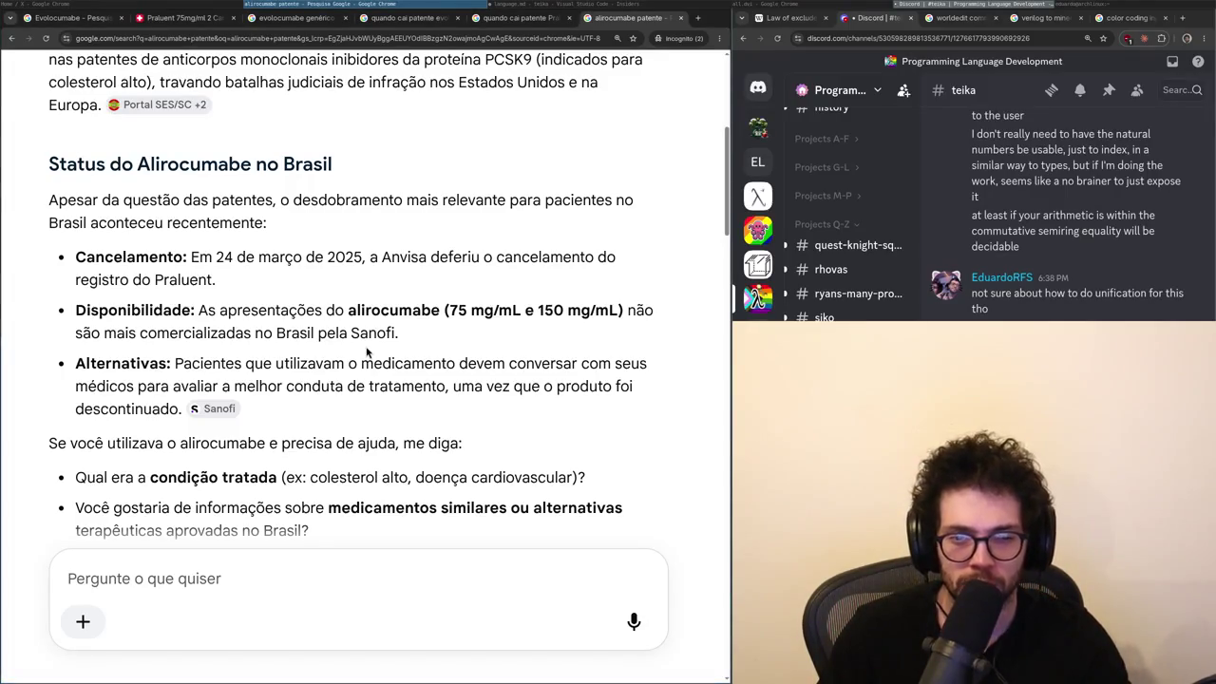
scroll(367, 352, "up", 1)
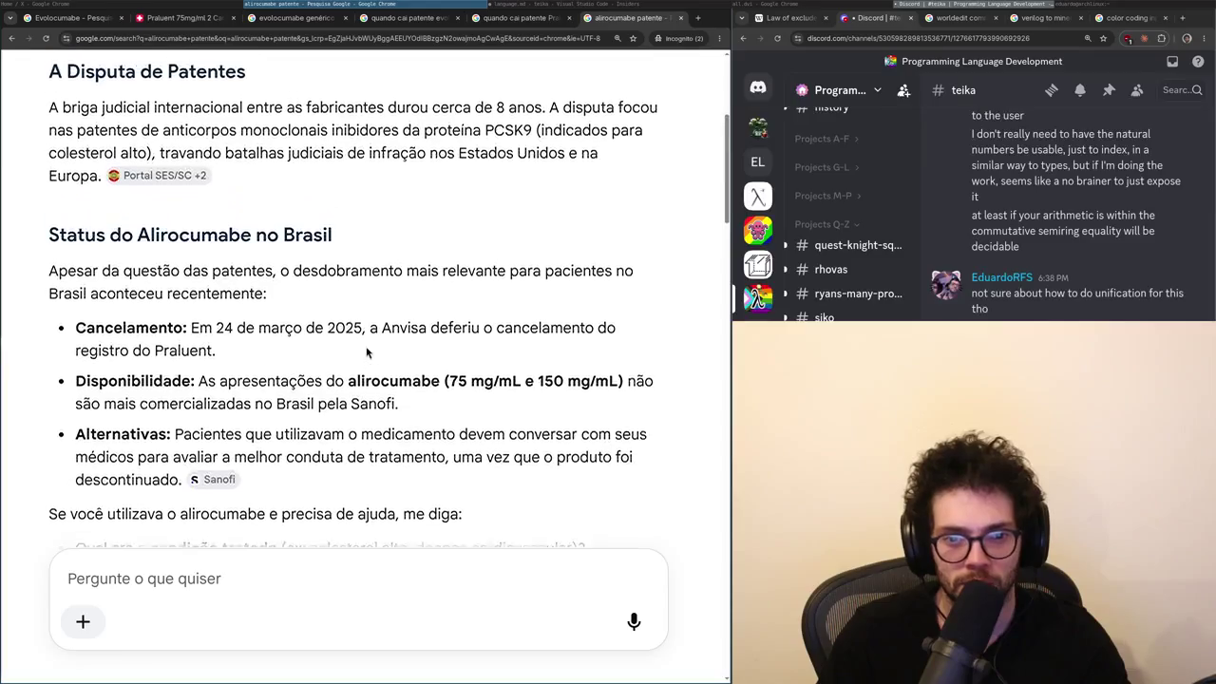
- Expand the full Evolocumabe AI overview, then close the Google results tabs
key("ctrl+1")
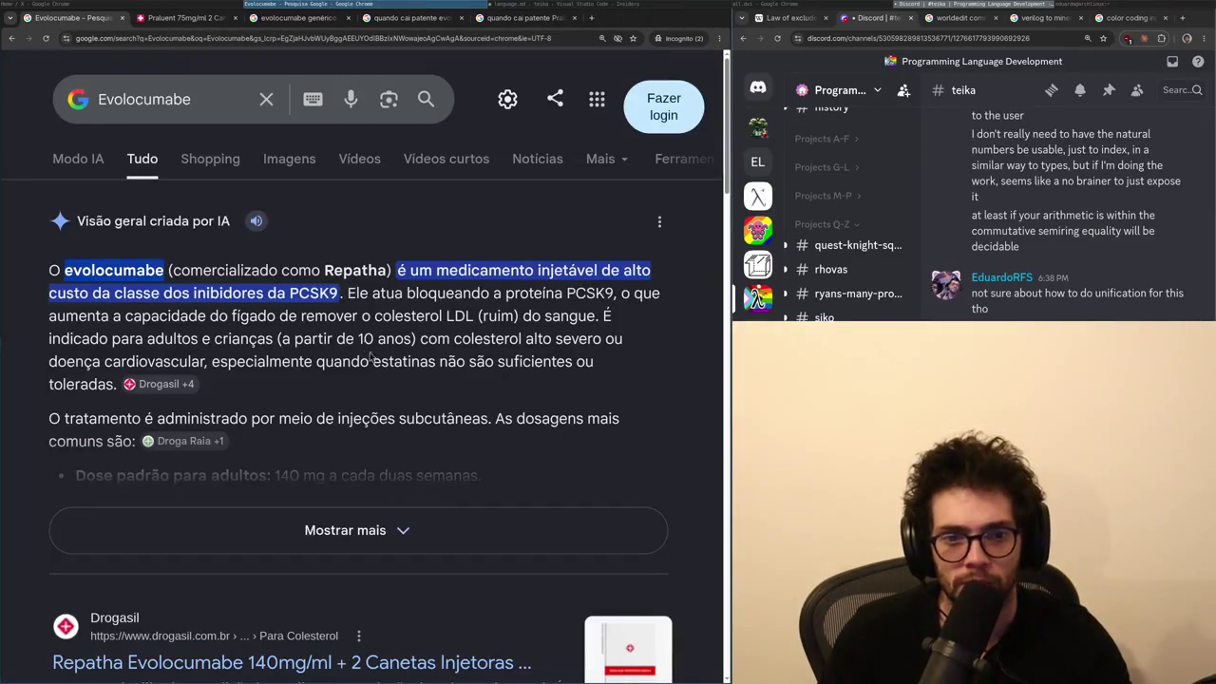
left_click(323, 510)
scroll(285, 398, "down", 1)
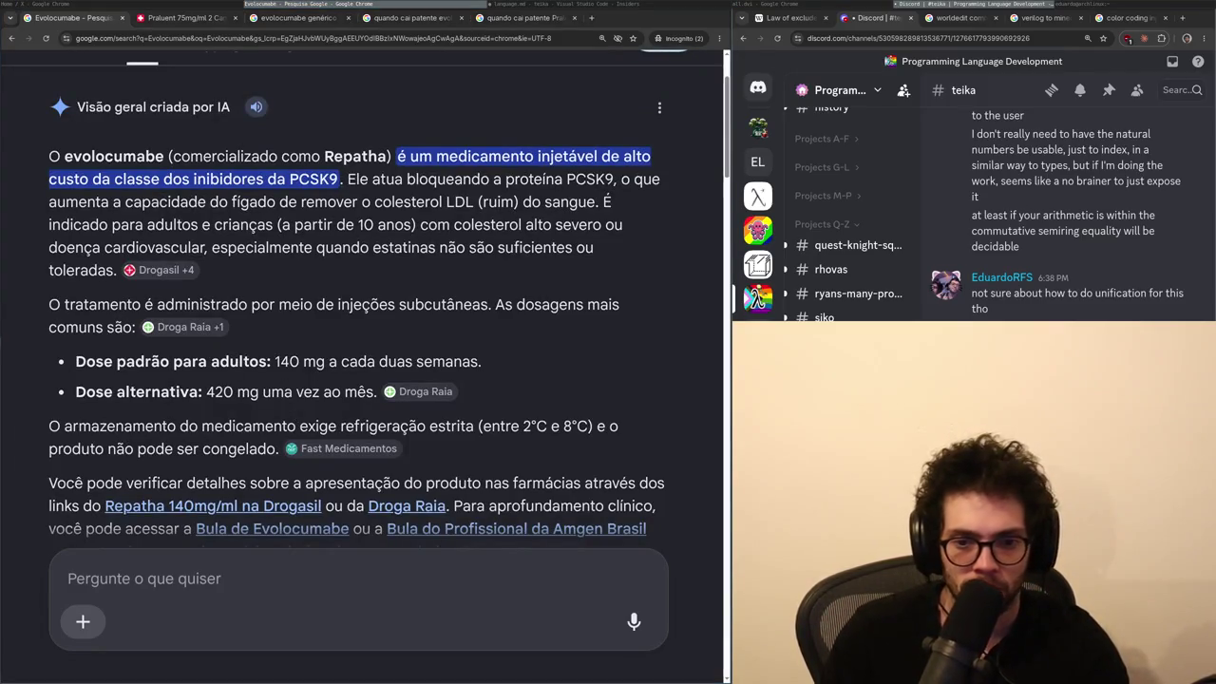
key("ctrl+w")
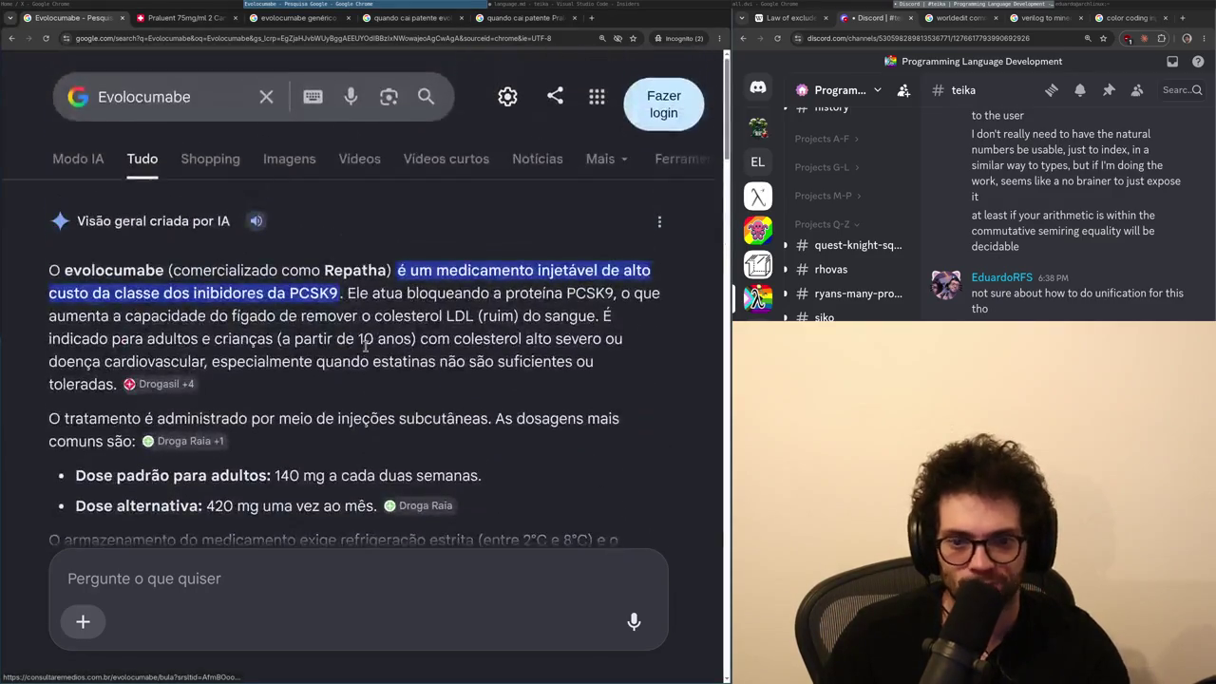
key("ctrl+w")
key("ctrl+w")
key("ctrl+w")
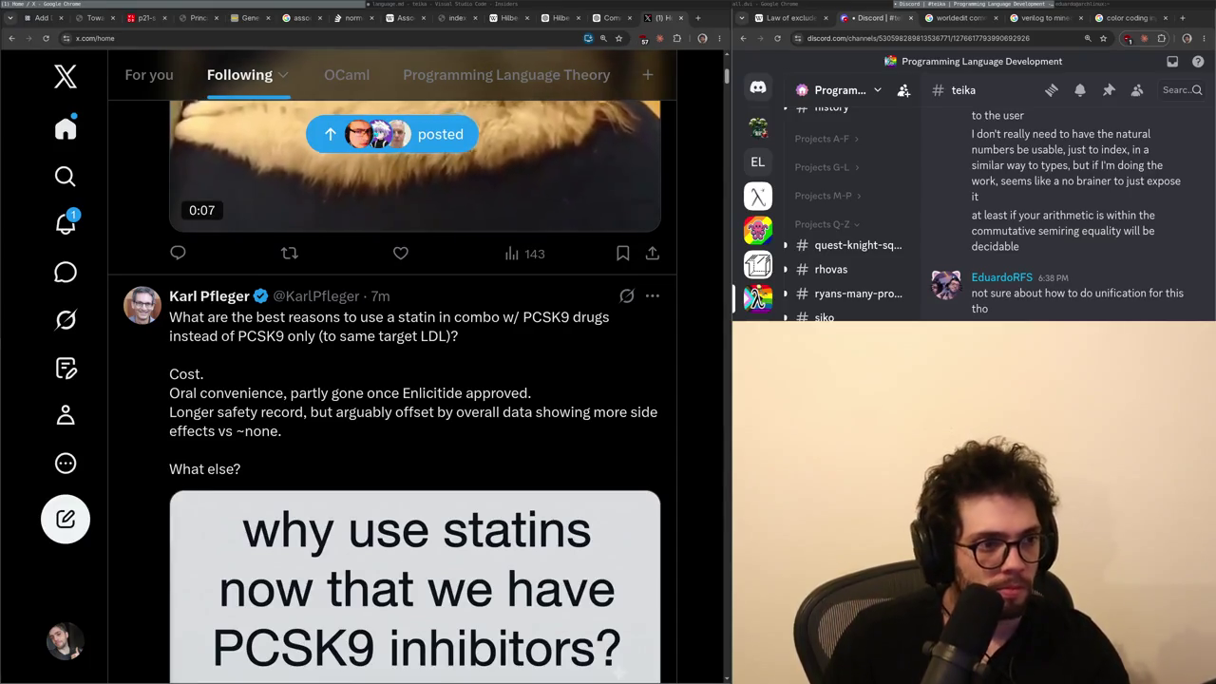
- From Notifications, begin replying to the 'Linear scenario' question that linear variables are used only once
left_click(65, 224)
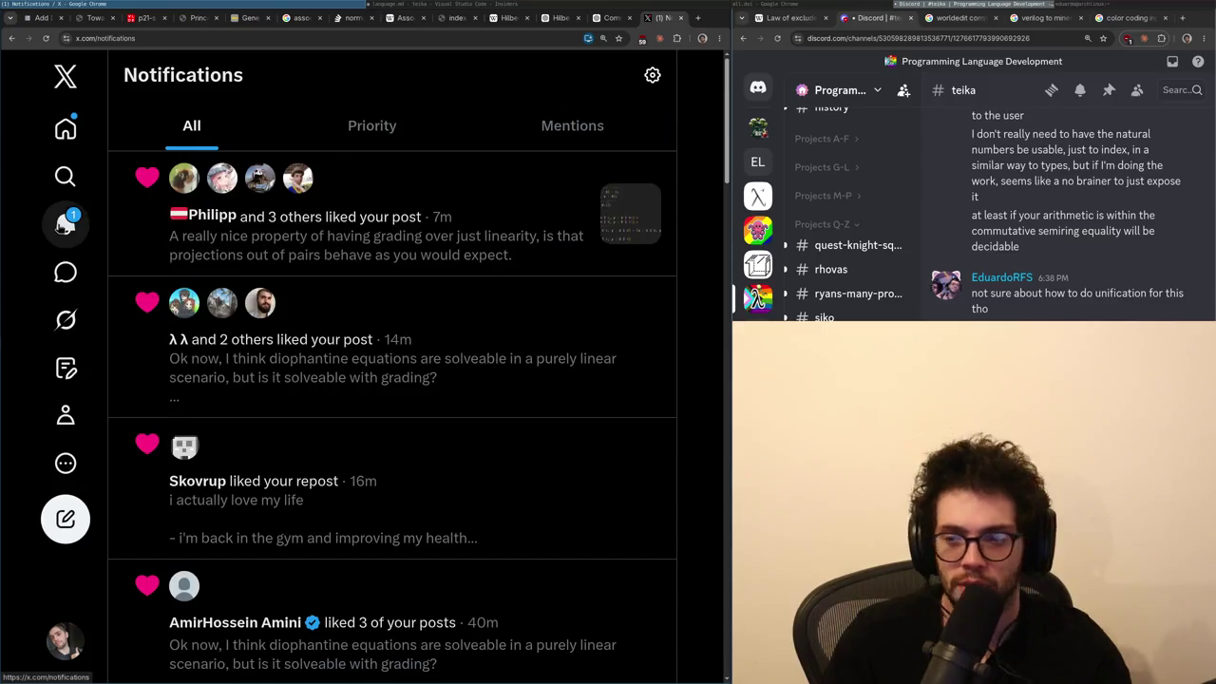
left_click(247, 218)
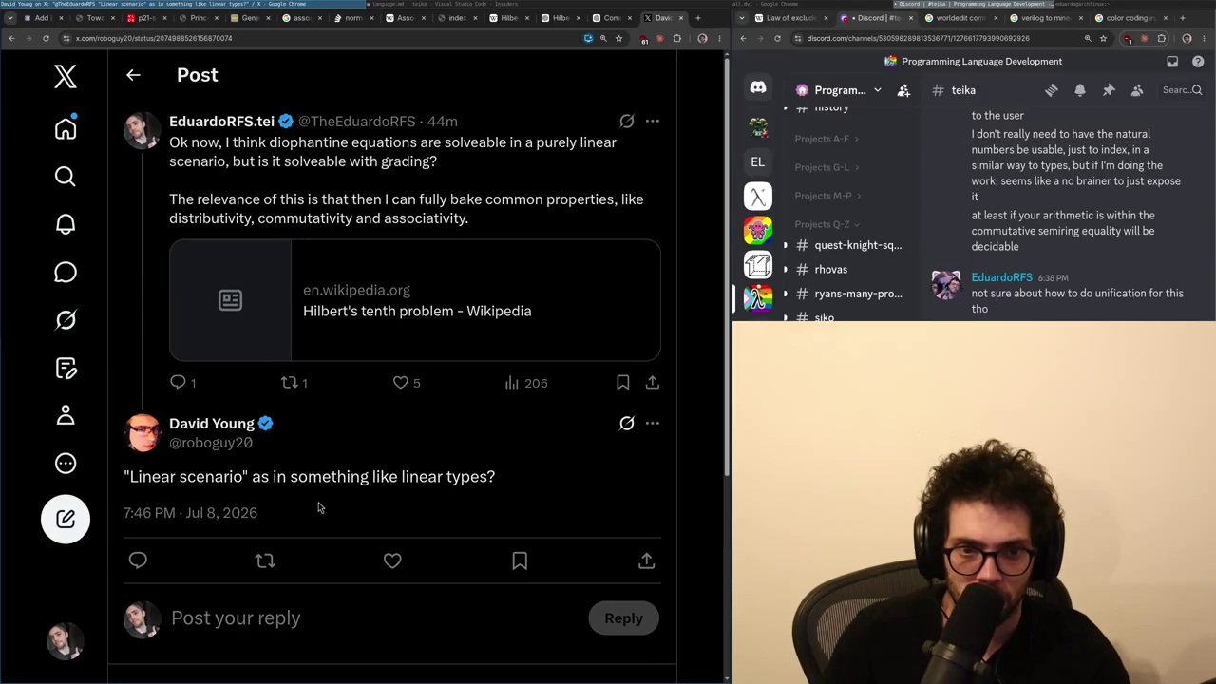
left_click(297, 619)
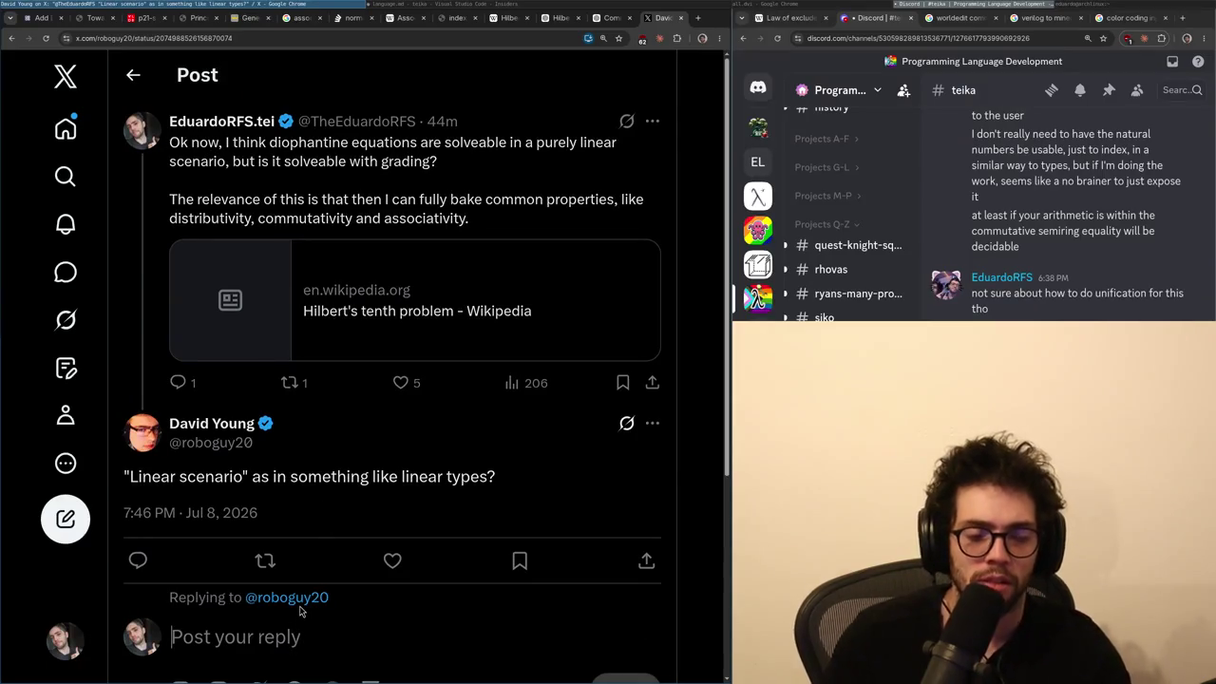
type("as in, whe")
type("n va")
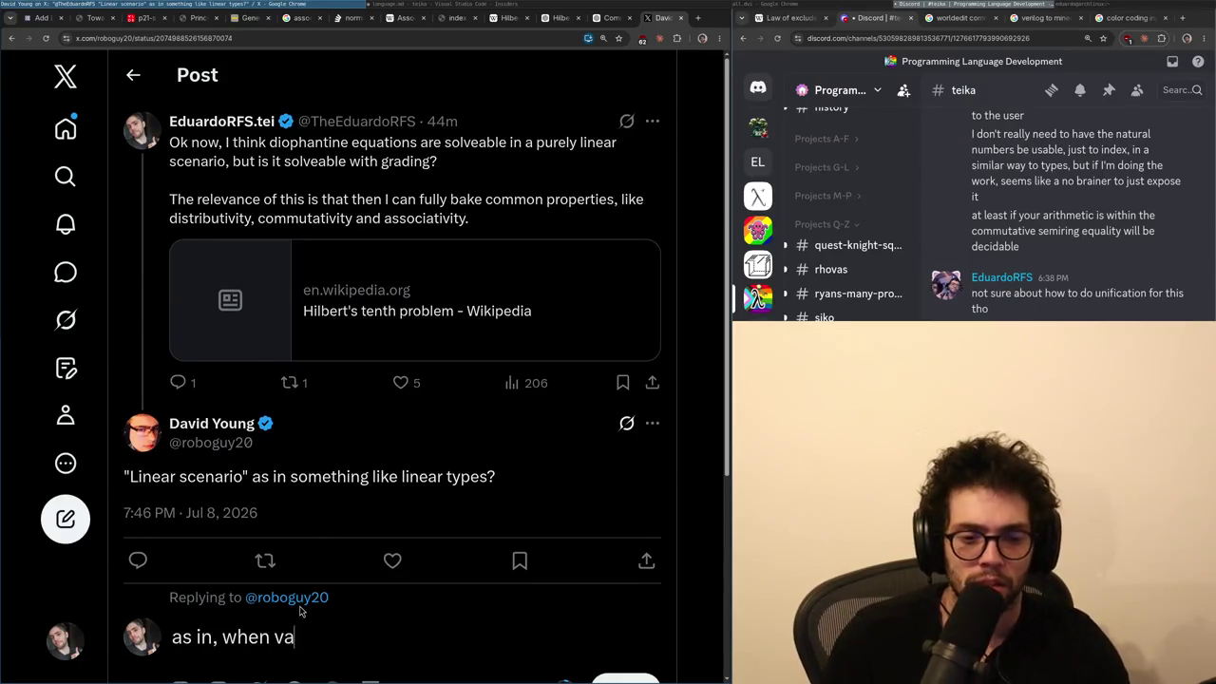
type("riables are used only")
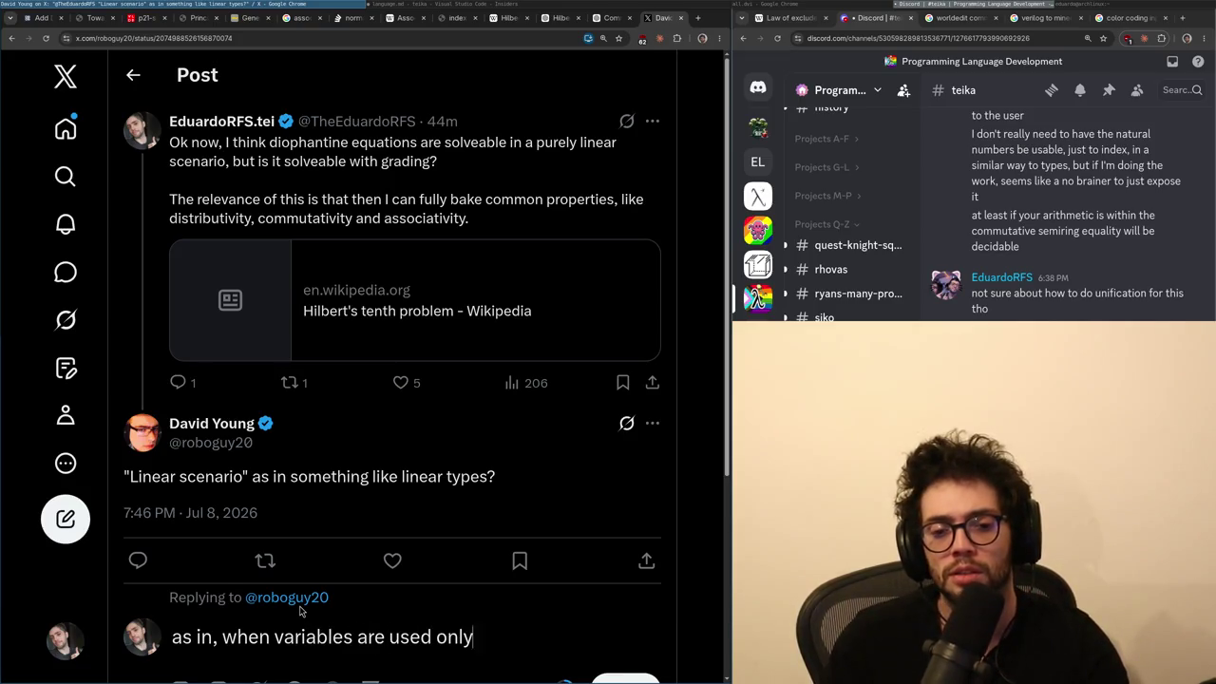
type(" once, Iike `x +")
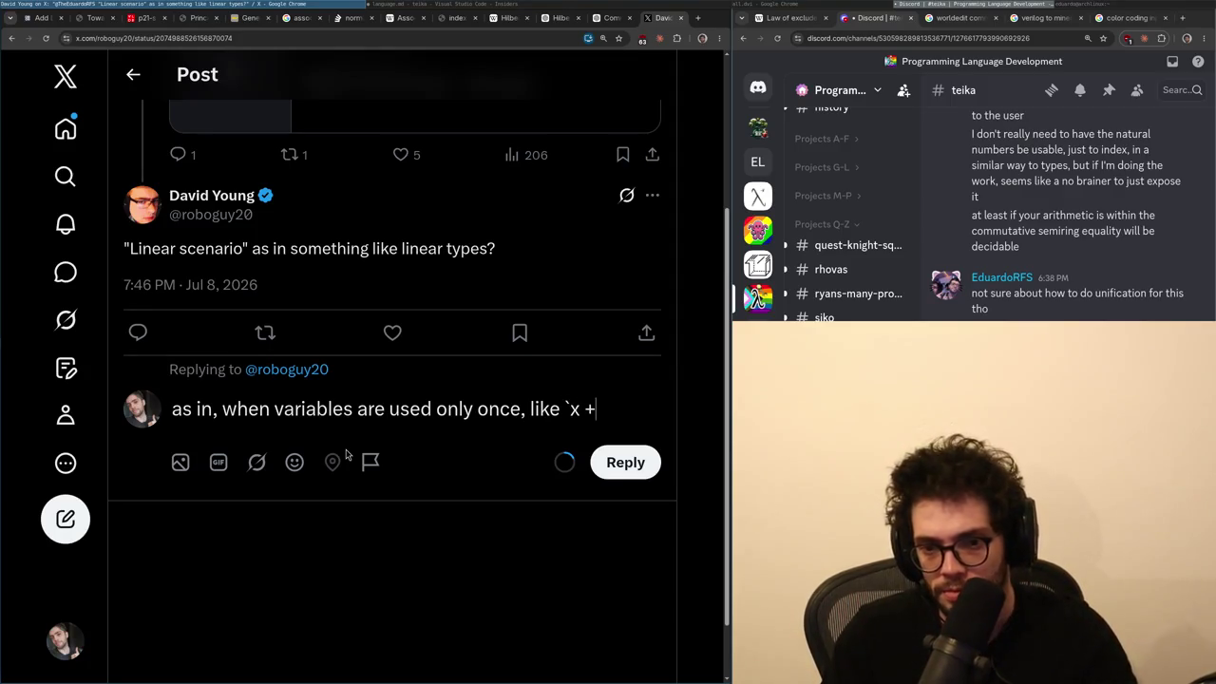
type(" y` is linear, but ")
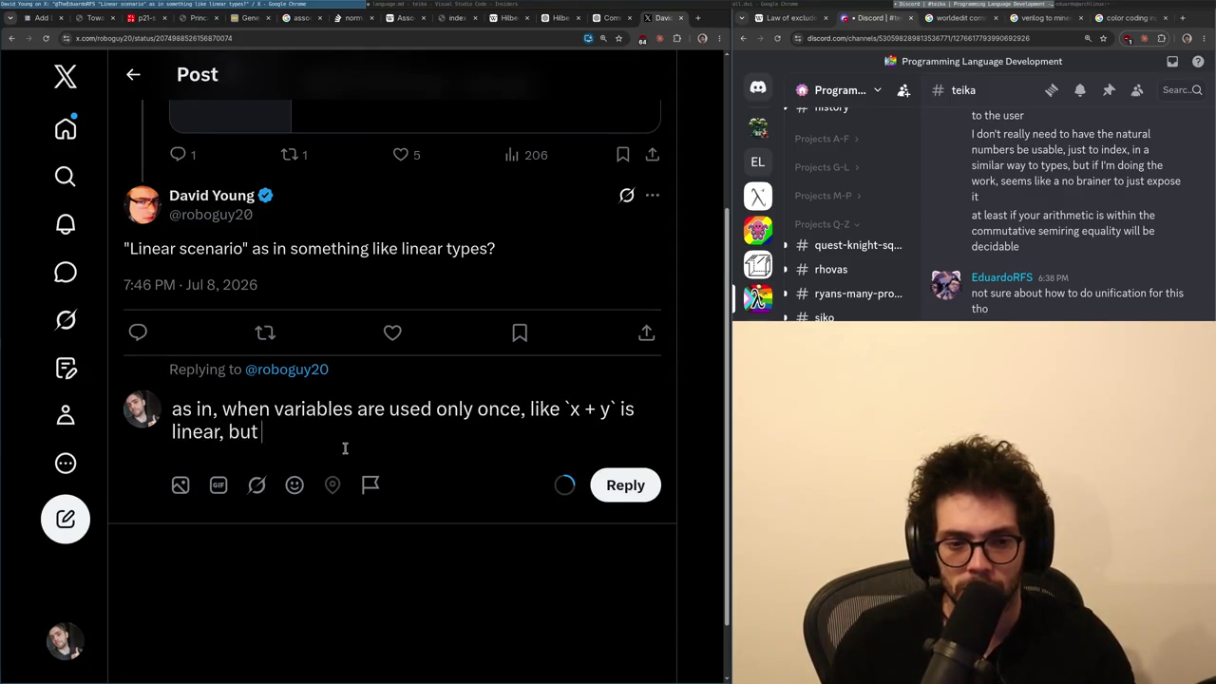
type("`x ` is")
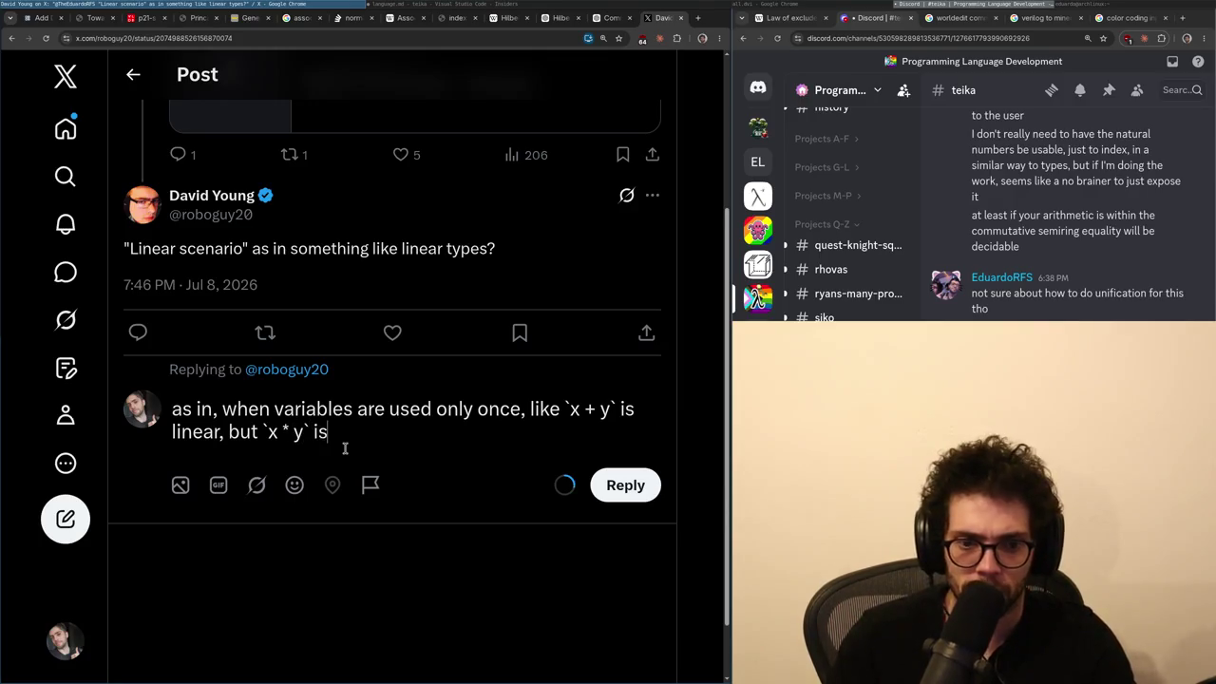
type("s not because y i")
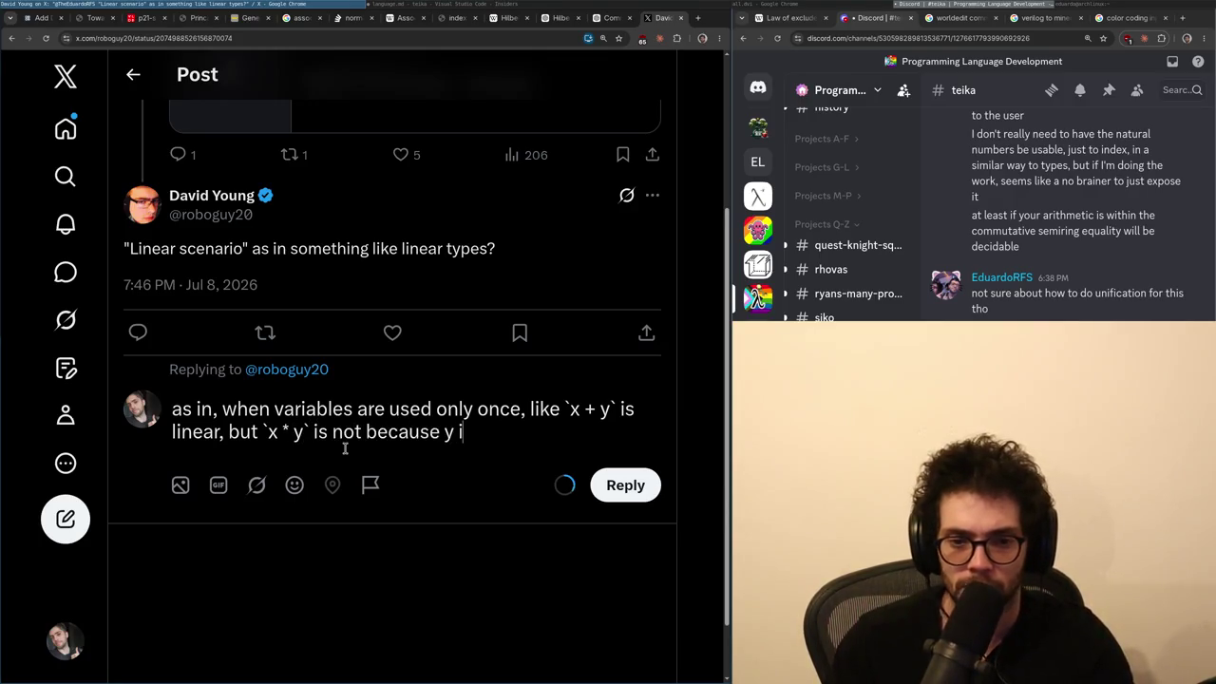
type("s being used")
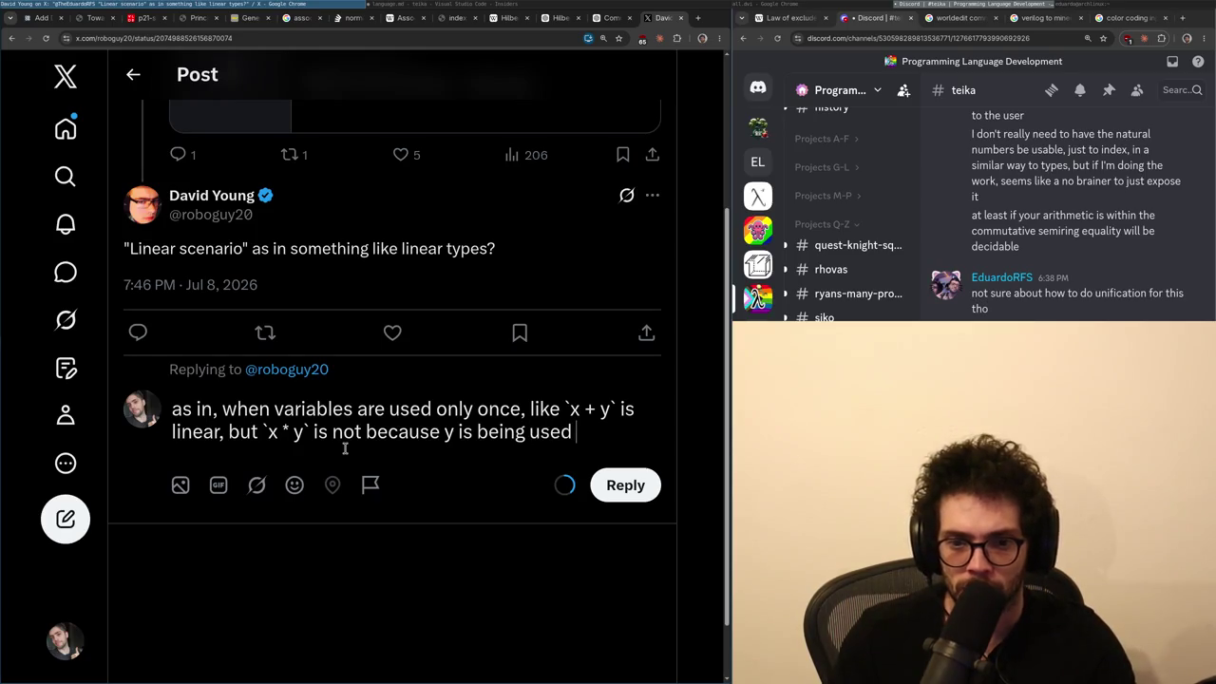
type("mes")
- Finish the `x + y` linear versus `x * y` reply, open the posted reply, then close the tab
key("Home")
key("ctrl+Right")
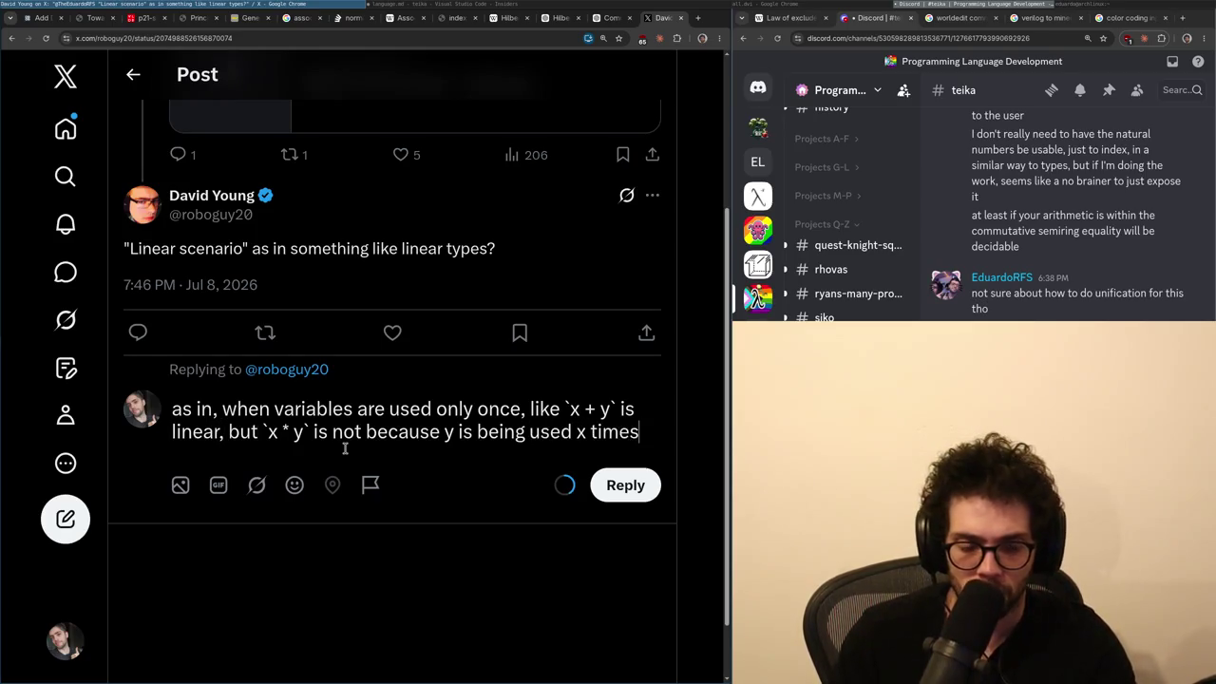
type(". But y")
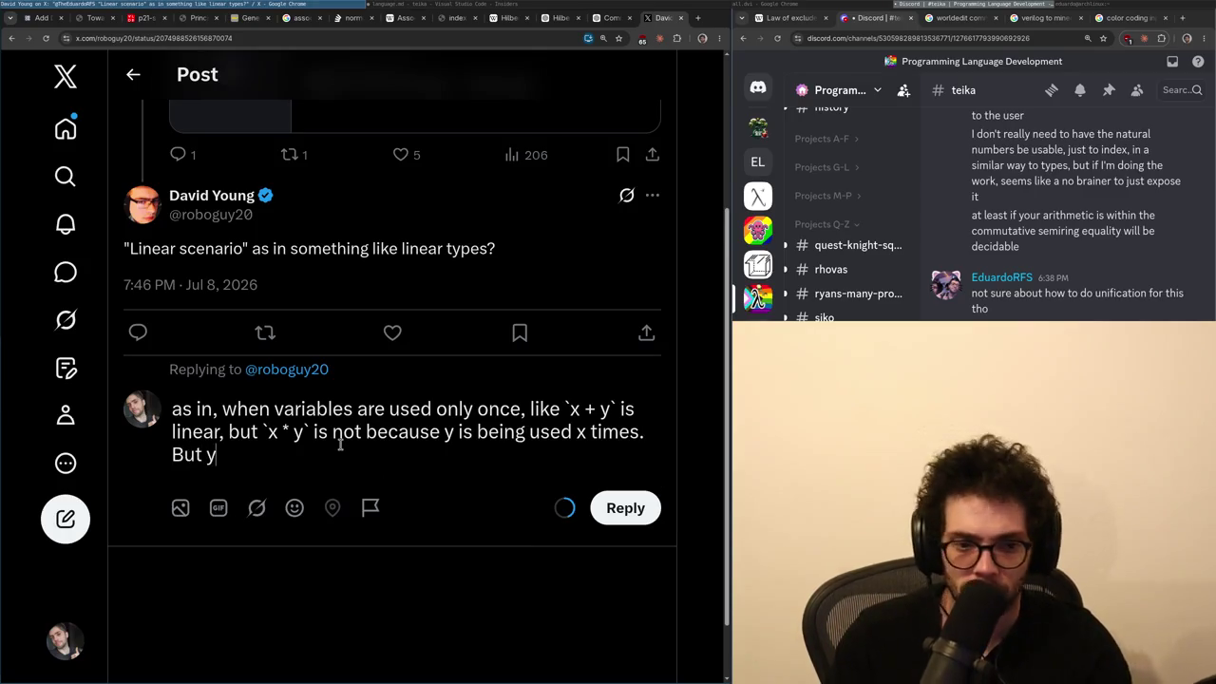
key("BackSpace")
key("BackSpace")
key("BackSpace")
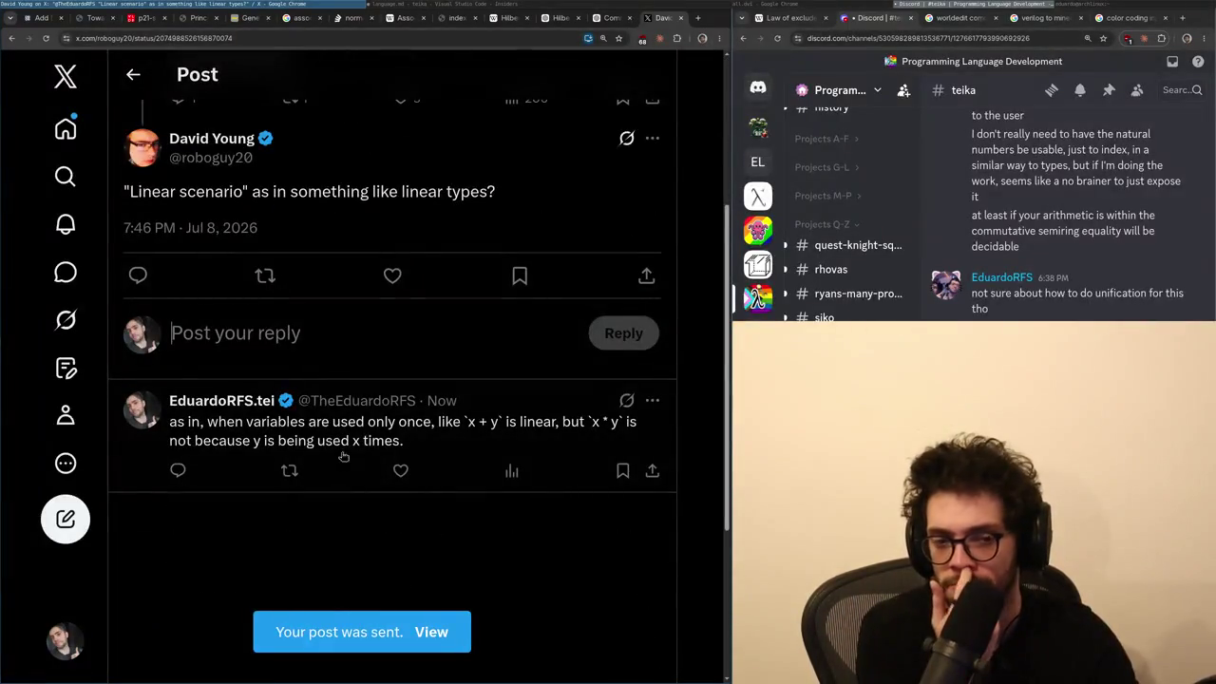
left_click(351, 437)
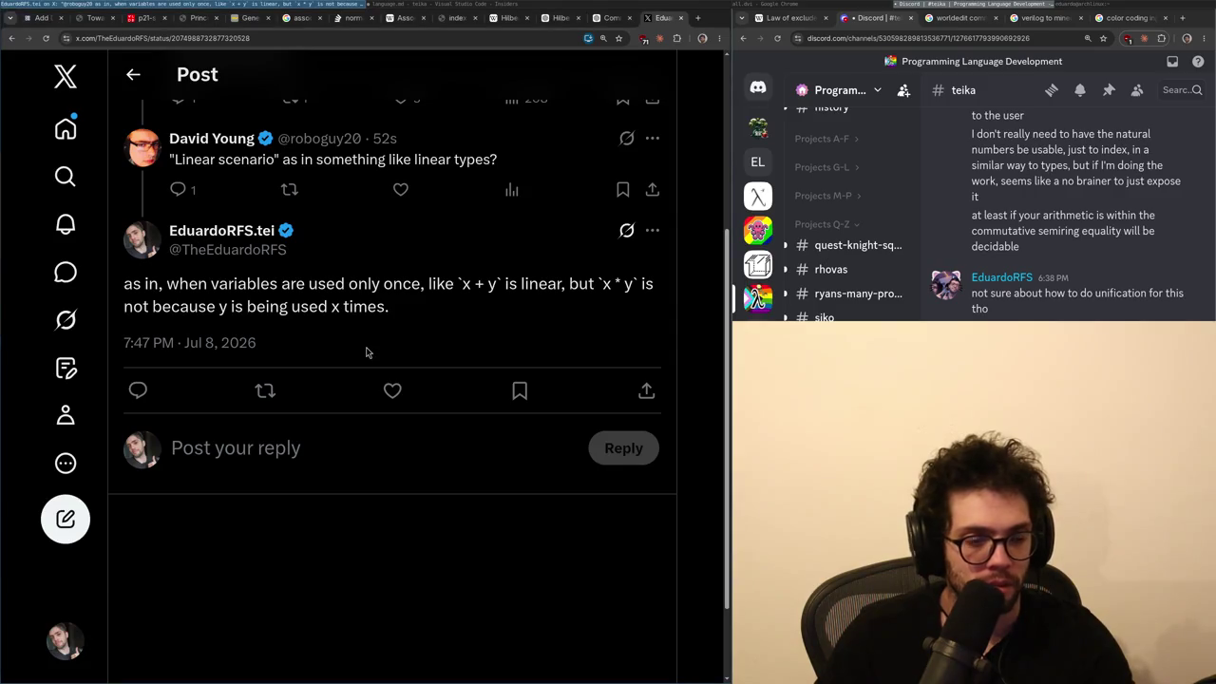
key("ctrl+w")
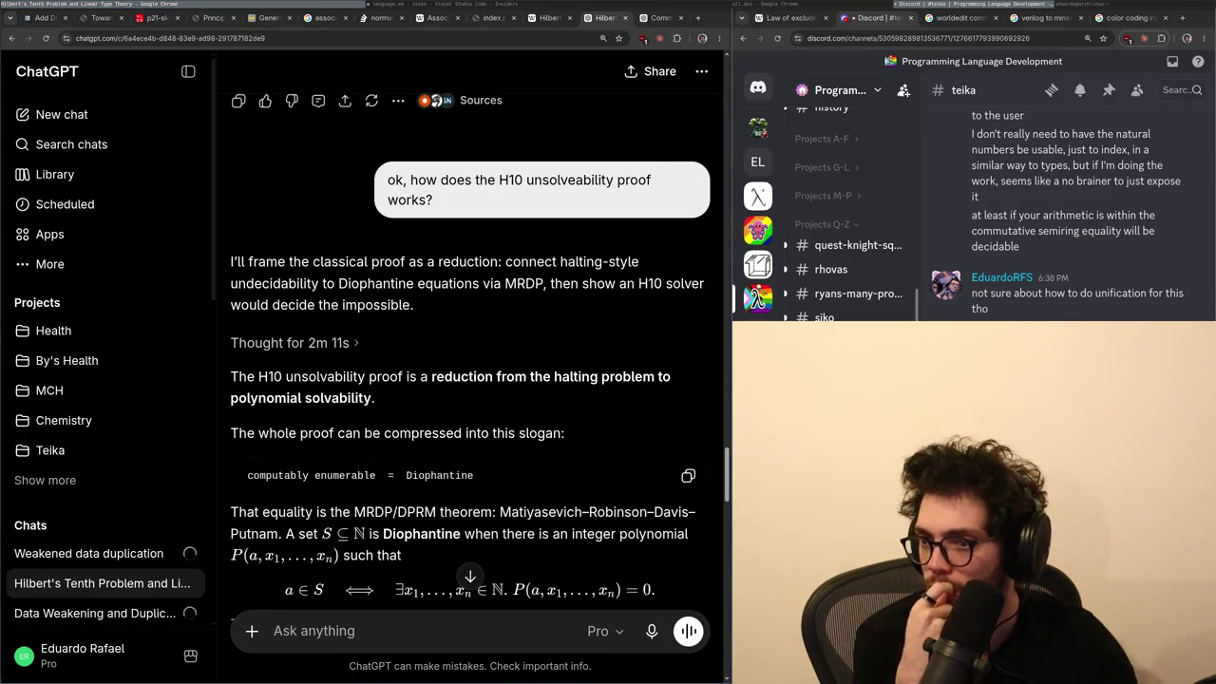
- Read further down the ChatGPT answer in the Hilbert's Tenth chat
scroll(421, 453, "down", 2)
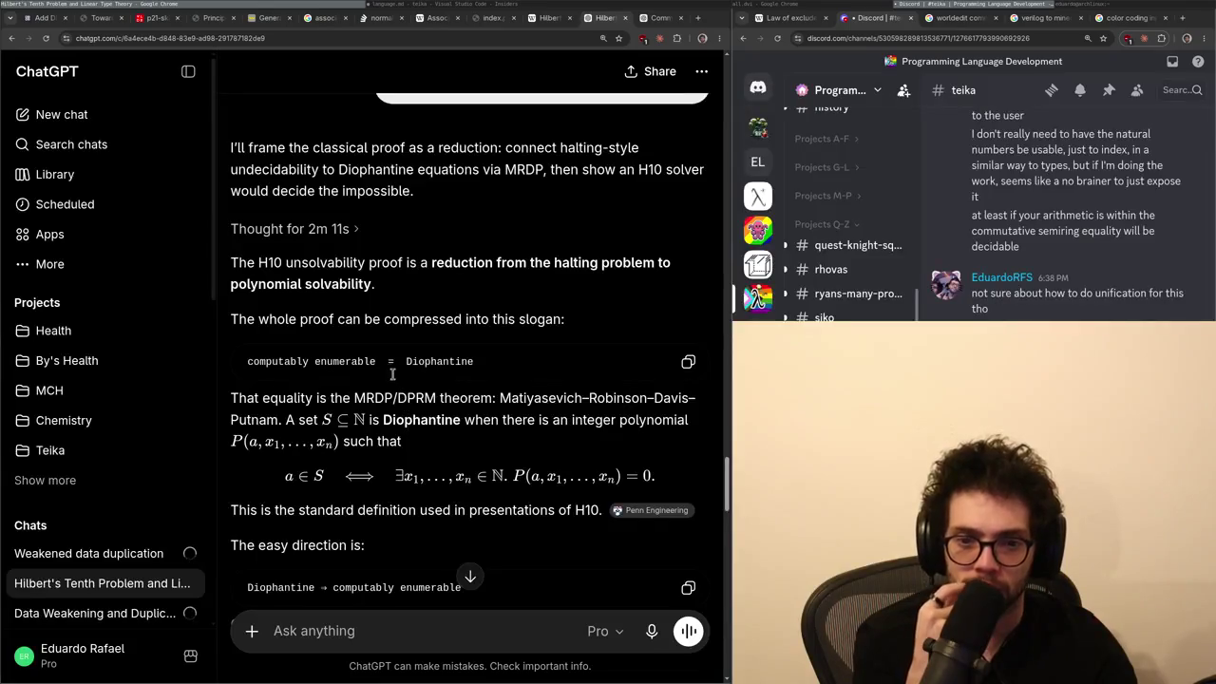
scroll(383, 363, "down", 1)
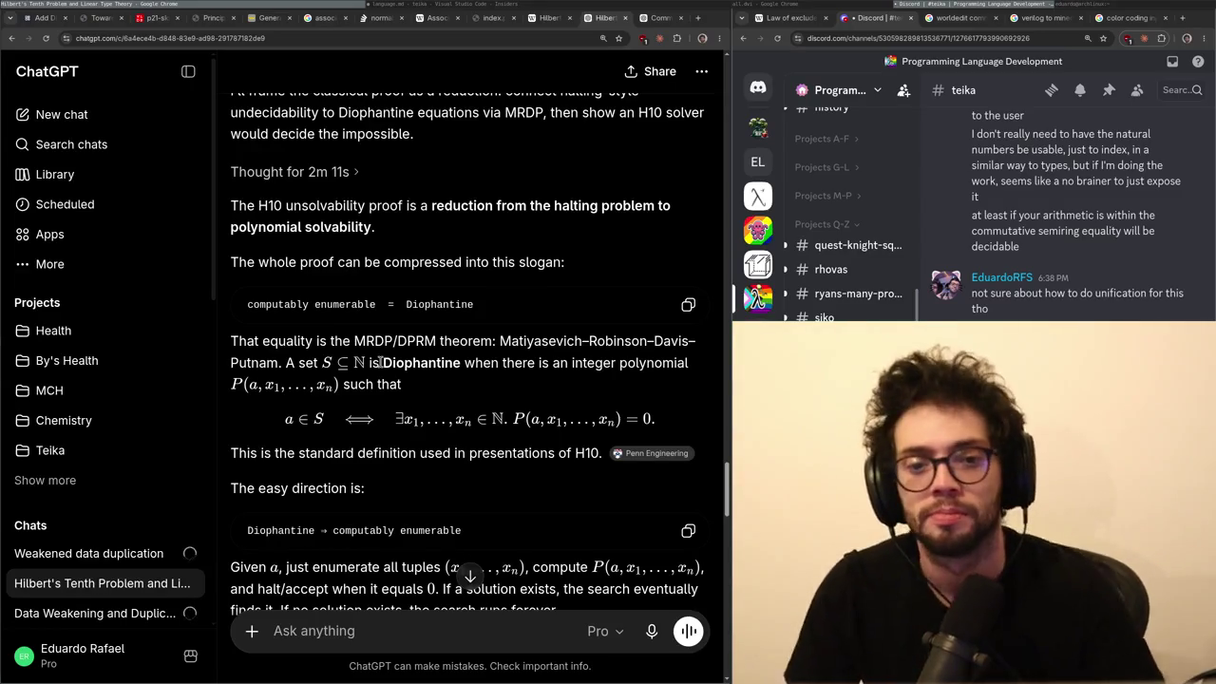
key("ctrl+Tab")
key("ctrl+shift+Tab")
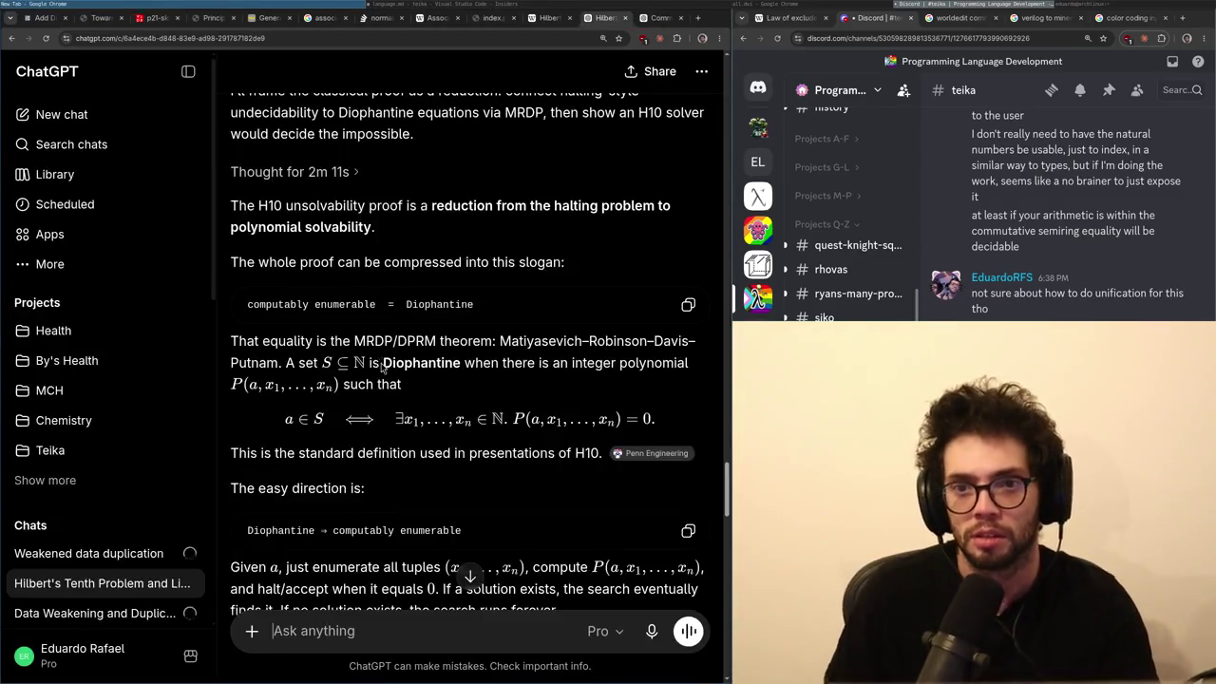
- Load the X home feed in a new tab, with the Hilbert chat tab placed beside it
key("ctrl+t")
type("x")
key("Return")
left_click_drag(510, 21, 612, 19)
left_click(662, 17)
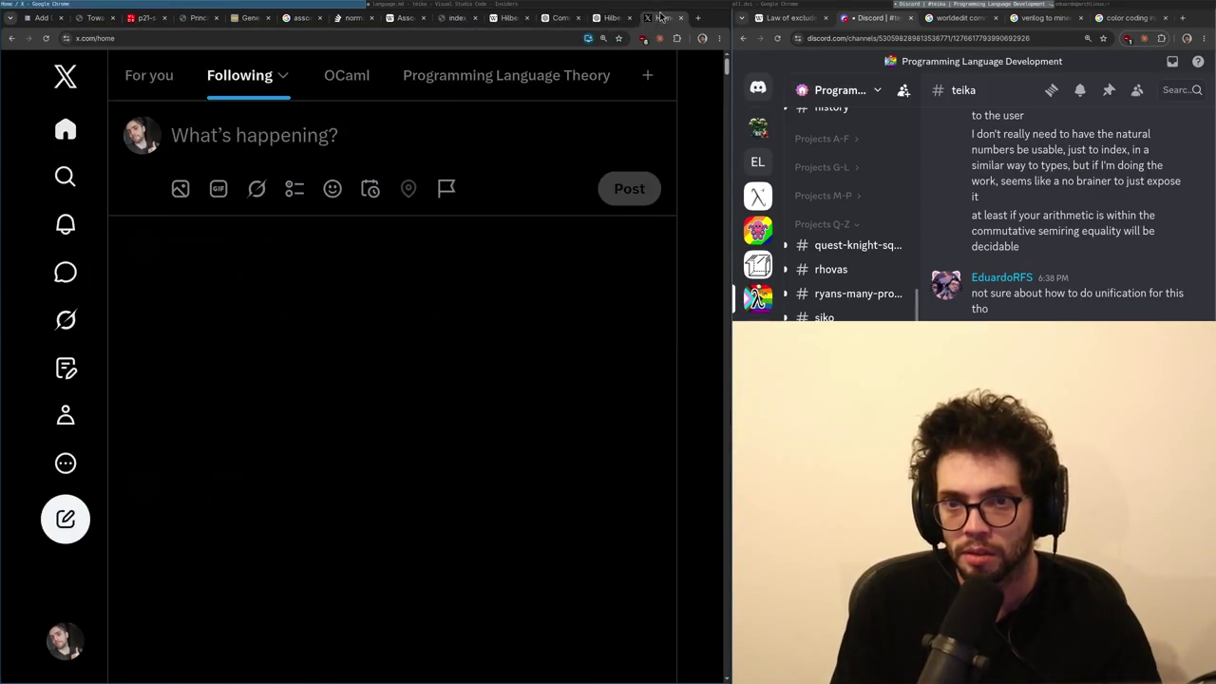
- Open the linear-variables reply from the feed as its own post
scroll(313, 492, "down", 3)
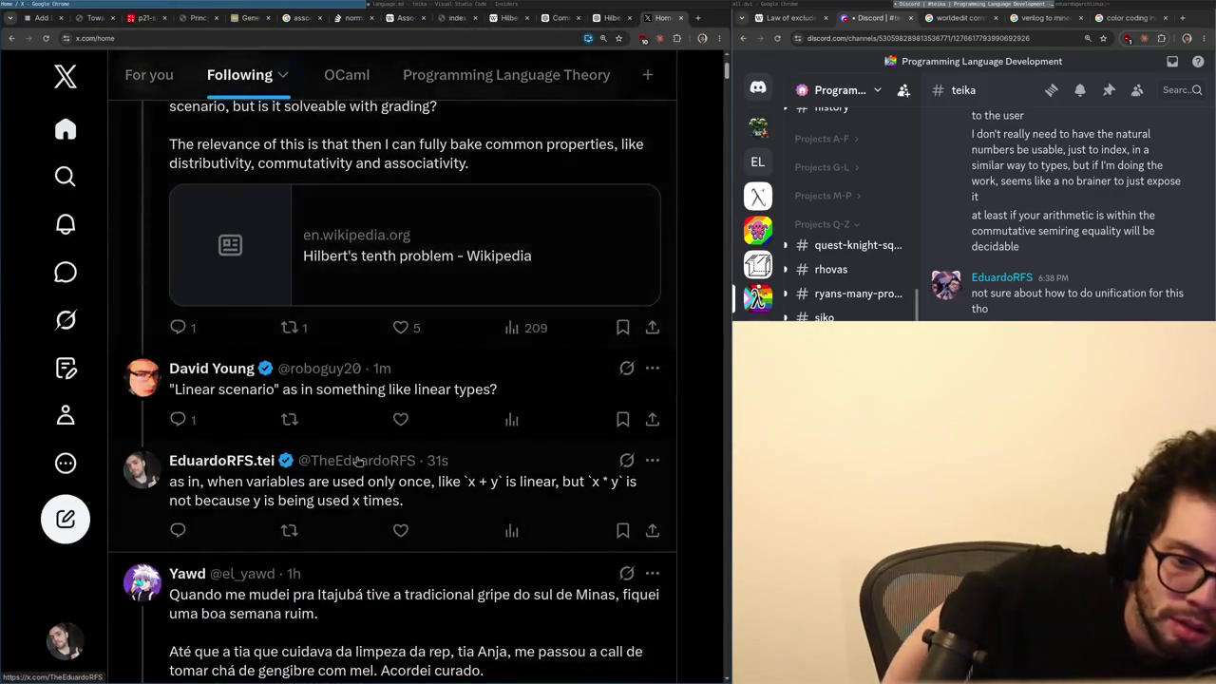
left_click(313, 492)
key("/")
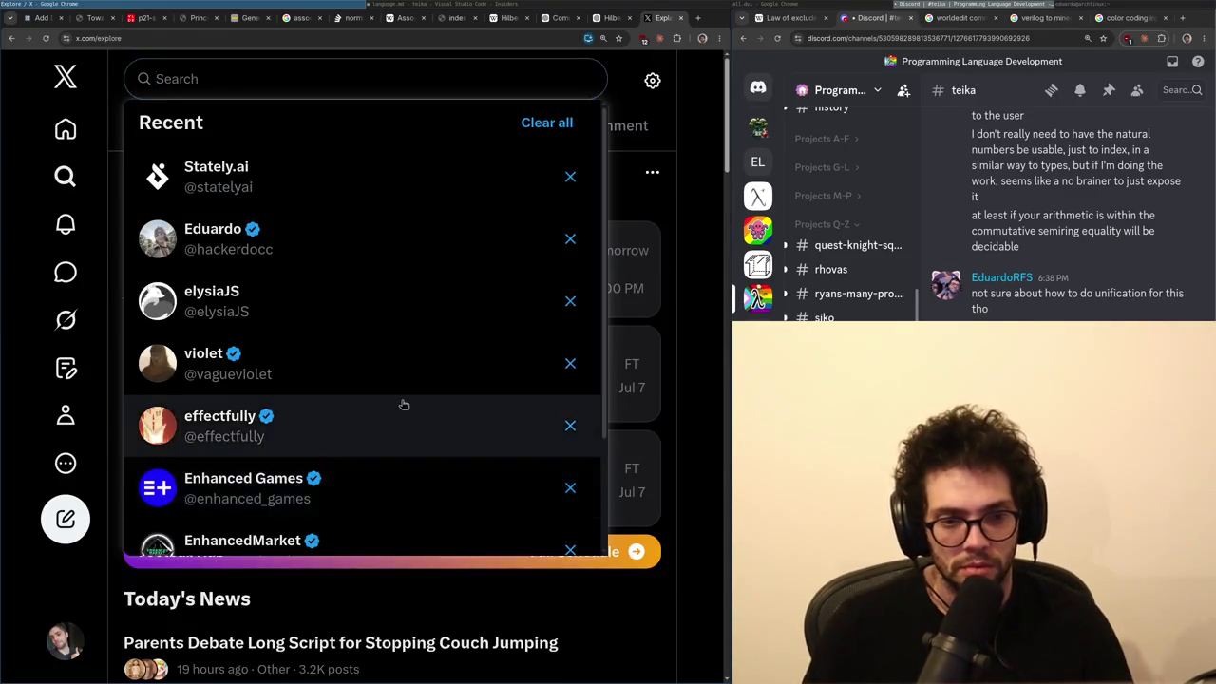
key("alt+Left")
- Read more of the ChatGPT H10 answer, then return to the X reply post
key("ctrl+Page_Up")
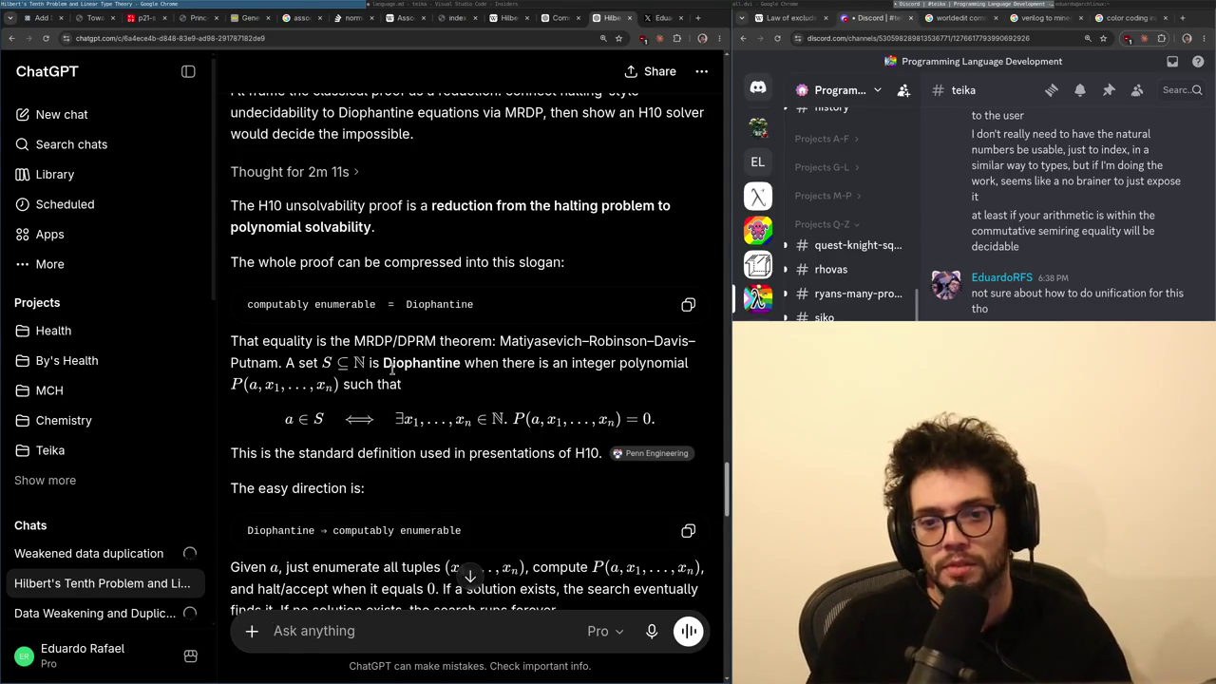
scroll(393, 370, "down", 1)
scroll(410, 353, "down", 1)
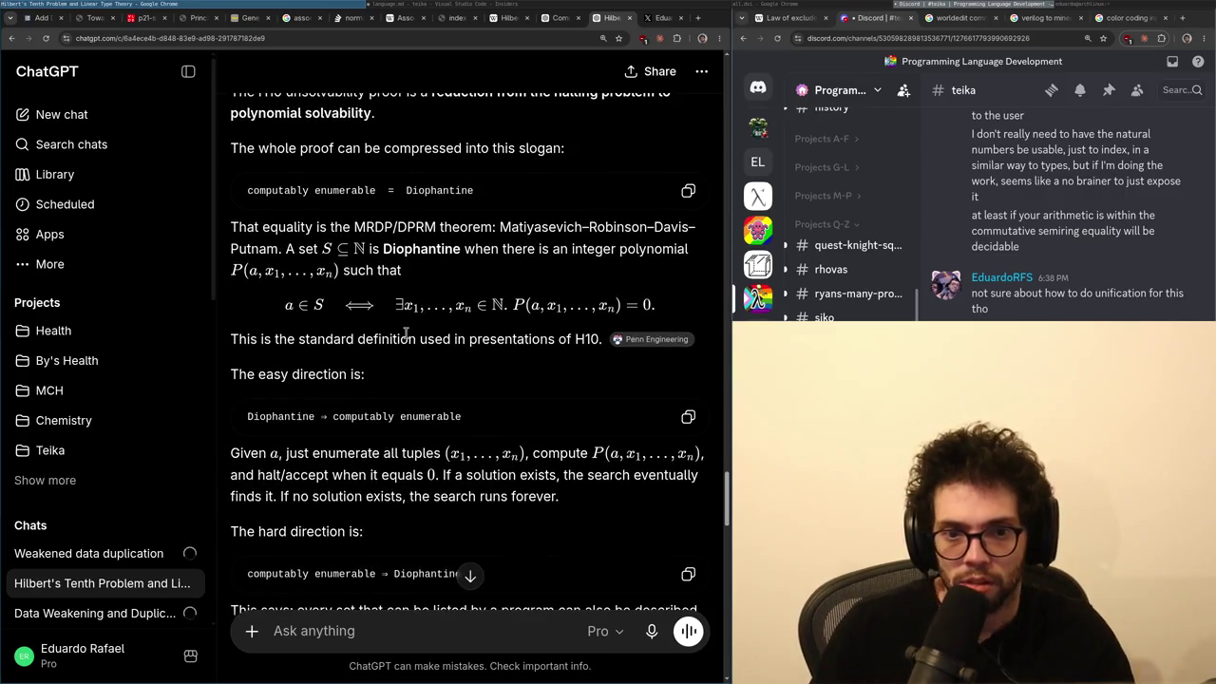
scroll(411, 323, "down", 1)
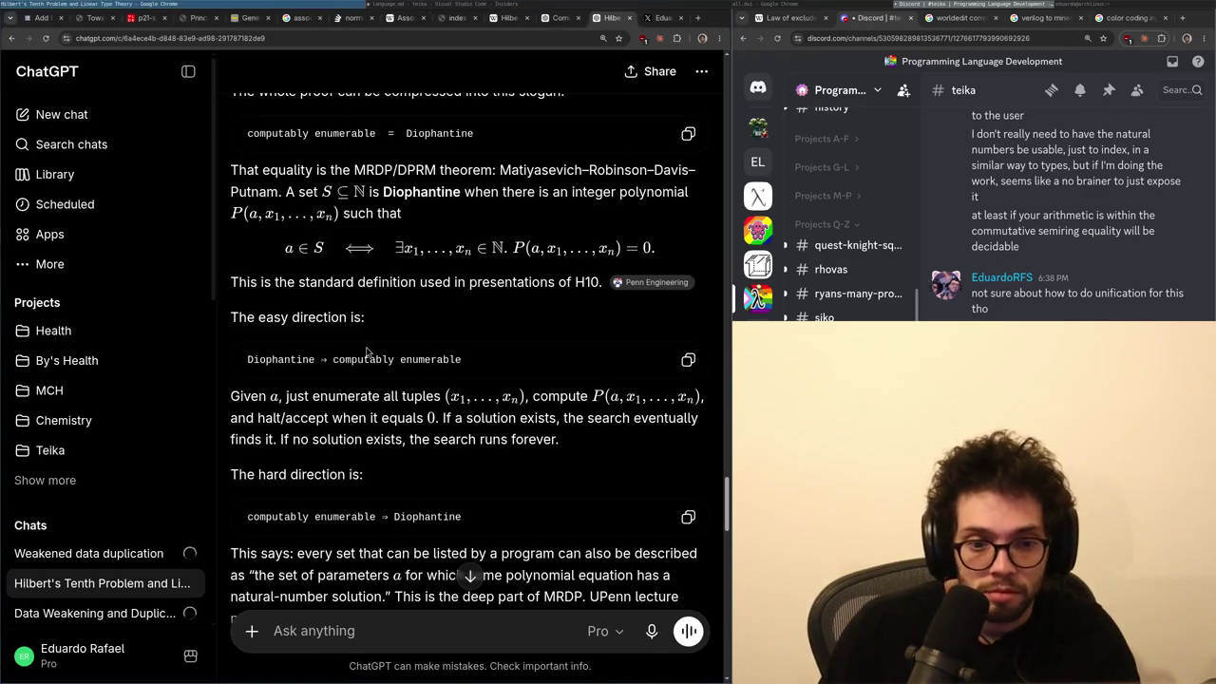
scroll(363, 350, "down", 3)
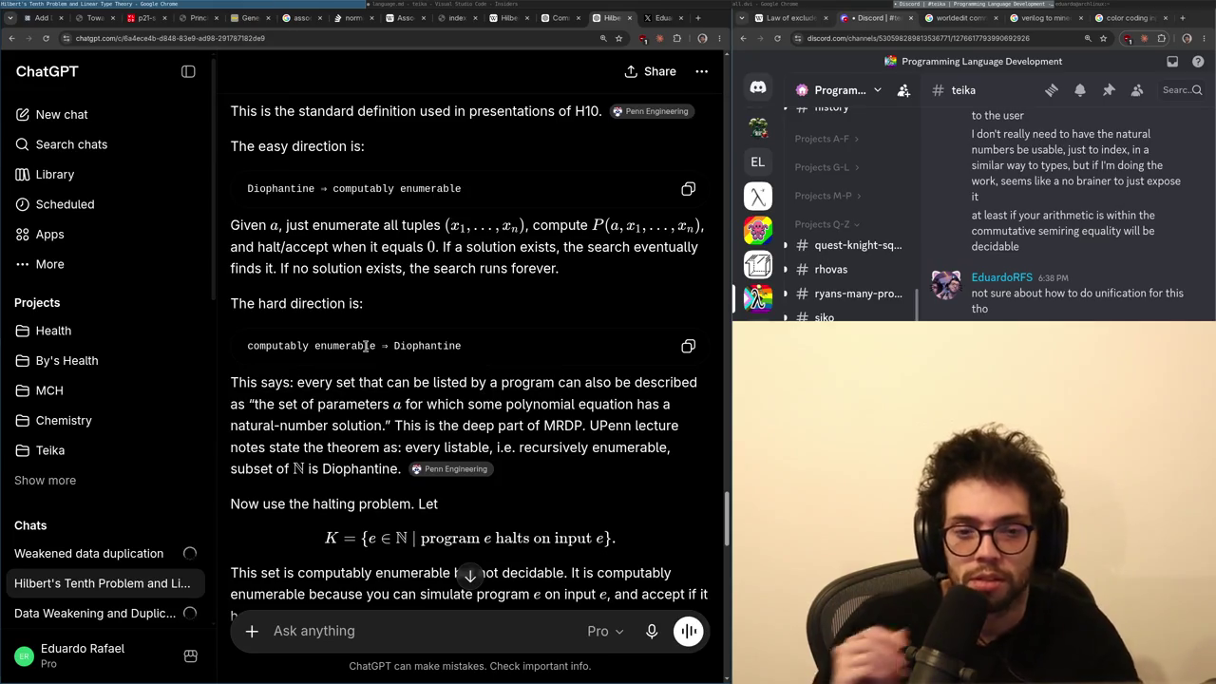
key("ctrl+Tab")
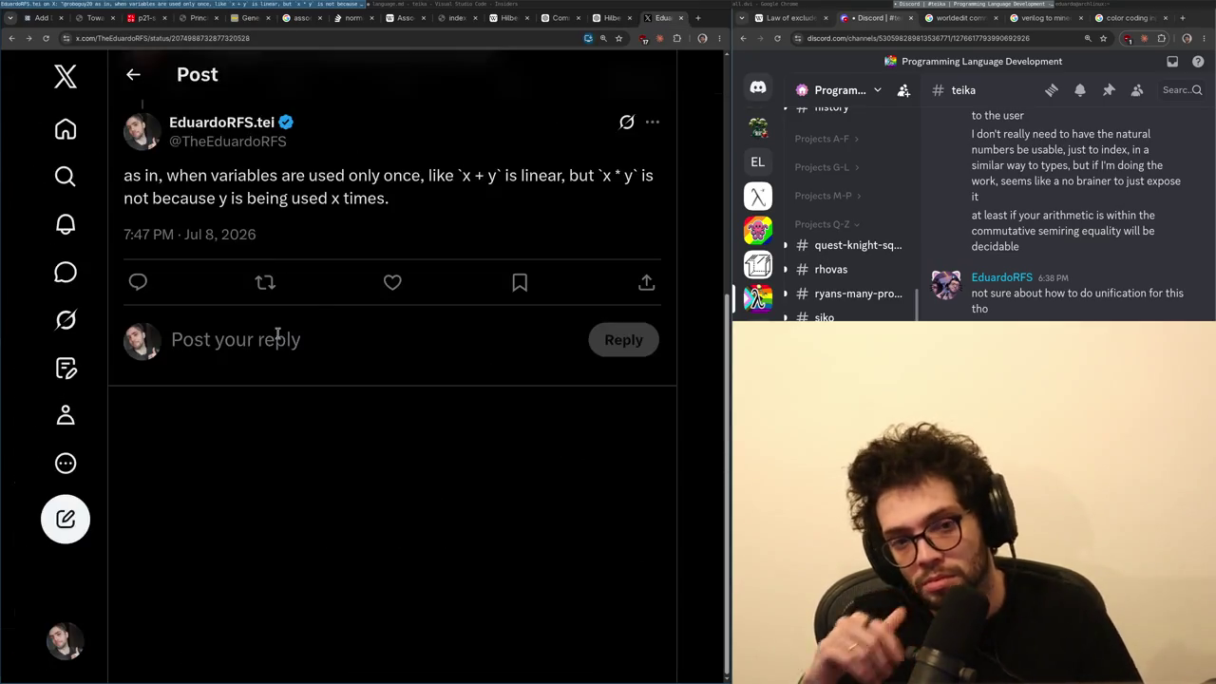
- Start a follow-up reply under your own post, then discard the first 'H10 refuted' attempt
left_click(279, 337)
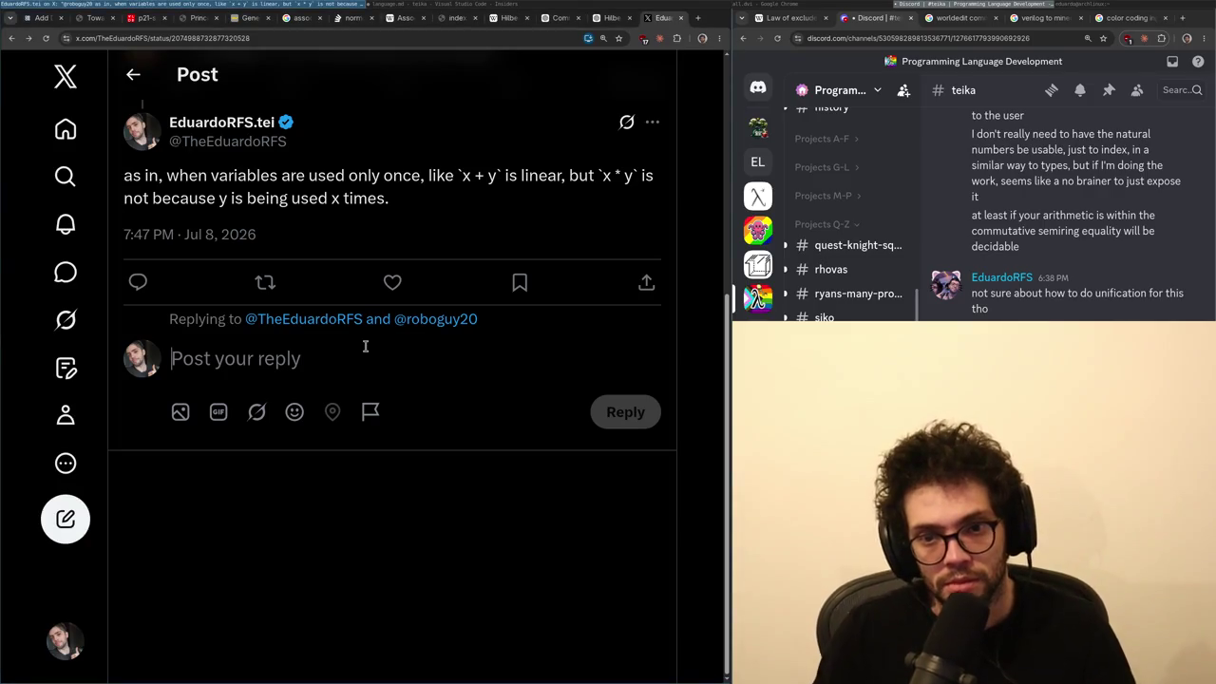
type("H10 is")
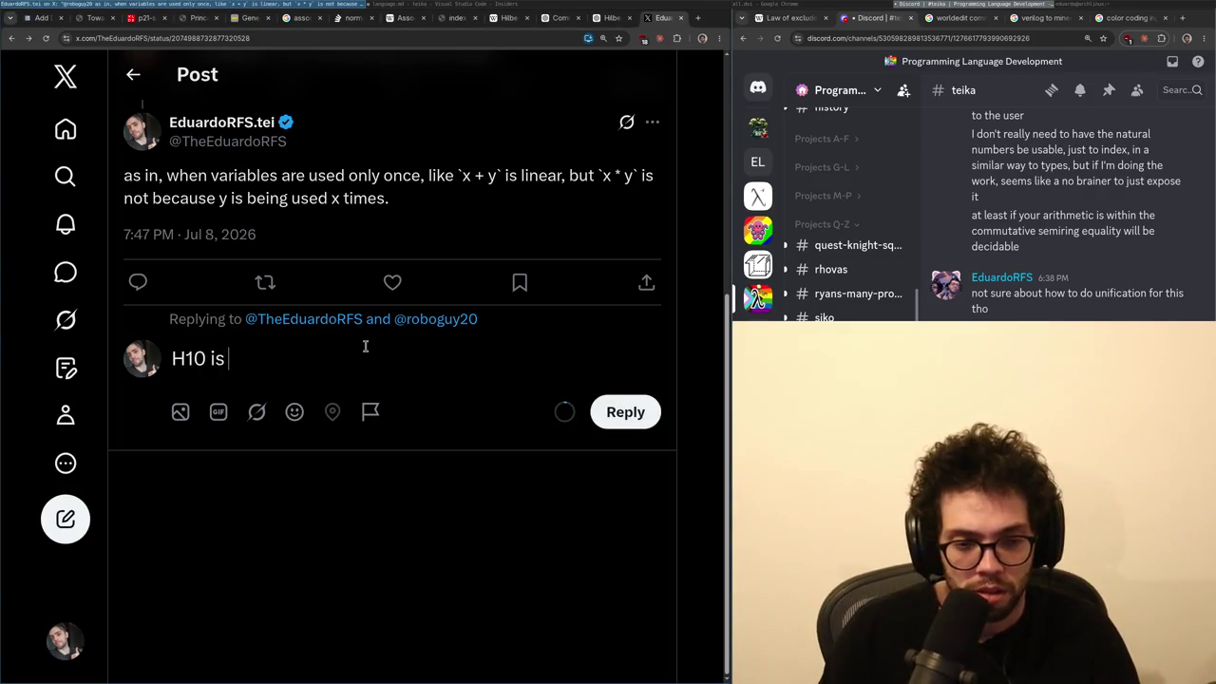
type("refuted")
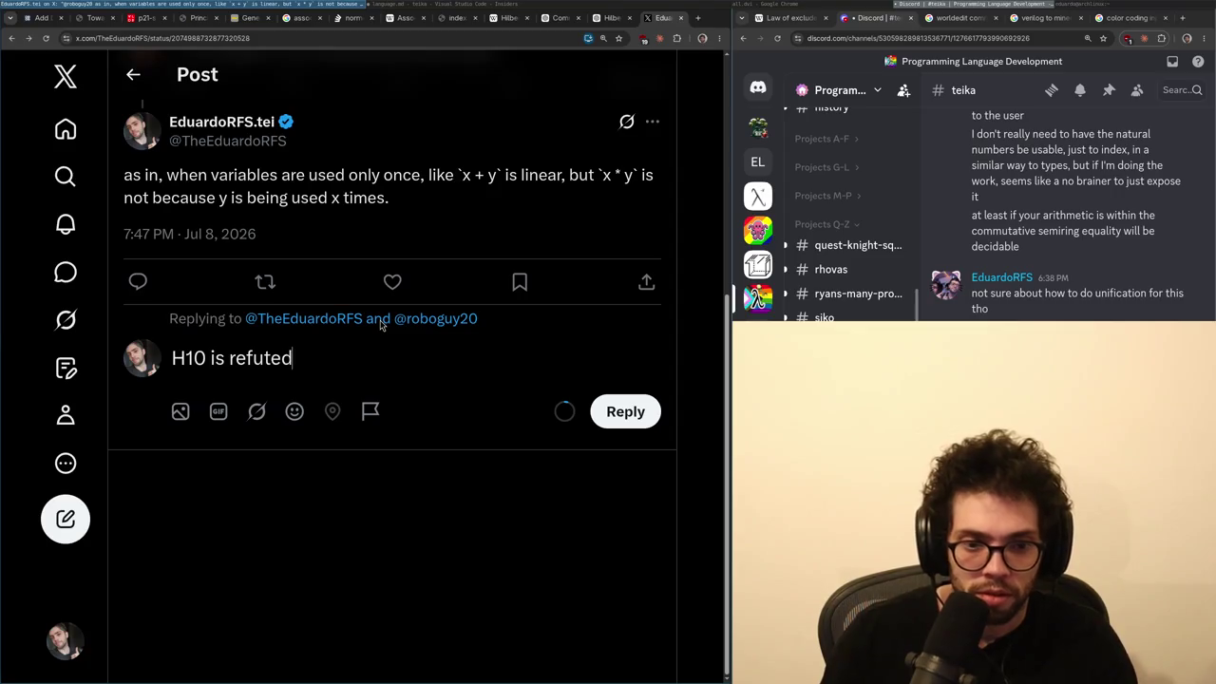
type(" by somet")
key("ctrl+a")
key("BackSpace")
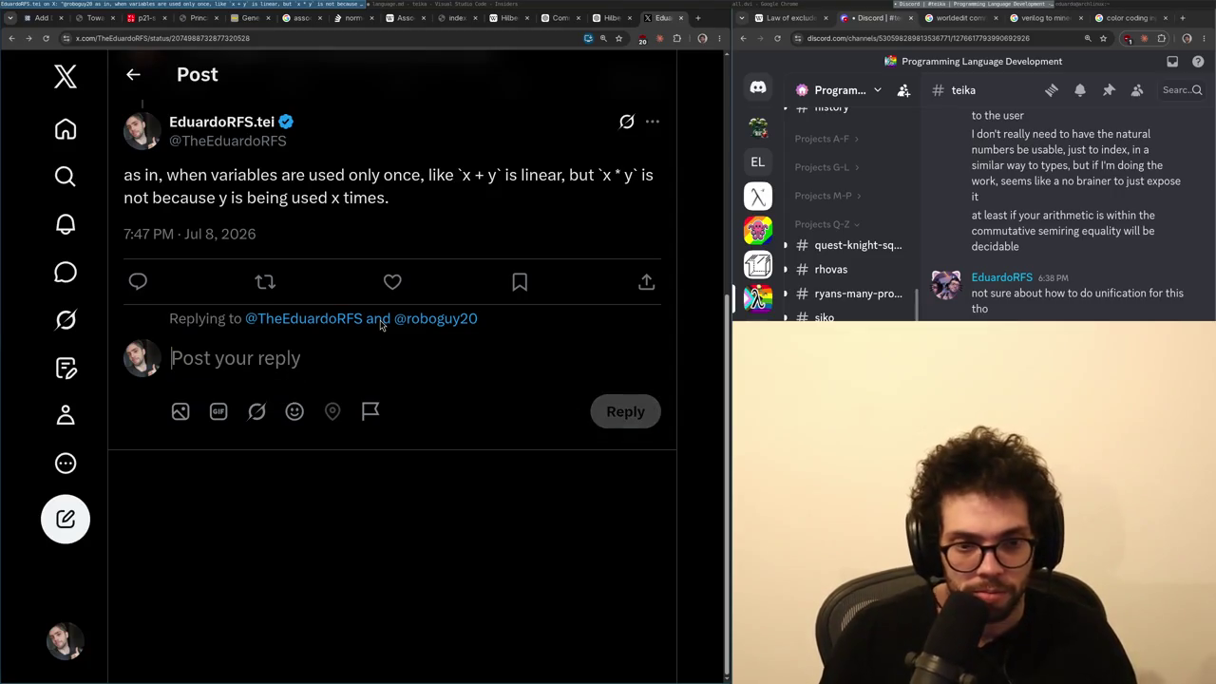
- Draft a reply asking if the H10 result applies when functions are linear, like in a linear setting
type("I don't k")
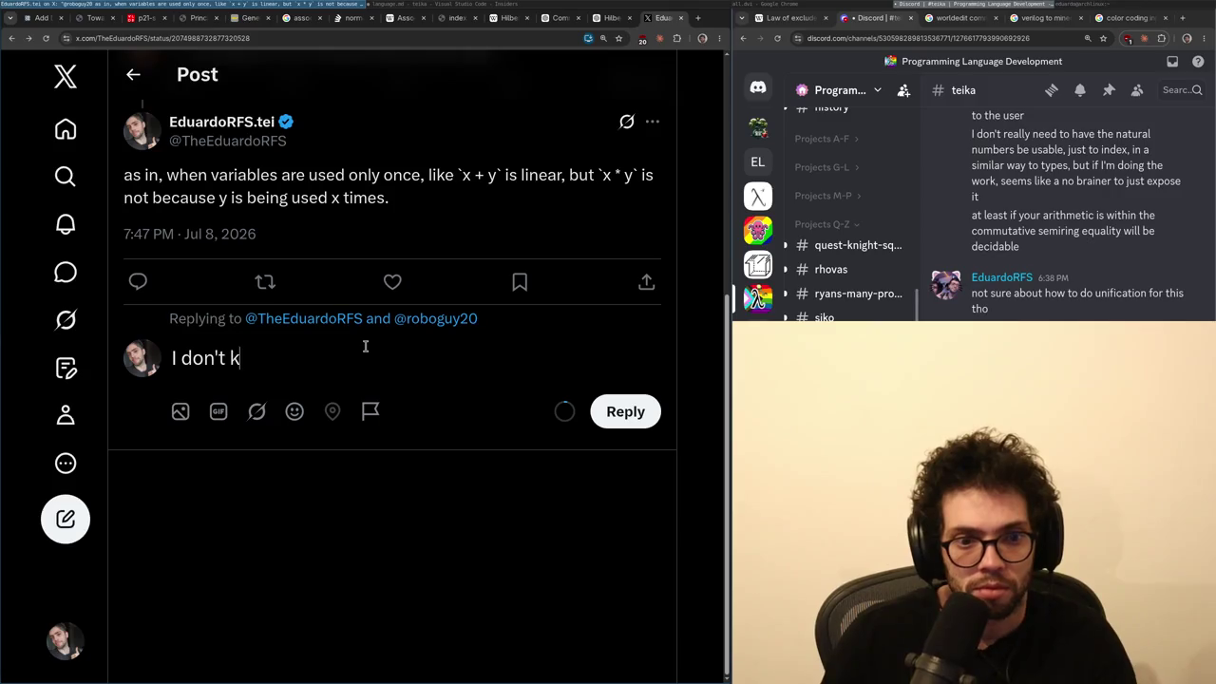
type("now if it applies w")
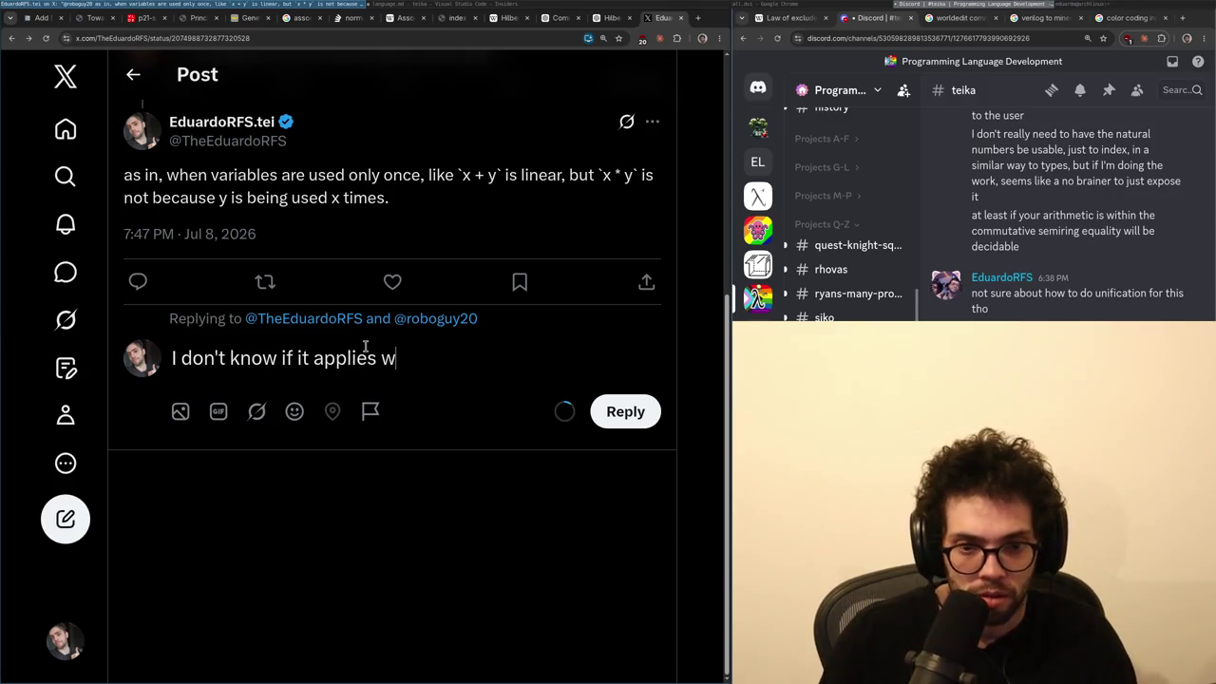
type("when functions")
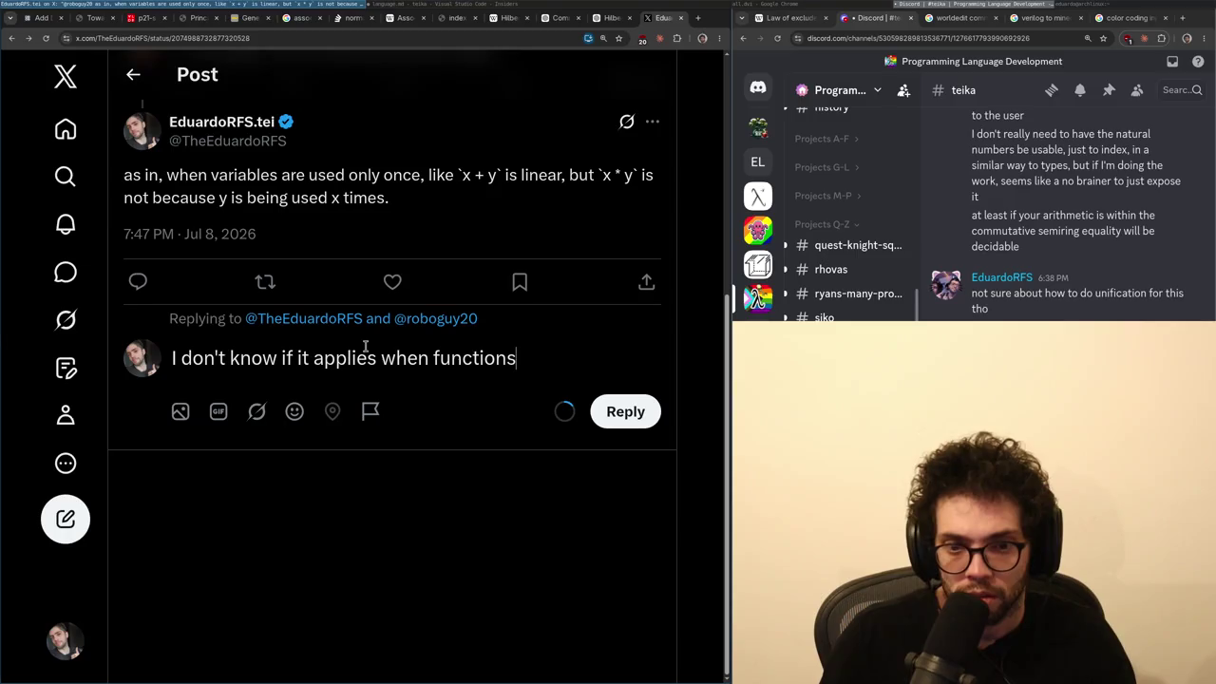
type(" are linear tho")
key("ctrl+Right")
type("the H10 re")
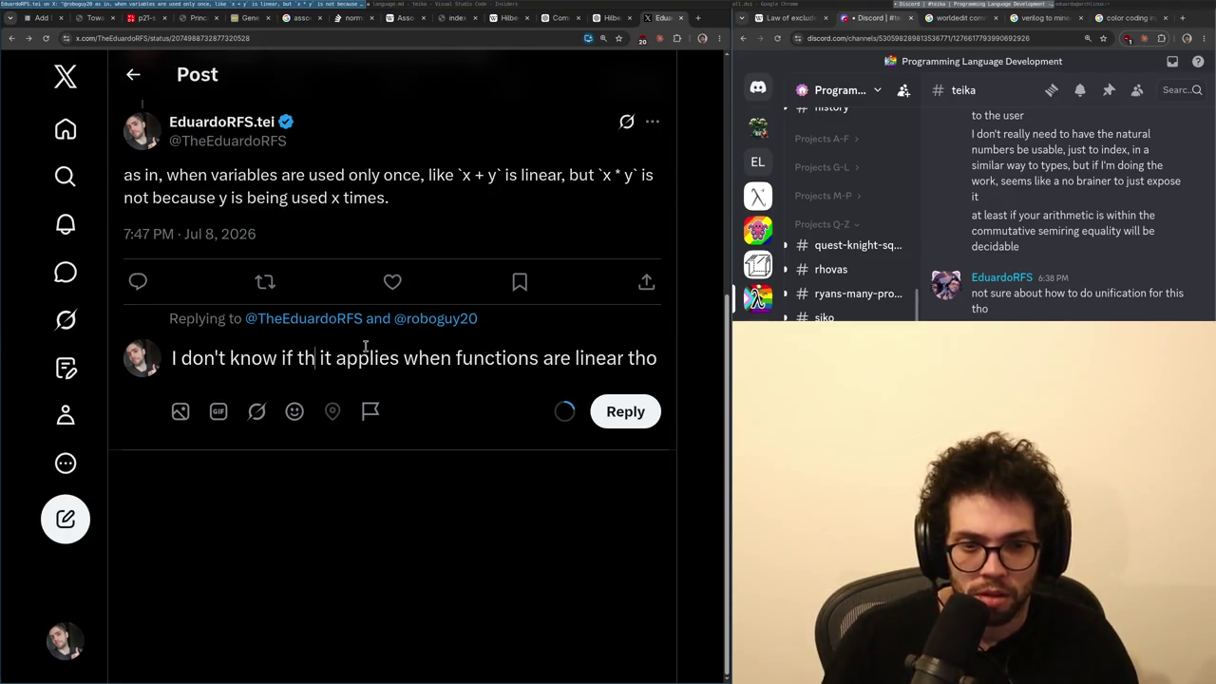
type("sult")
key("ctrl+Delete")
key("ctrl+End")
key("ctrl+shift+Left")
key("ctrl+shift+Left")
key("ctrl+shift+Left")
key("ctrl+shift+Right")
key("ctrl+shift+Right")
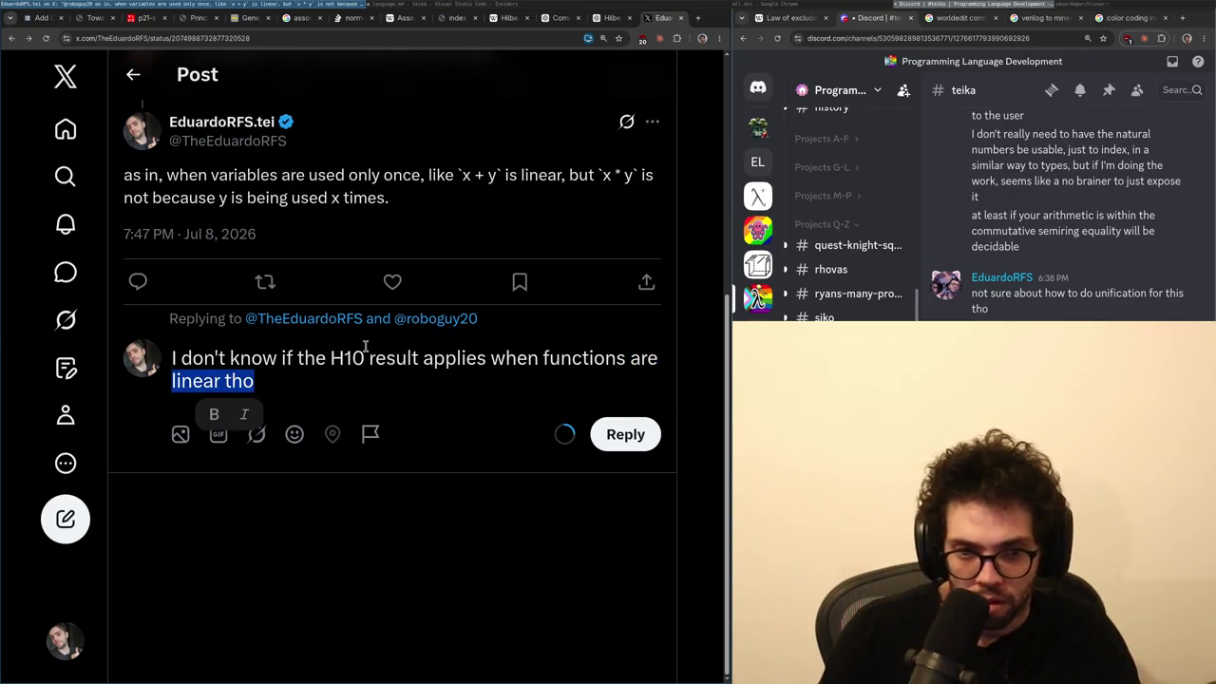
key("Right")
type(", like in a linear ")
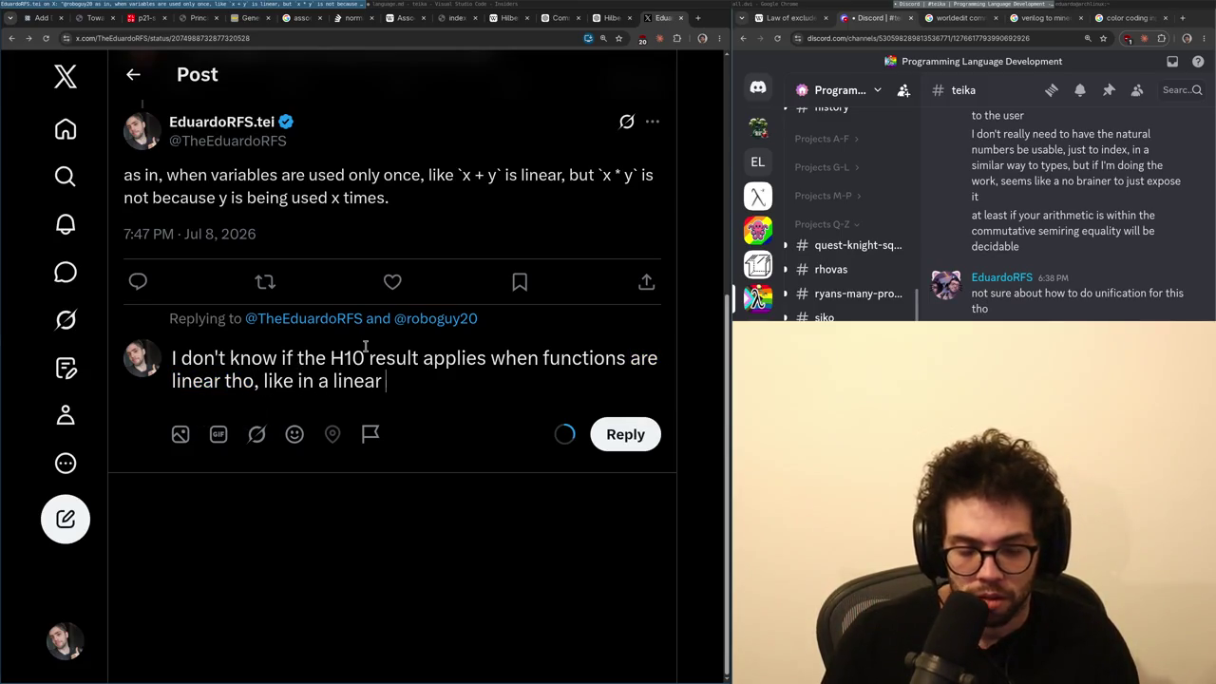
type("setting.,")
- Compare the draft with the ChatGPT answer, then delete the entire draft
key("ctrl+shift+Tab")
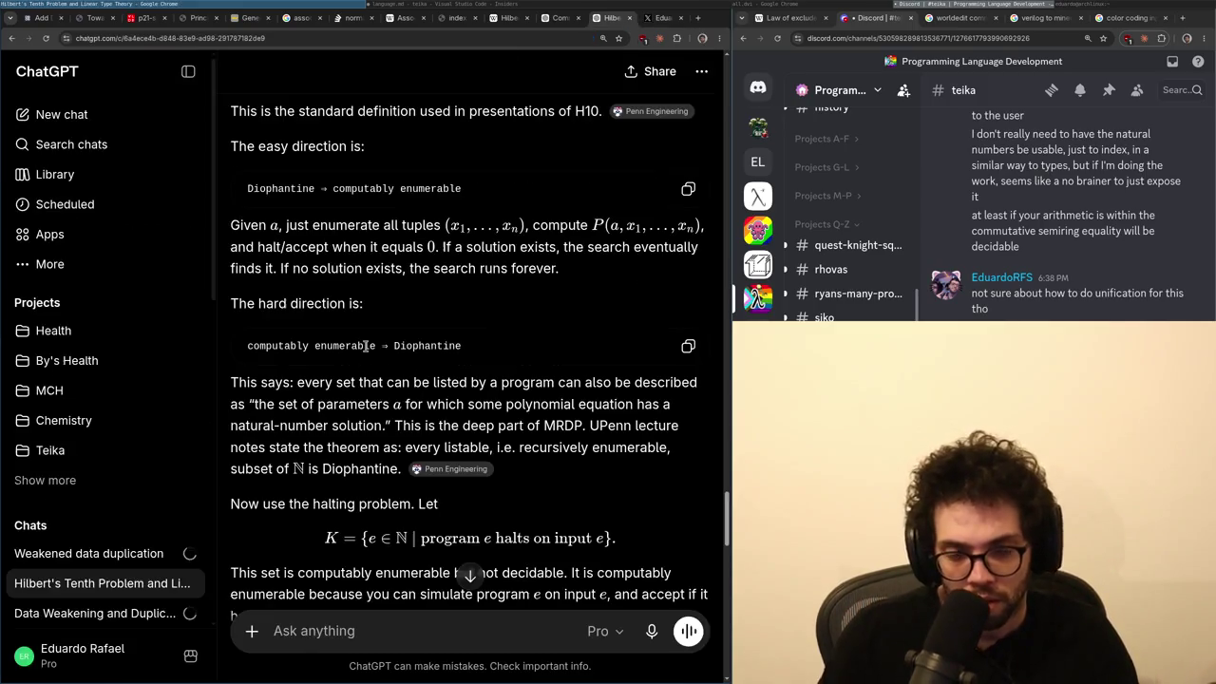
key("ctrl+Tab")
key("ctrl+shift+Tab")
key("ctrl+Tab")
key("ctrl+a")
key("BackSpace")
- Write that you don't understand the H10 unsolvability proof's logic requirements for a linear type theory
type("I don't full")
key("BackSpace")
key("BackSpace")
key("BackSpace")
type("unde")
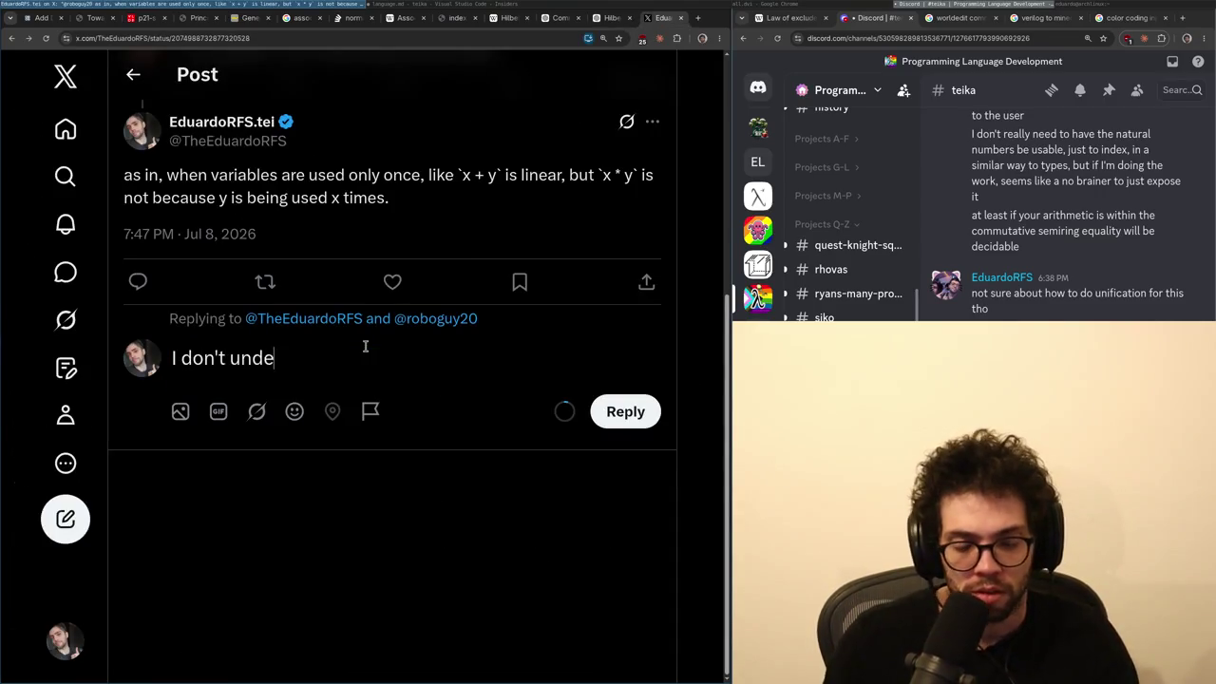
type("rstand the proof in H")
key("BackSpace")
type("f unsolv")
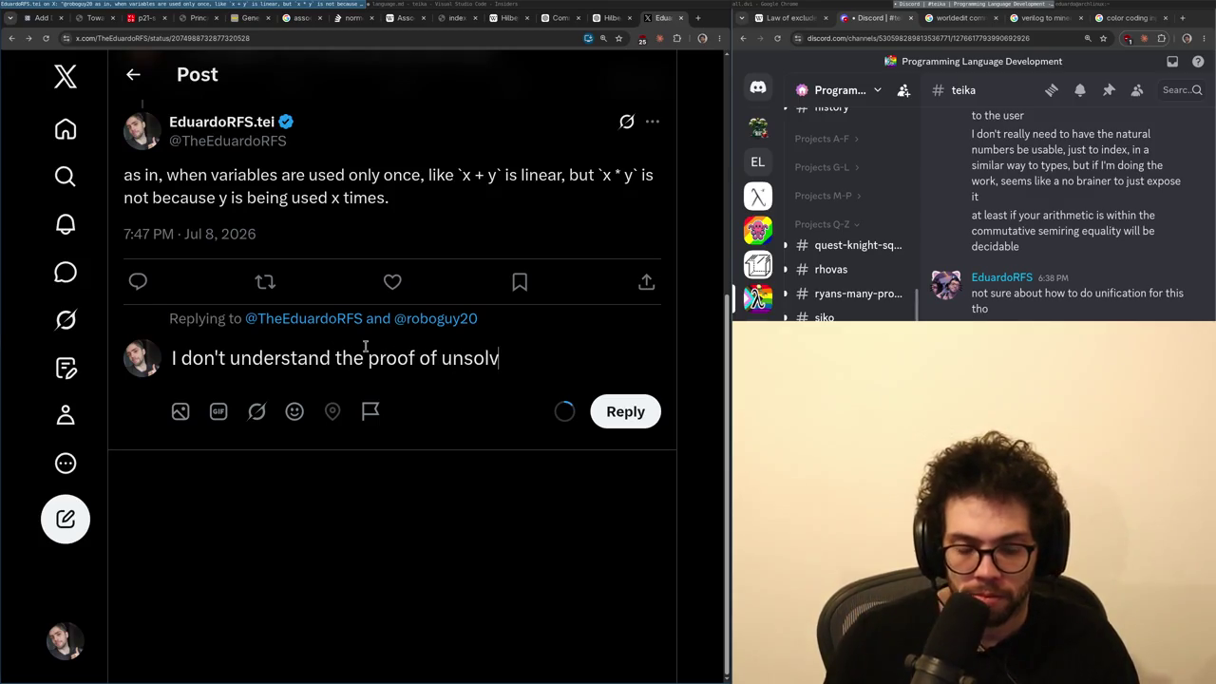
type("eability of H10 and")
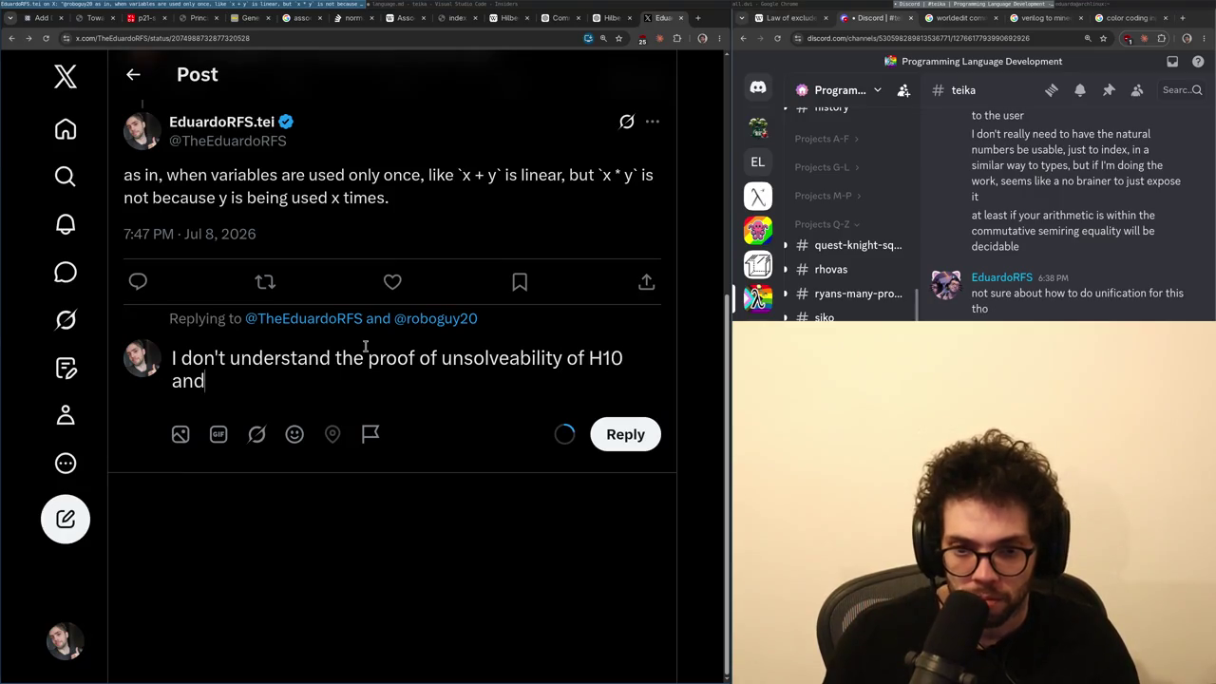
type(" what are the implicit requiyrem")
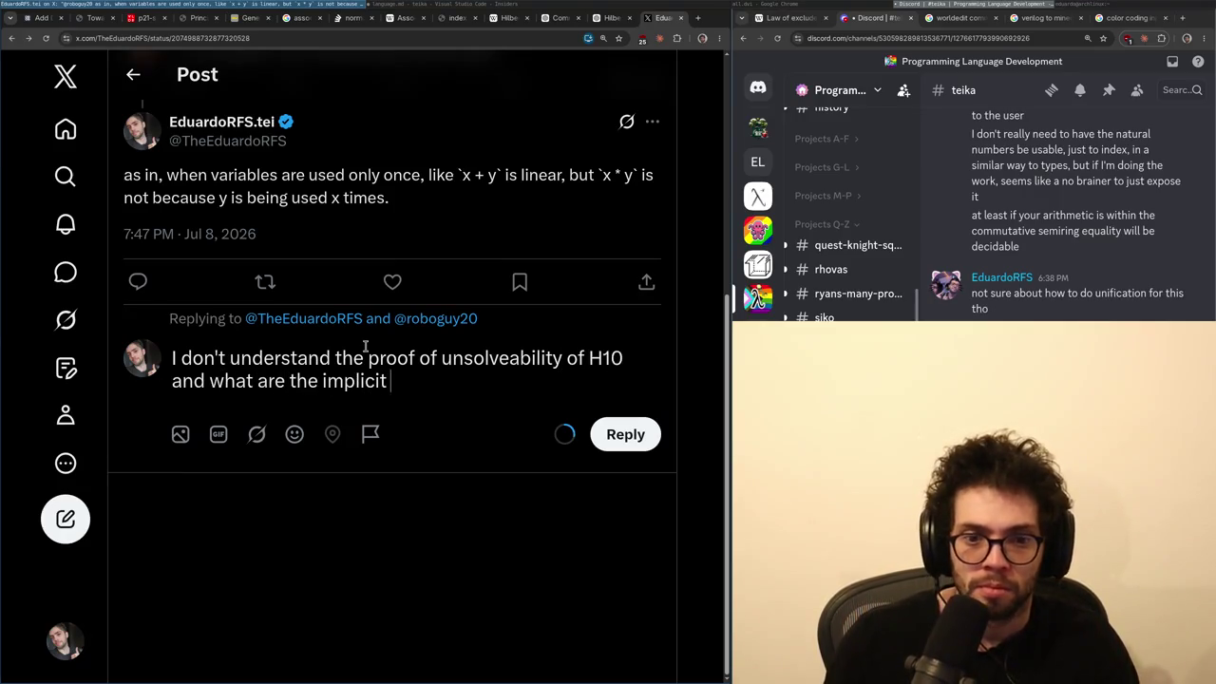
key("BackSpace")
key("BackSpace")
key("BackSpace")
key("BackSpace")
type("rements of")
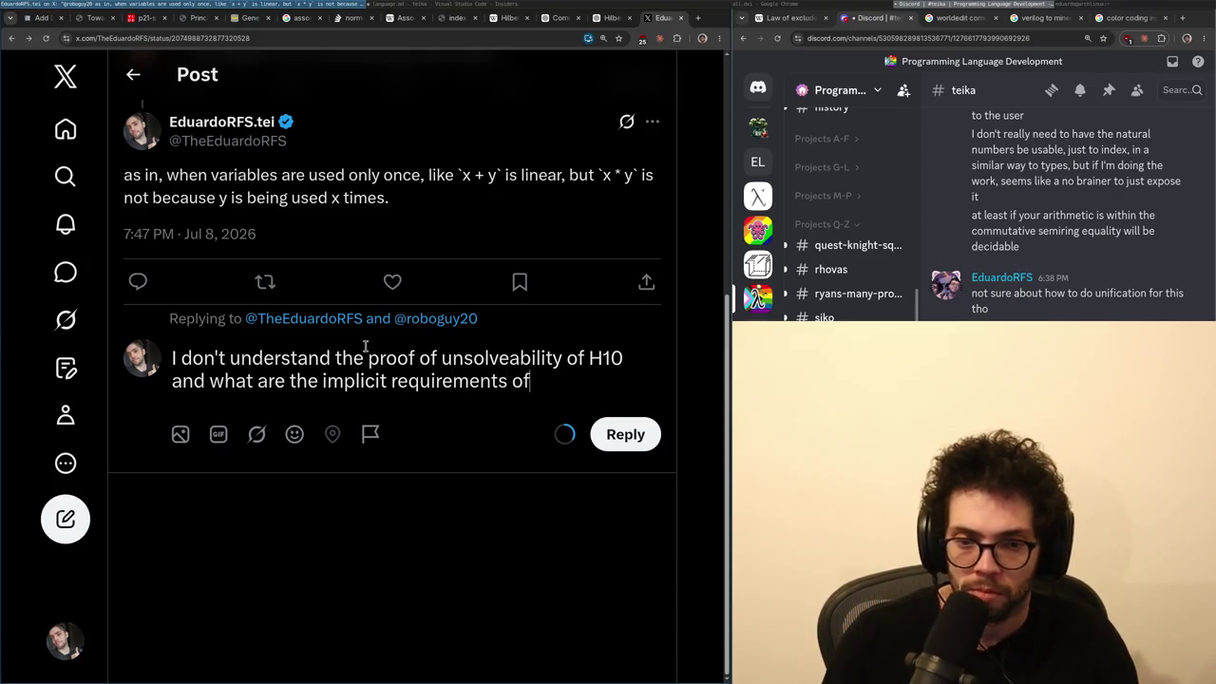
type(" the logics")
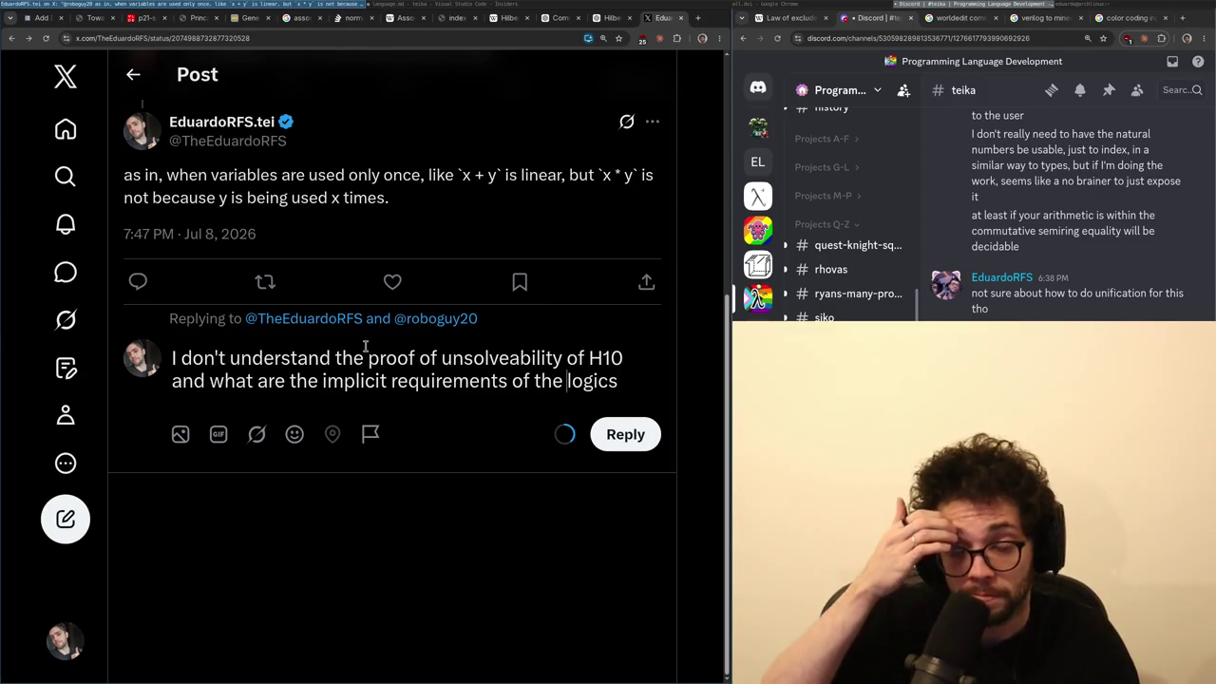
type(", to")
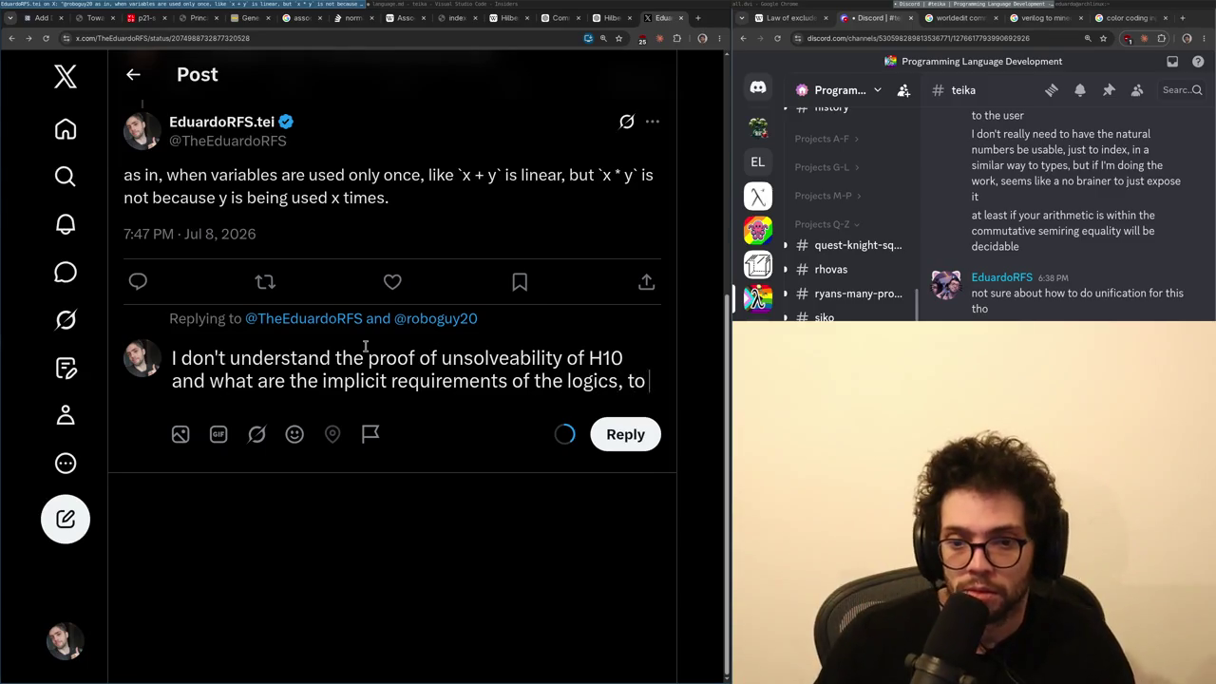
type(" know if it would apply")
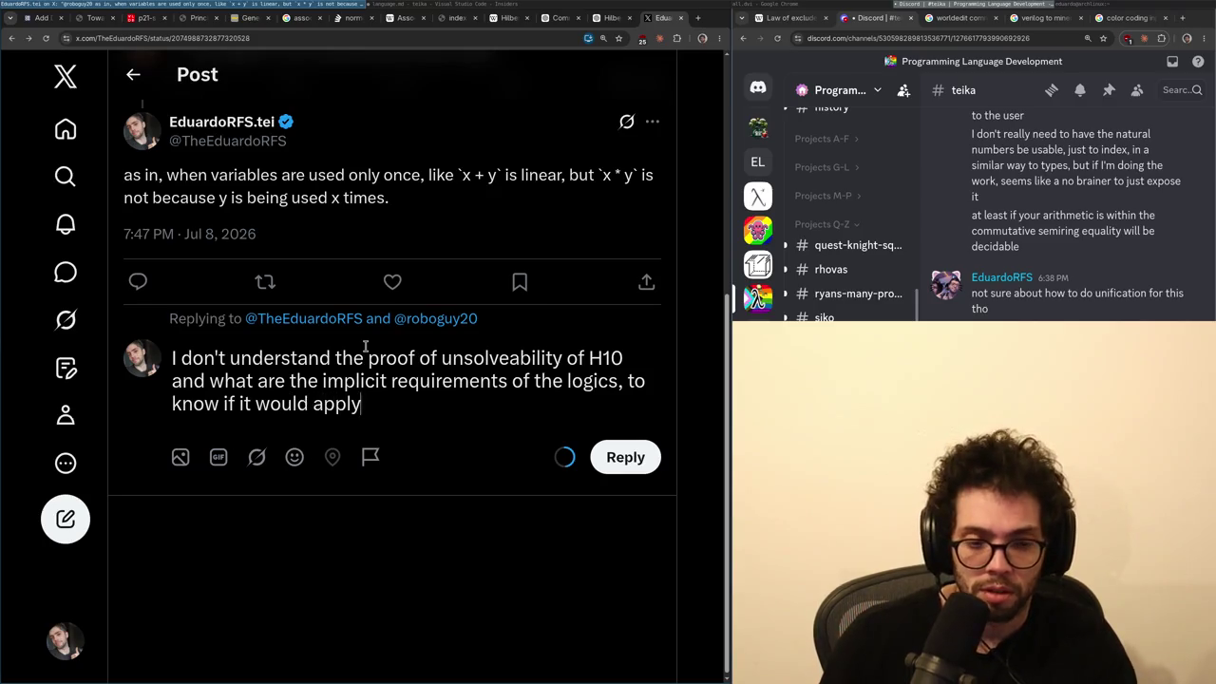
type(" to a linear type theory.")
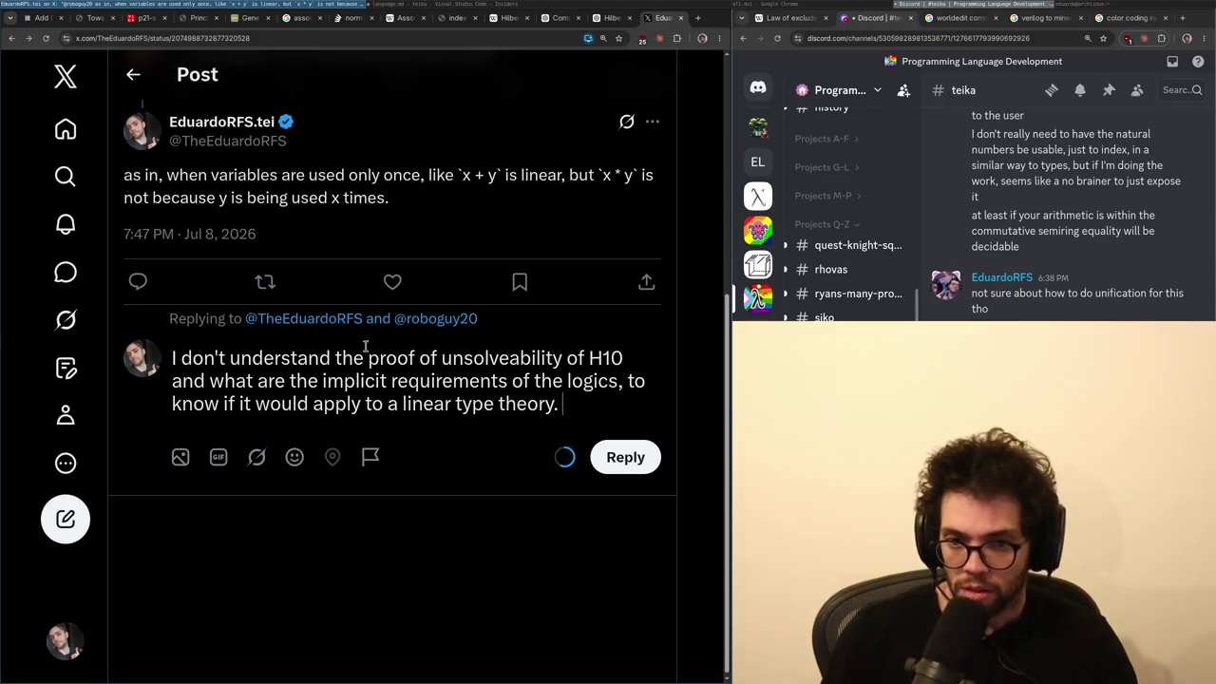
type(" You can s")
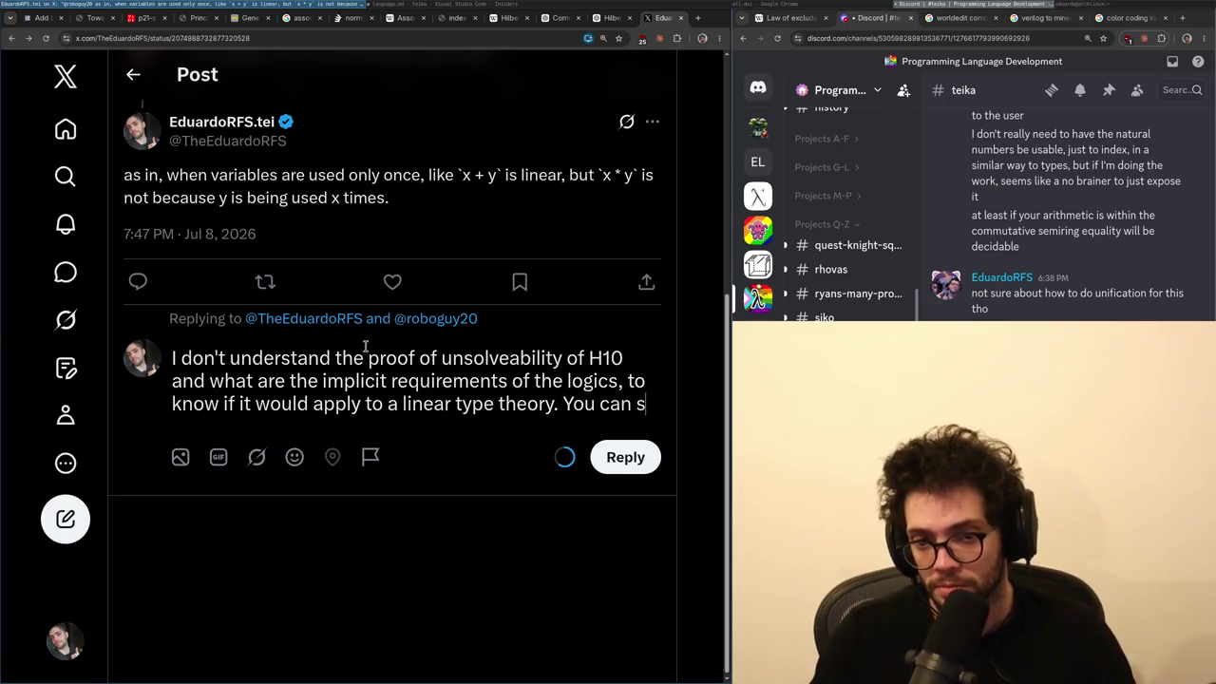
type("till do add")
- Add 'You can still do addition and multiplication in a linear type theory.' as a second paragraph
key("ctrl+BackSpace")
key("ctrl+BackSpace")
type("do addition amd")
key("BackSpace")
key("BackSpace")
type("nd multiplication in a linear")
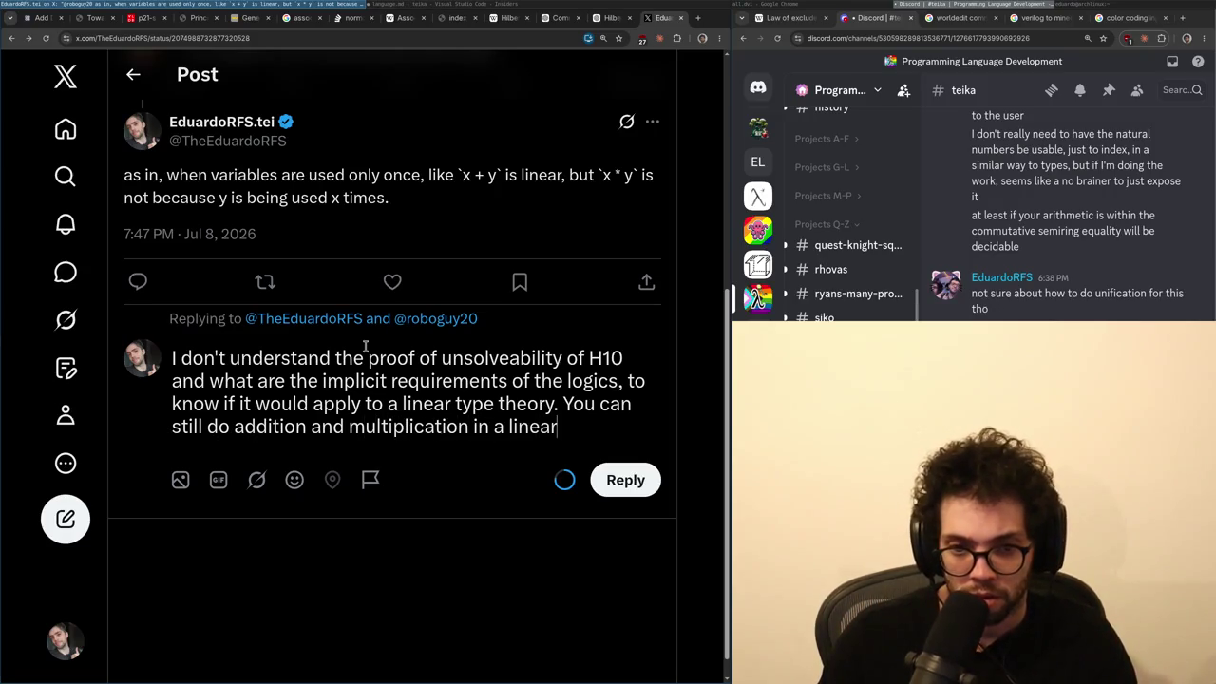
type(" typ")
key("ctrl+BackSpace")
key("ctrl+BackSpace")
key("ctrl+BackSpace")
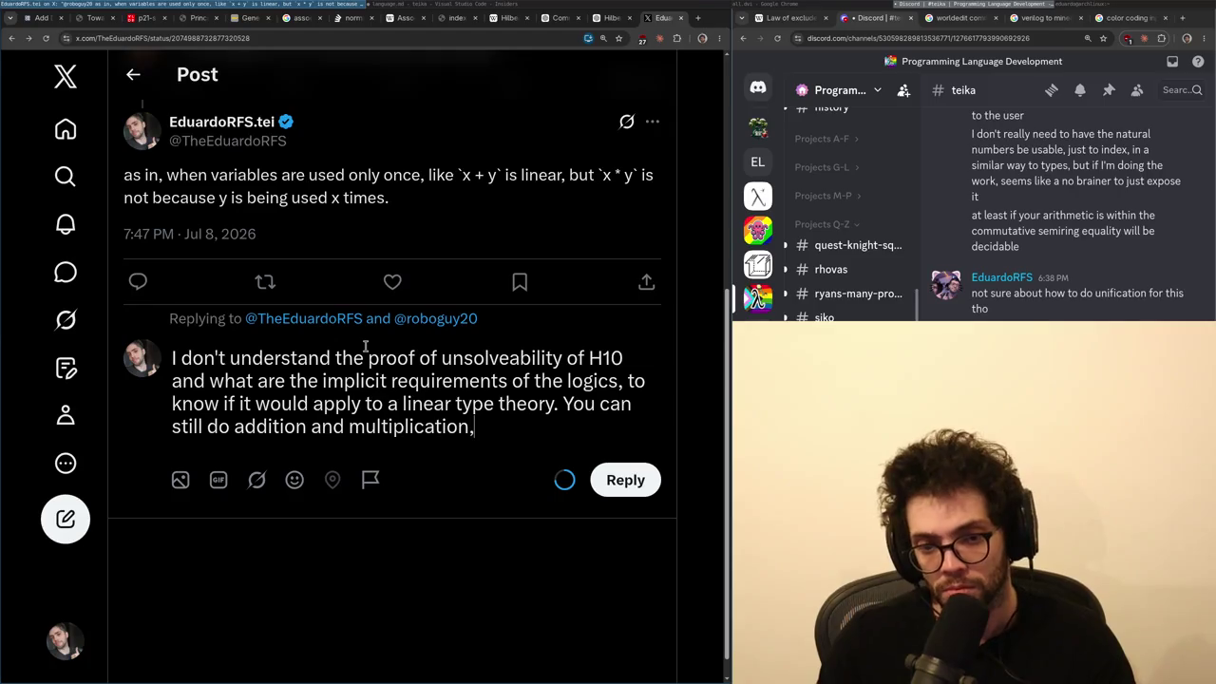
type("in a linea")
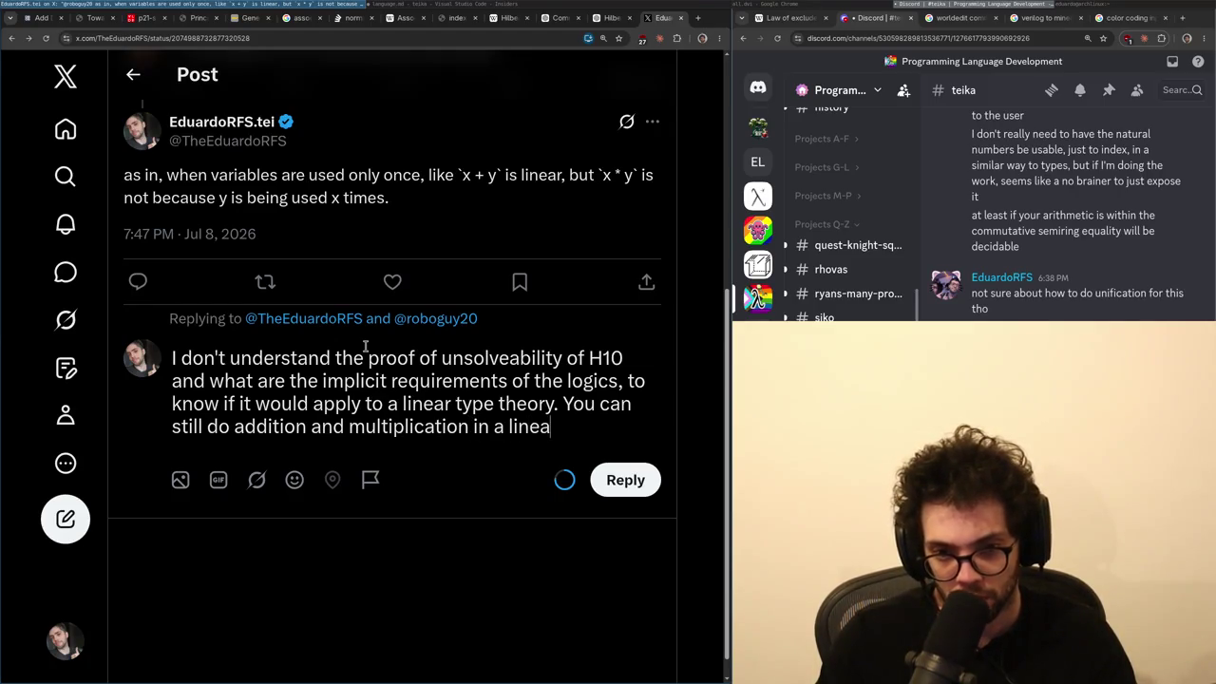
type("r type theory.")
key("ctrl+Left")
key("BackSpace")
key("Return")
key("Return")
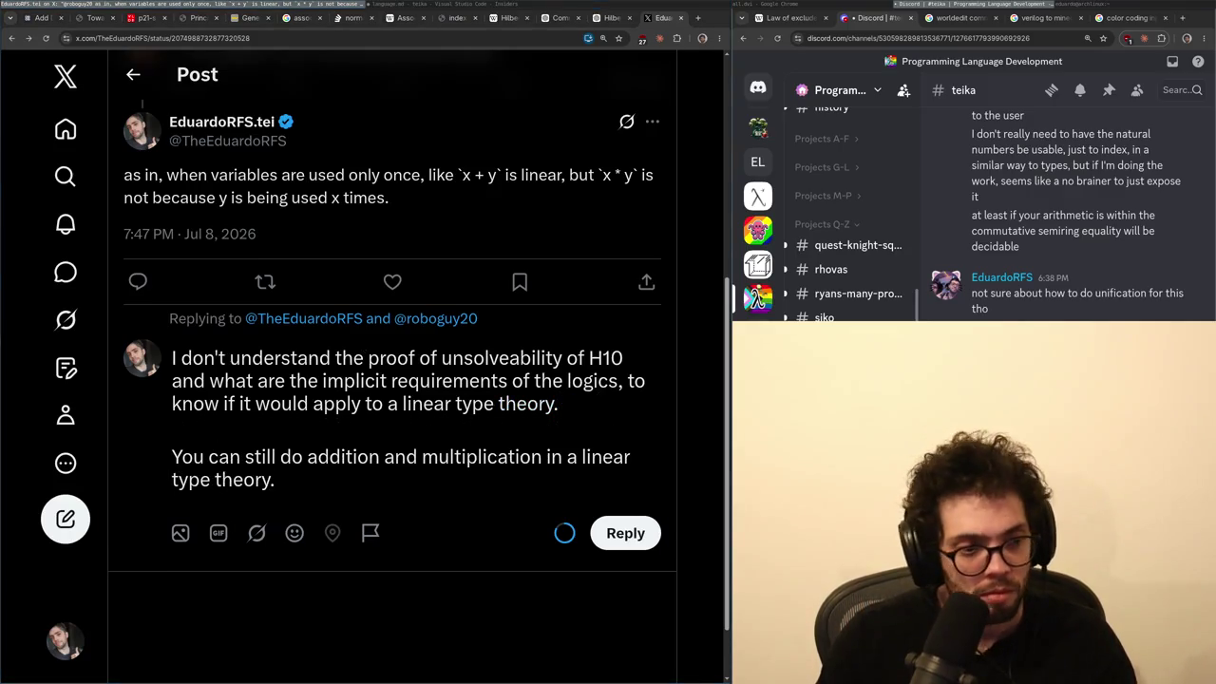
key("ctrl+shift+Tab")
key("ctrl+shift+Tab")
key("ctrl+shift+Tab")
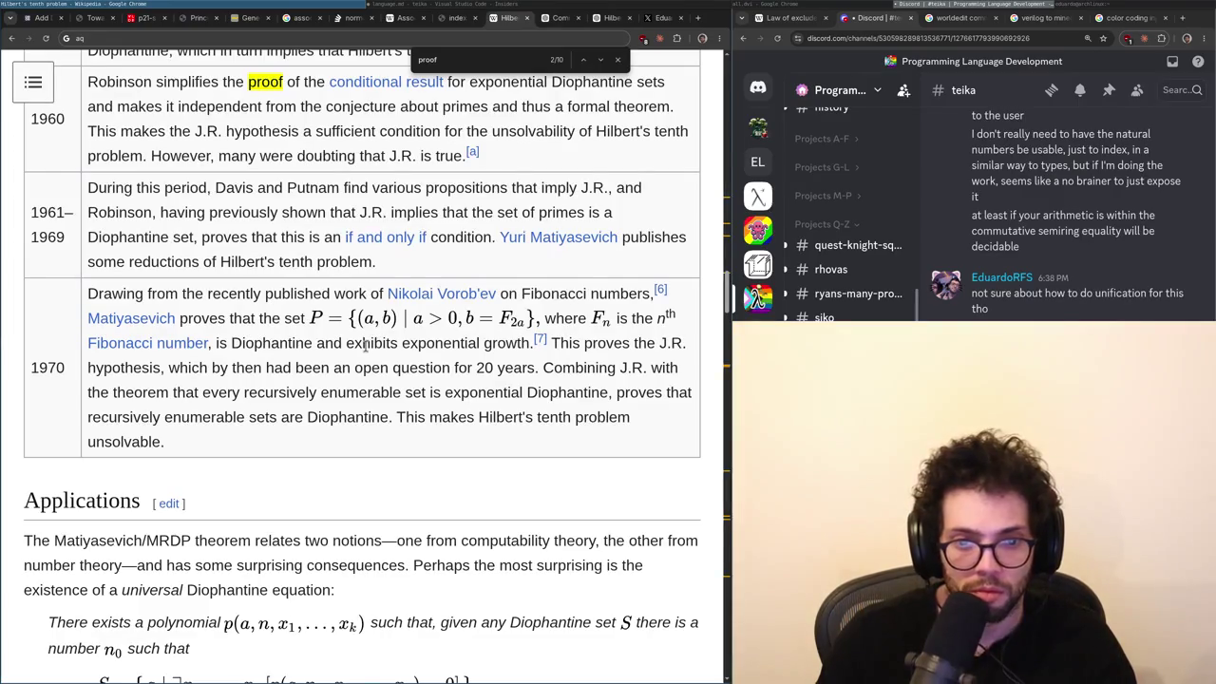
- Close the 'proof' search in the Hilbert's tenth problem article, return to its top, then back to X
key("Escape")
key("Home")
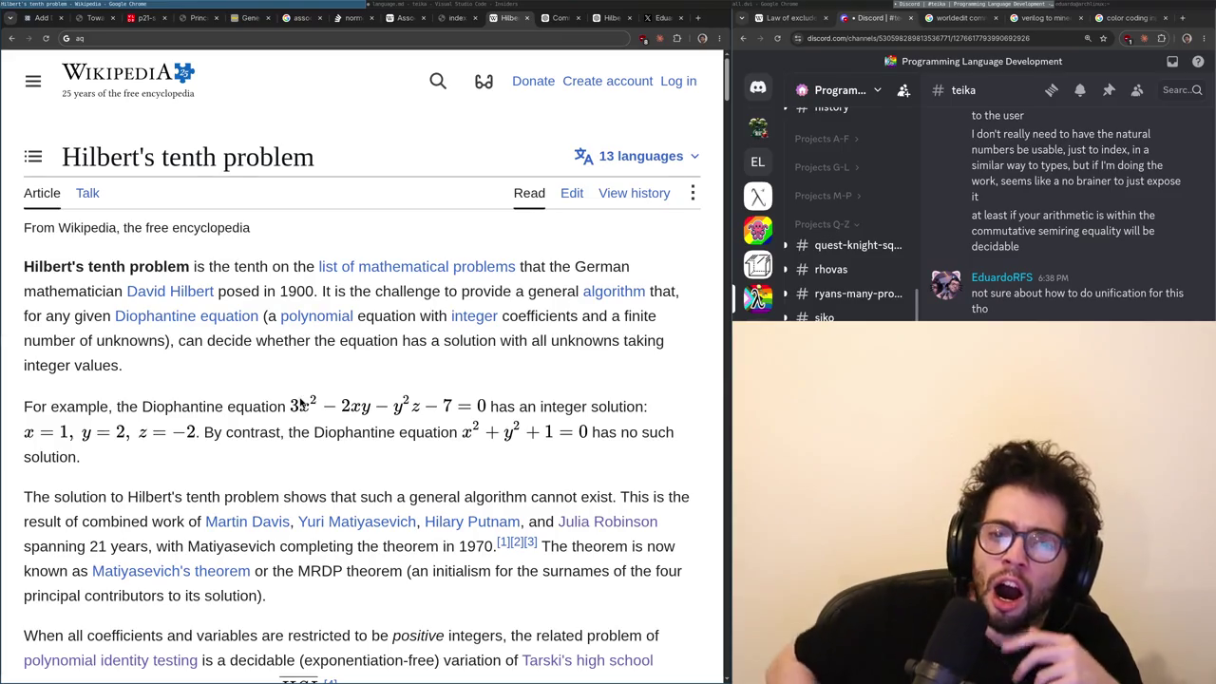
key("ctrl+Tab")
key("ctrl+Tab")
key("ctrl+Tab")
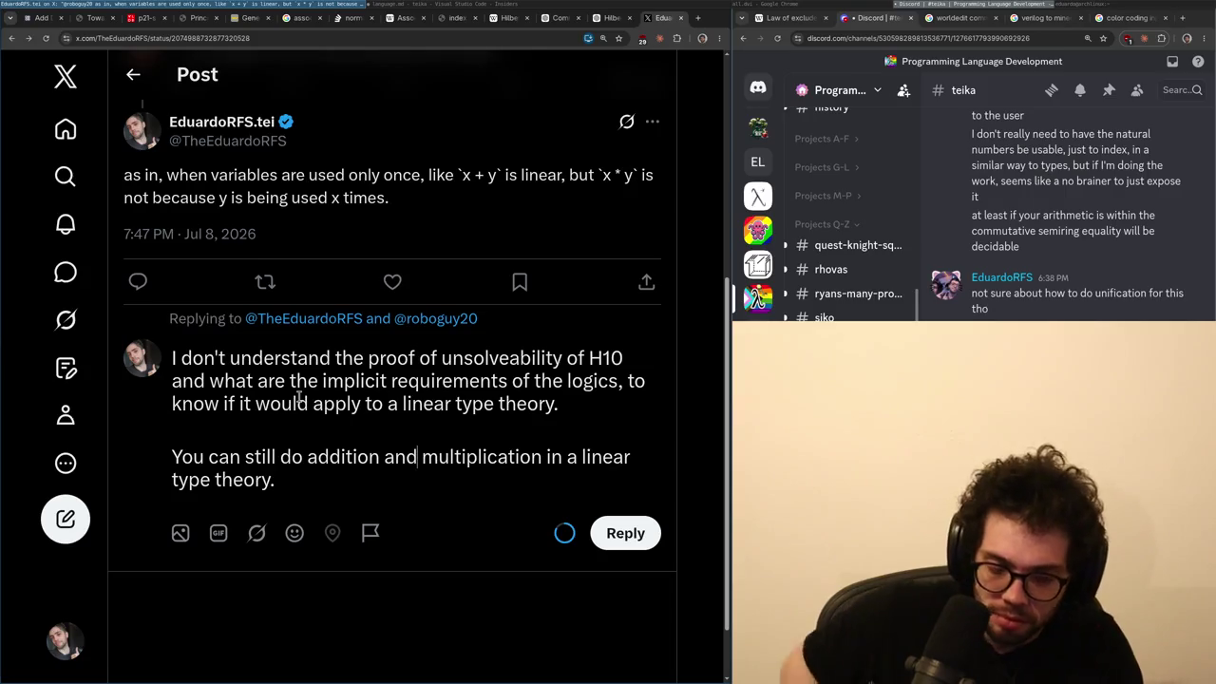
- Append 'so I'm expecting to be unsolveable, but hard proof.' to the reply
type("so I'm expecting to be")
key("BackSpace")
key("BackSpace")
type("be uns")
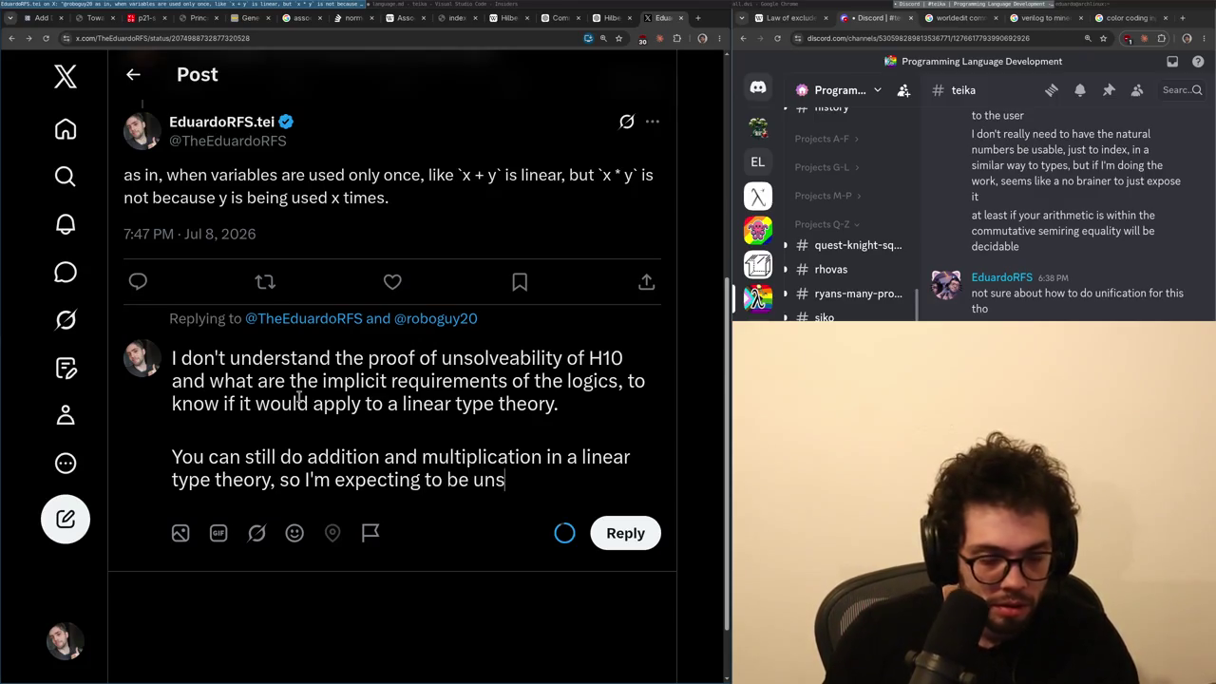
type("olveable, but weird proof.")
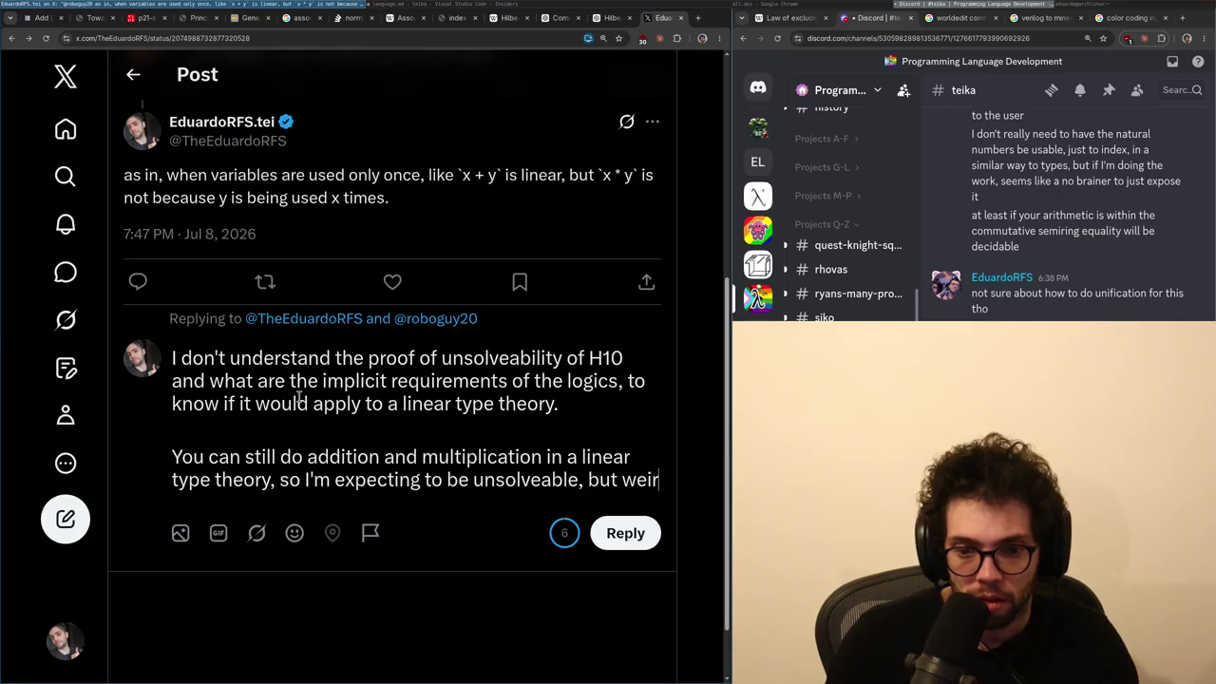
key("ctrl+BackSpace")
type("hard proof.")
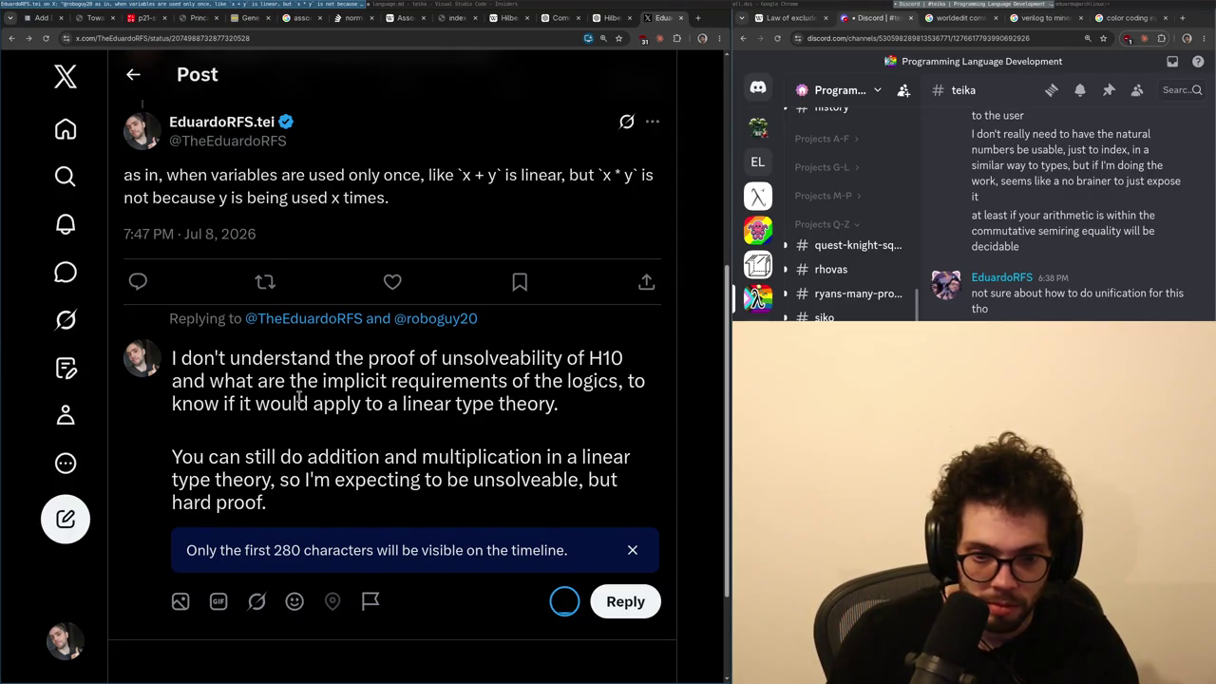
- Change 'be unsolveable' to 'still apply' and post the reply
key("ctrl+BackSpace")
key("ctrl+BackSpace")
type("appl")
key("ctrl+BackSpace")
type("still a")
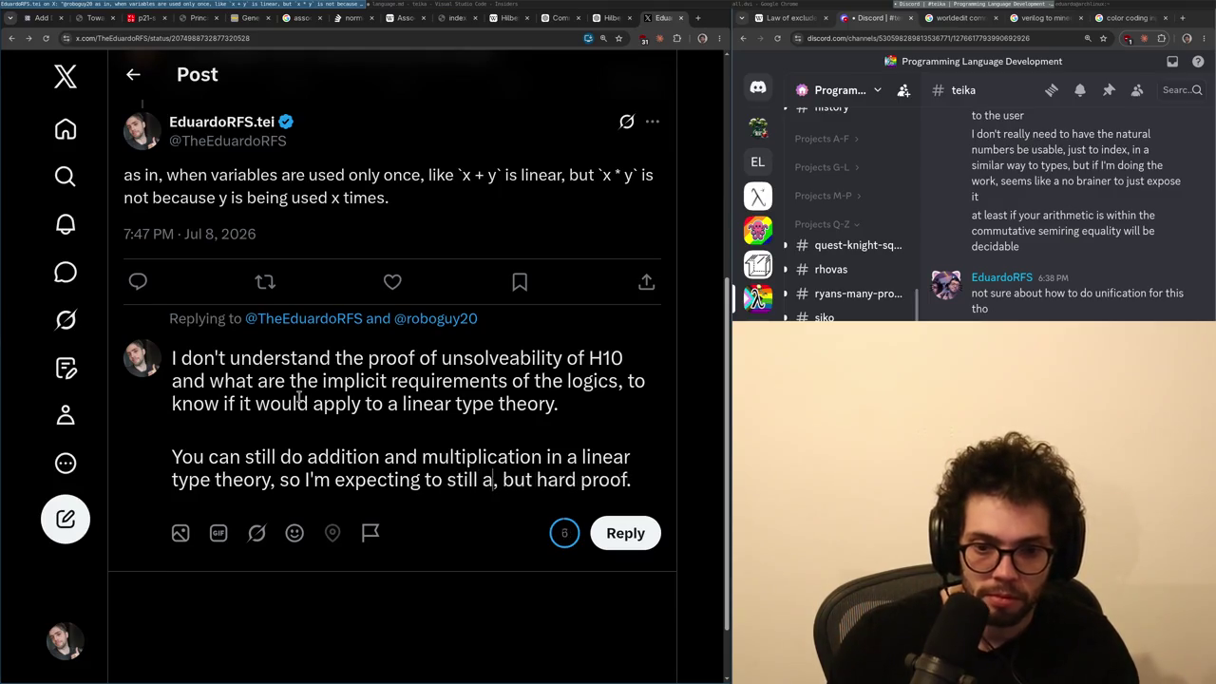
type("pply")
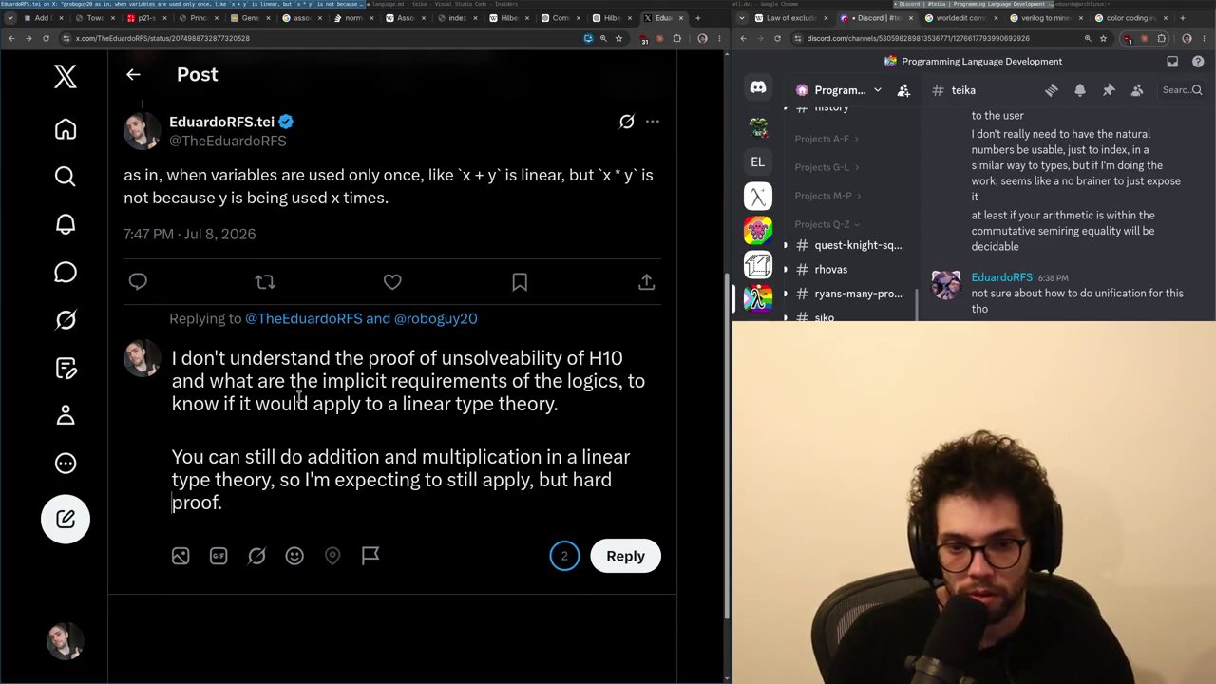
left_click(625, 556)
key("ctrl+Page_Up")
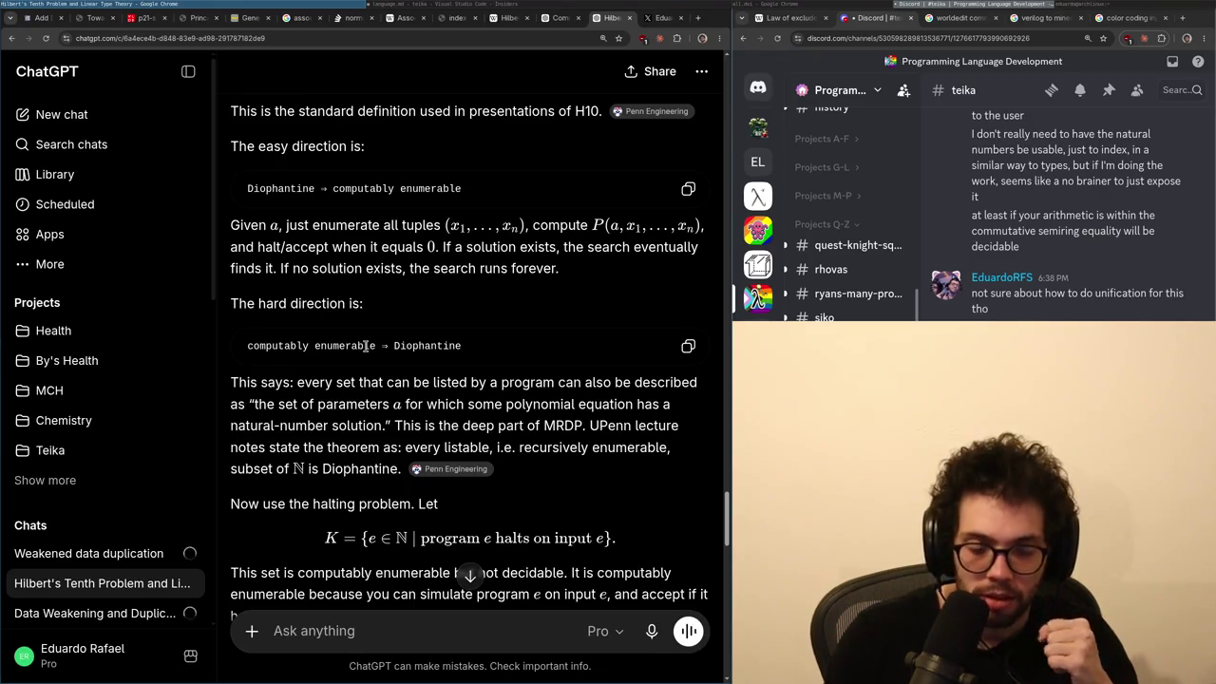
- Reread the easy-direction formula line in the ChatGPT H10 answer
scroll(349, 380, "up", 3)
triple_click(351, 416)
left_click(356, 329)
scroll(366, 328, "down", 3)
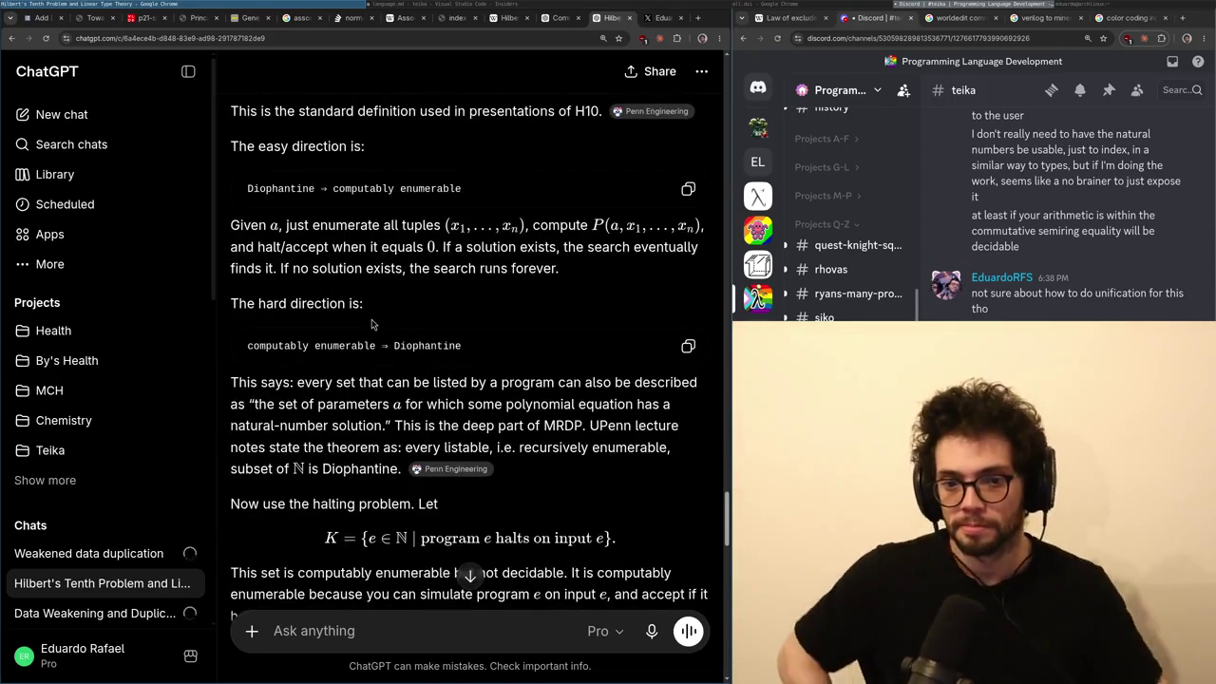
- Look over the X thread above the linear-variables post, then return to ChatGPT
key("ctrl+Tab")
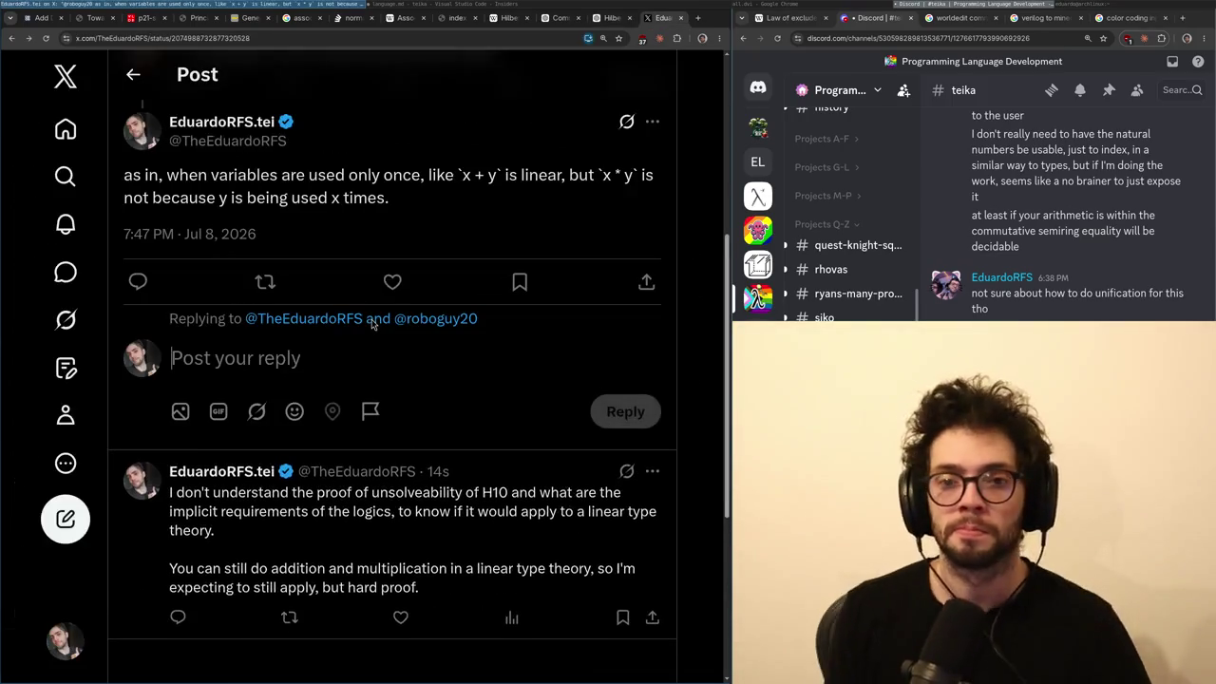
key("ctrl+shift+Tab")
key("ctrl+Tab")
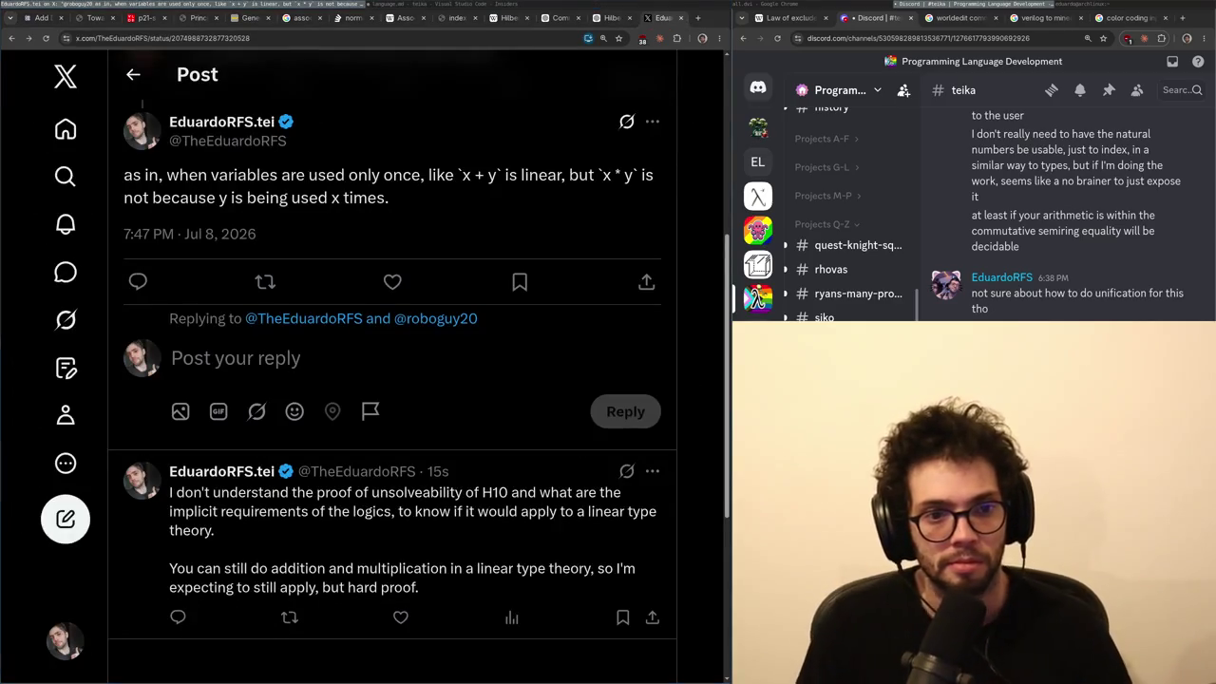
left_click(366, 349)
scroll(352, 240, "up", 1)
scroll(352, 240, "up", 1)
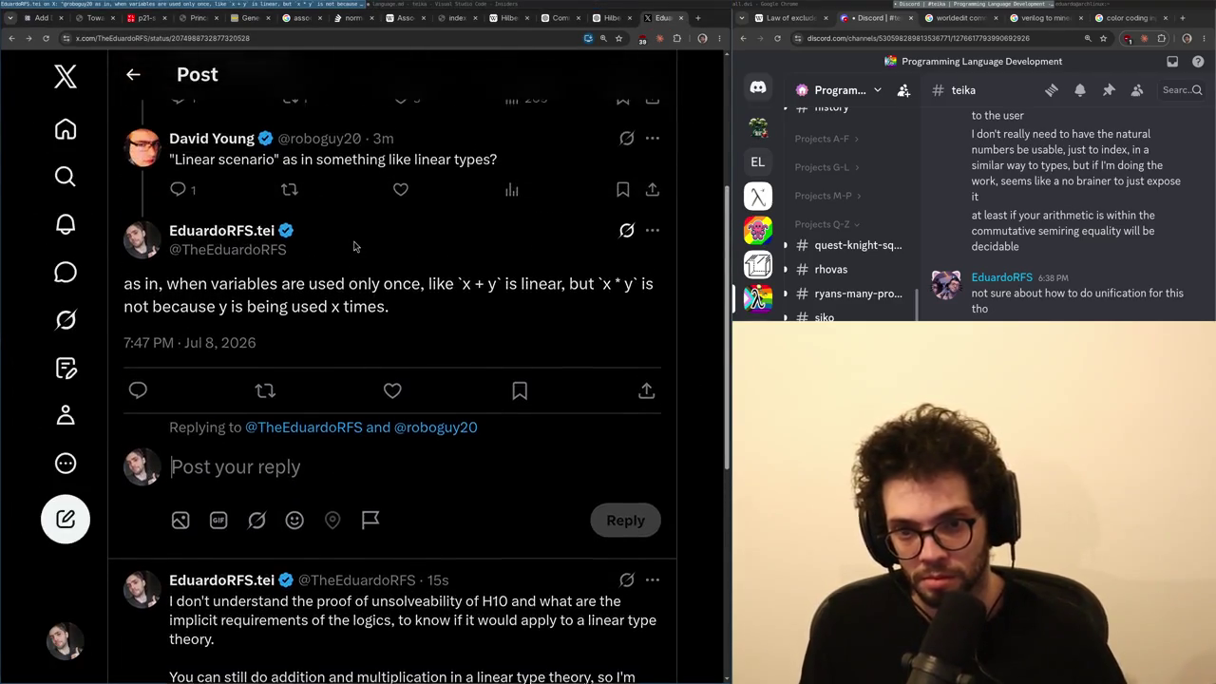
key("ctrl+shift+Tab")
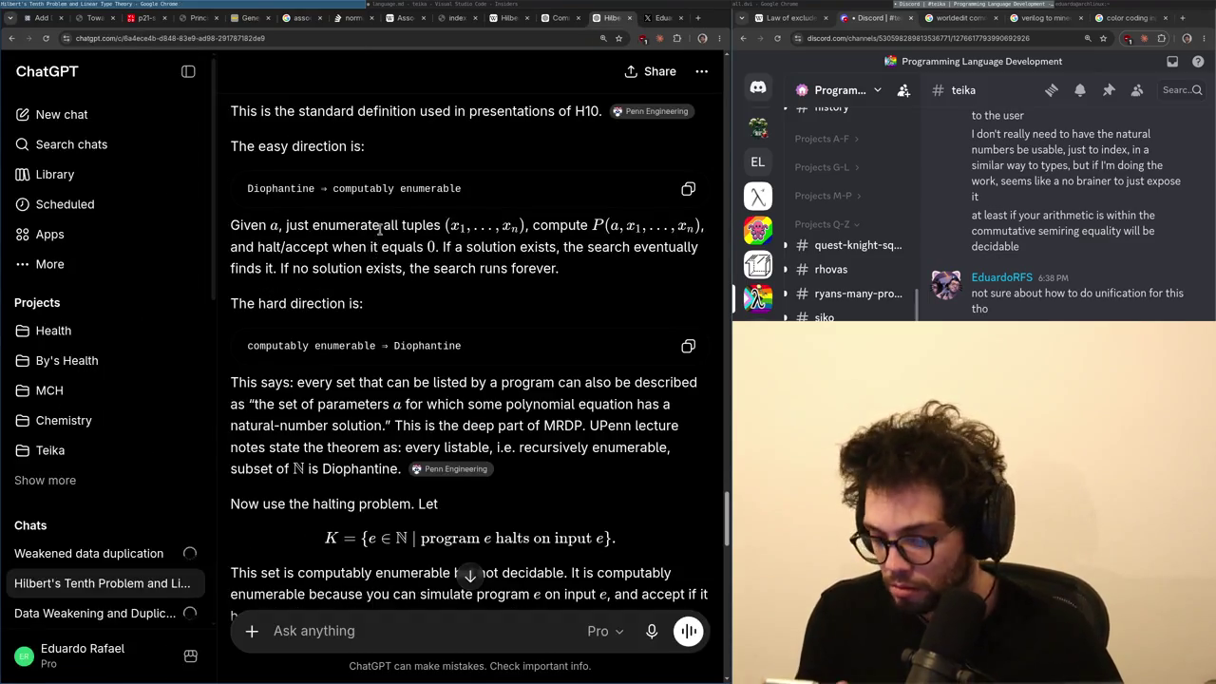
- Check the code editor workspace and Discord channel, then bring ChatGPT back on the left
scroll(297, 378, "down", 3)
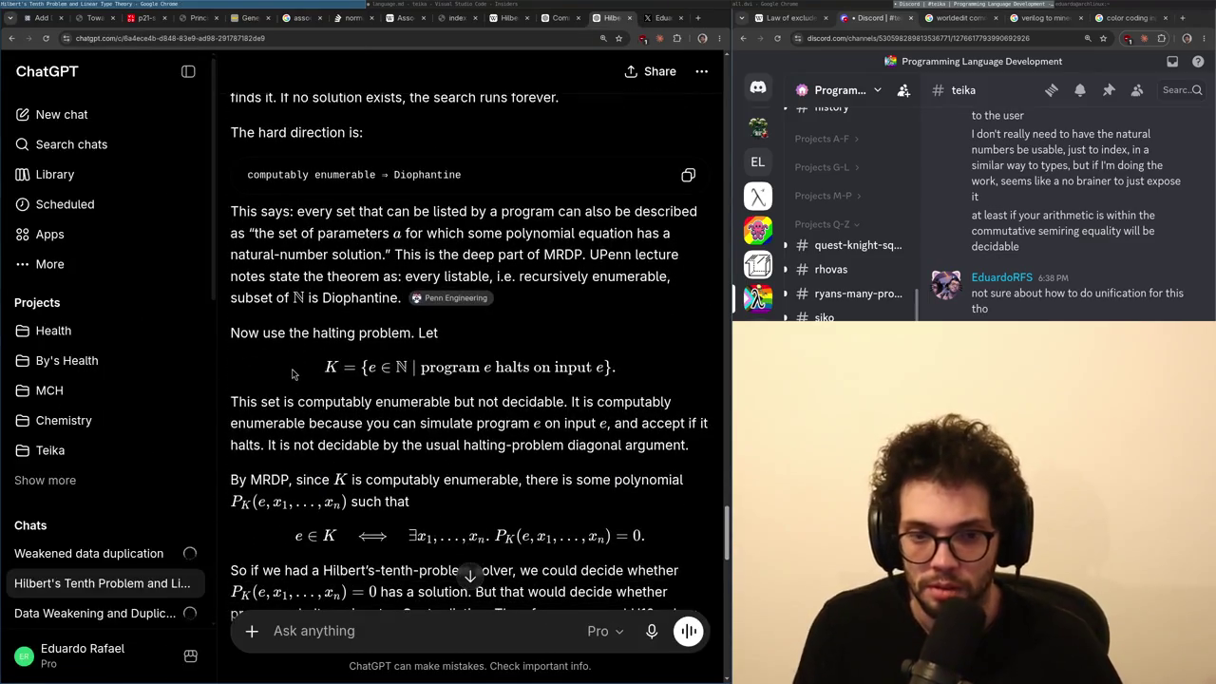
key("super+2")
key("alt+Tab")
key("ctrl+shift+Tab")
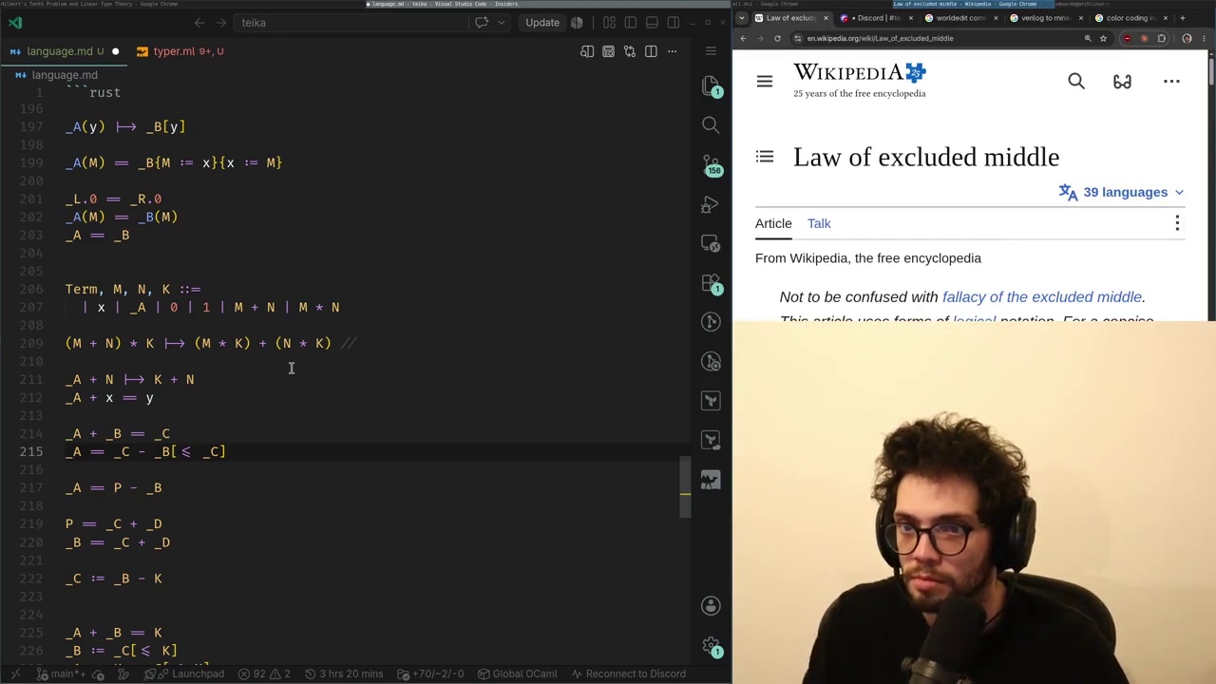
key("ctrl+Tab")
key("alt+Tab")
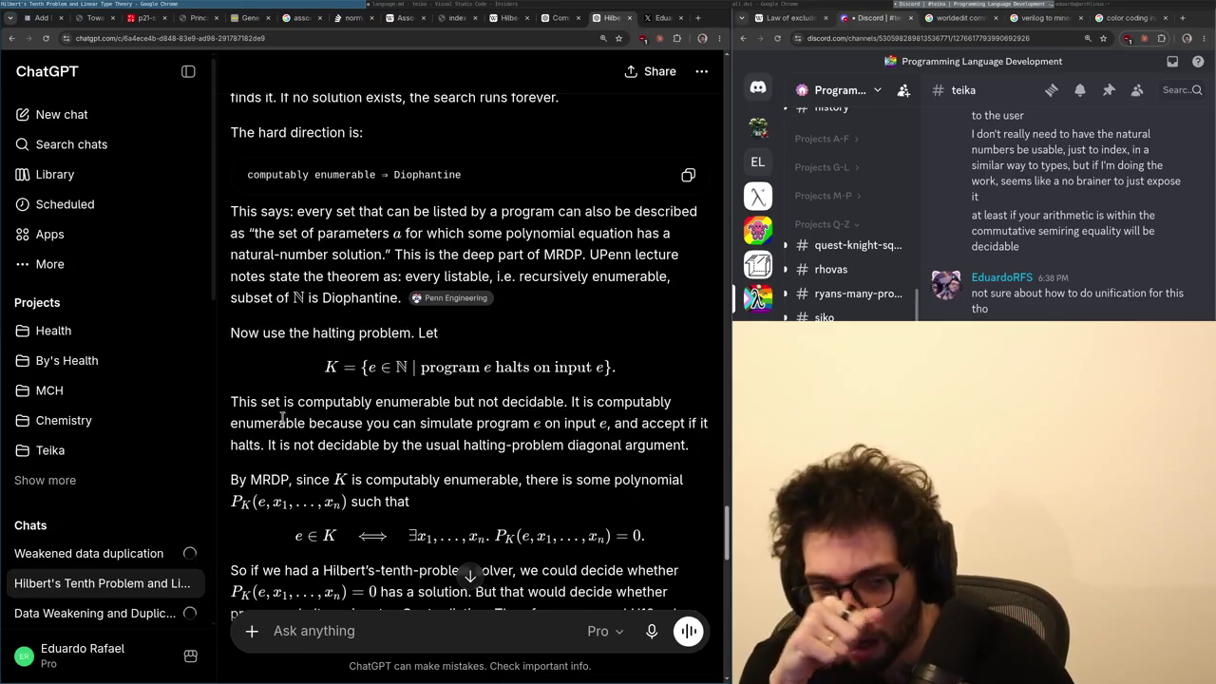
- Read on, highlighting 'solver', the halting-programs clause and the UPenn notes sentence
scroll(281, 420, "down", 2)
scroll(281, 420, "down", 2)
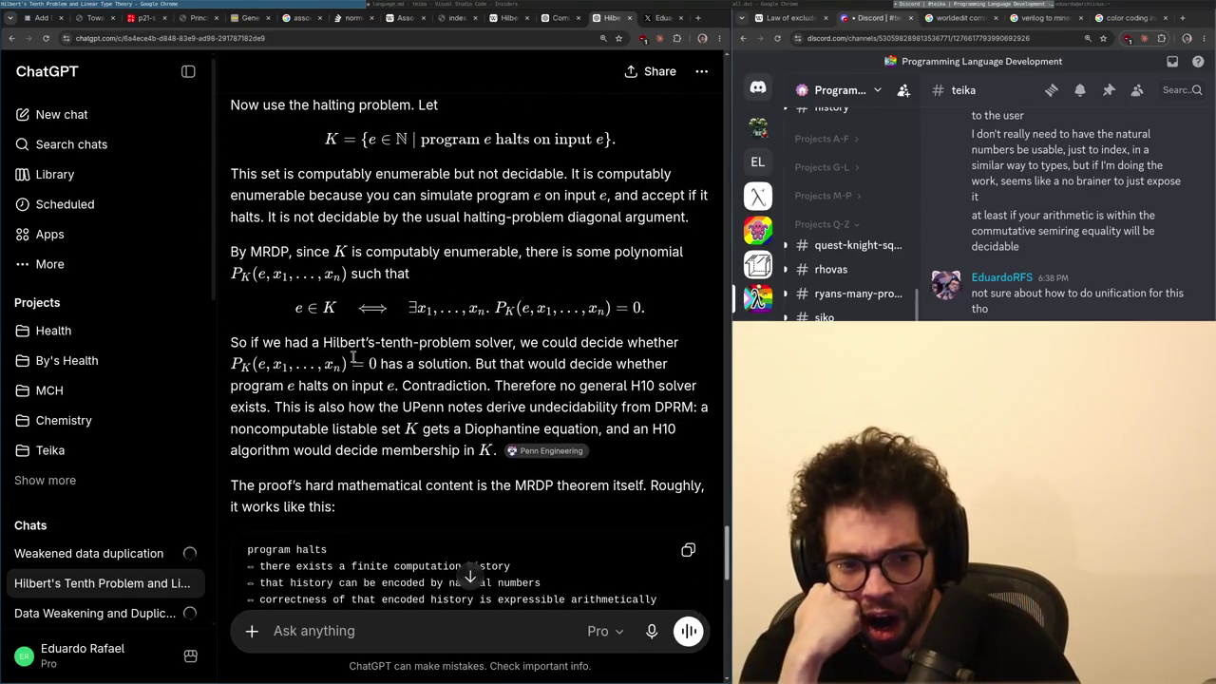
left_click_drag(473, 346, 520, 339)
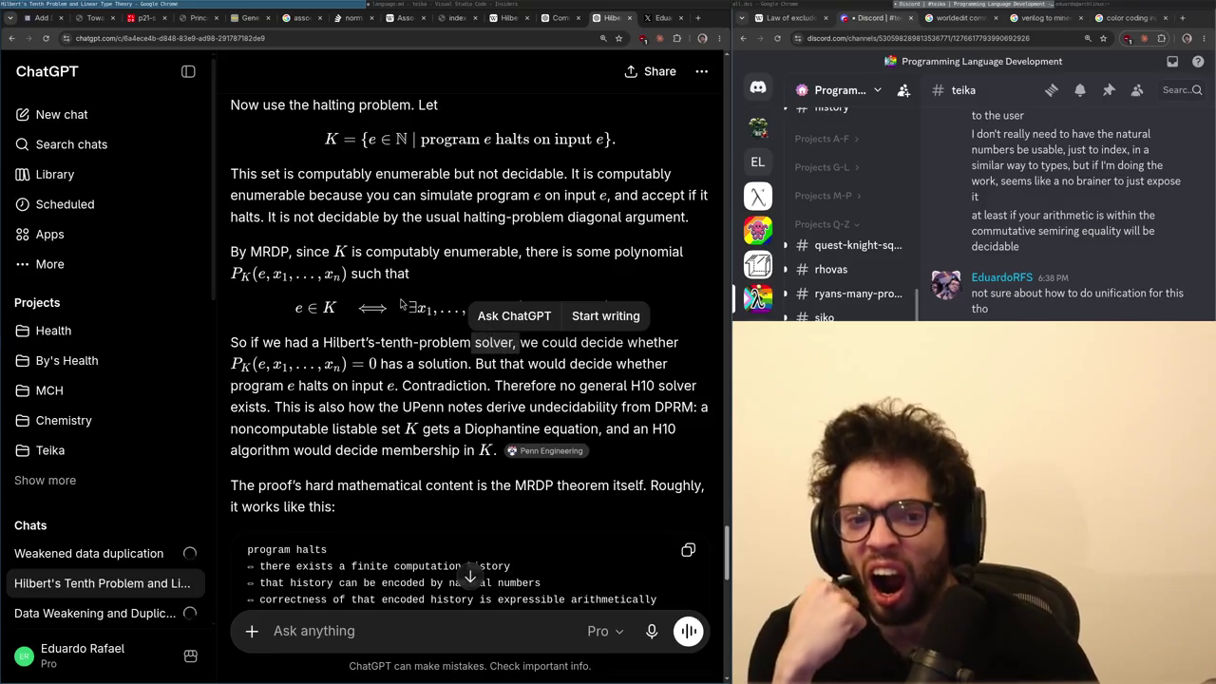
mouse_move(528, 364)
left_mouse_down()
mouse_move(422, 405)
mouse_move(427, 388)
left_mouse_up()
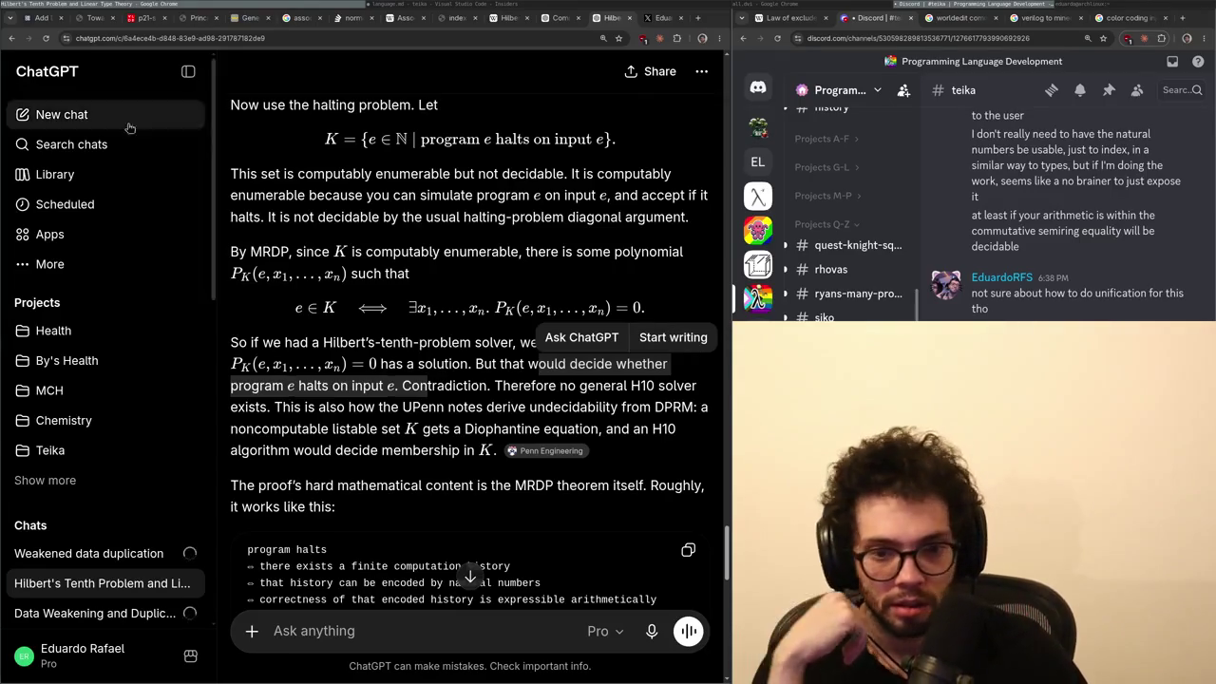
left_click_drag(304, 407, 366, 399)
scroll(365, 399, "up", 6)
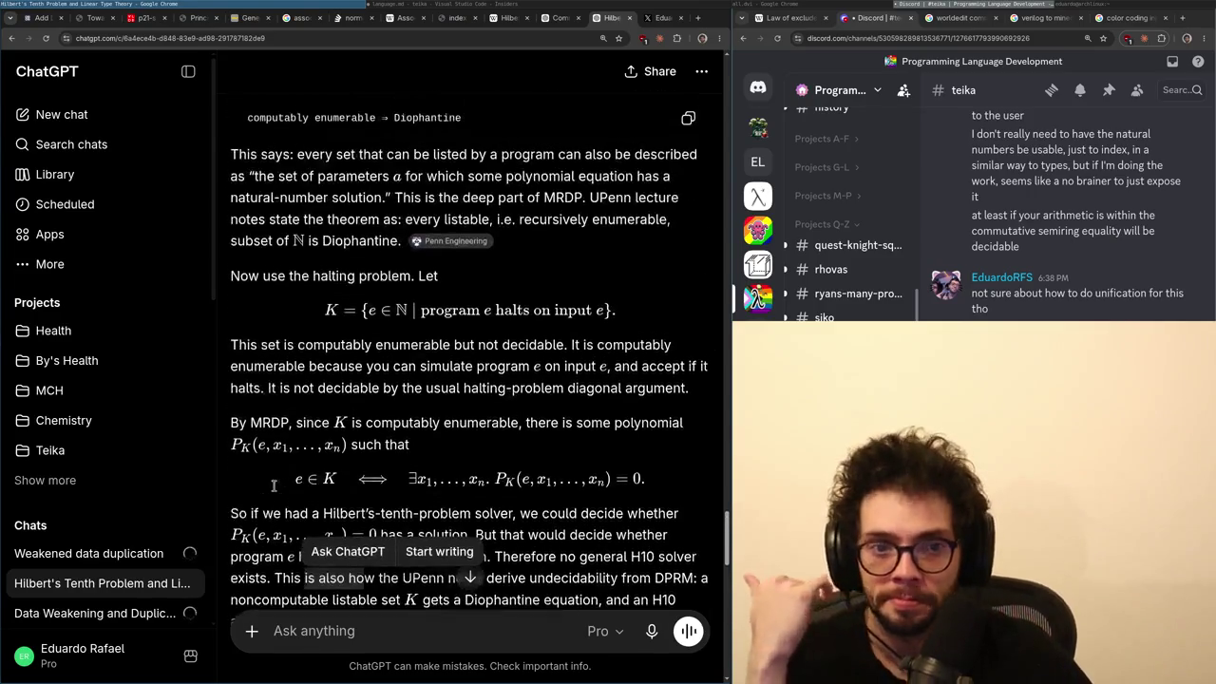
scroll(282, 473, "down", 2)
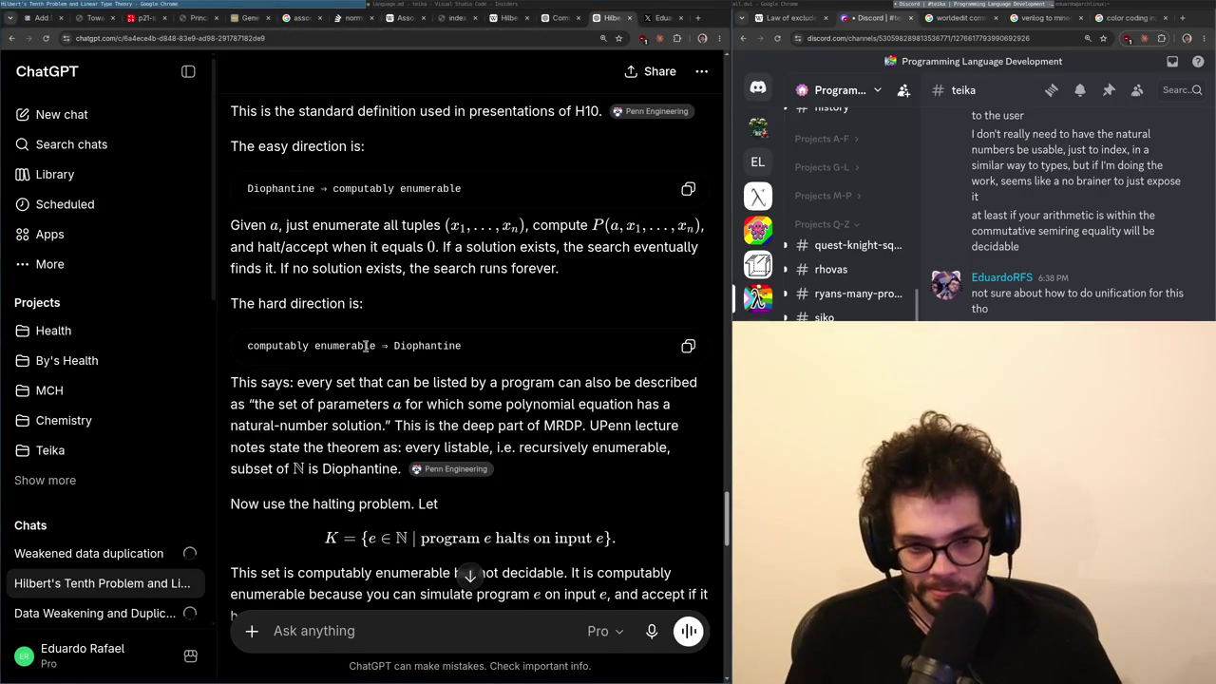
scroll(365, 361, "down", 3)
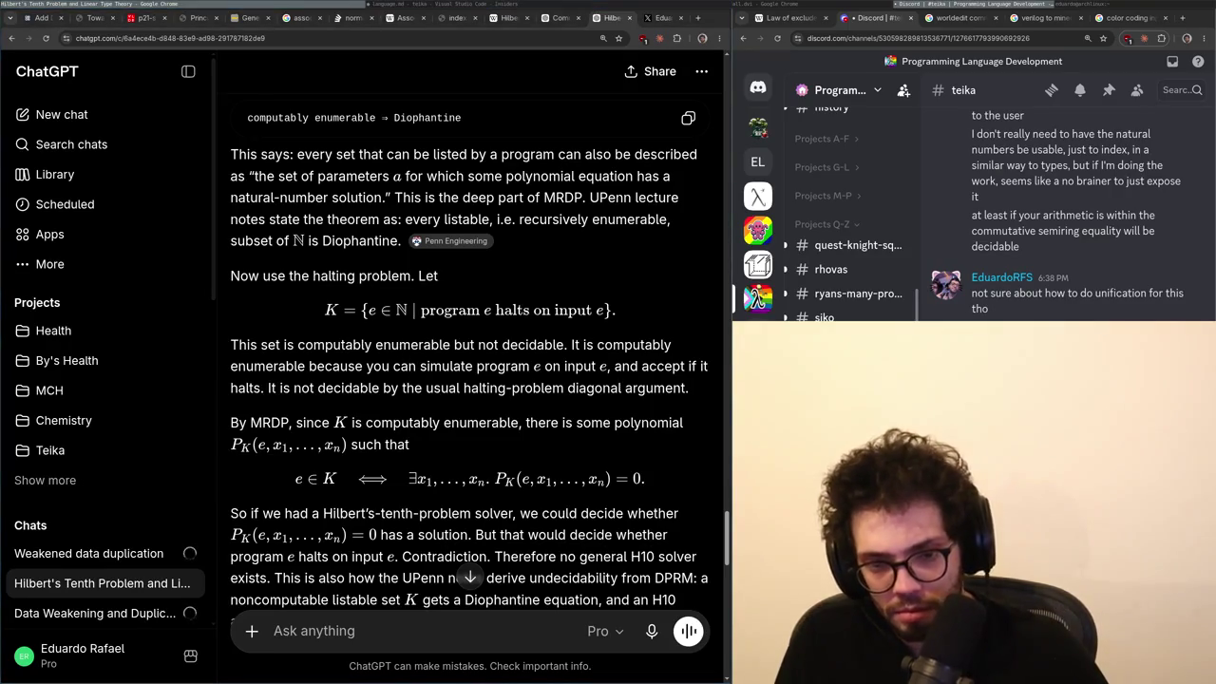
scroll(355, 389, "up", 2)
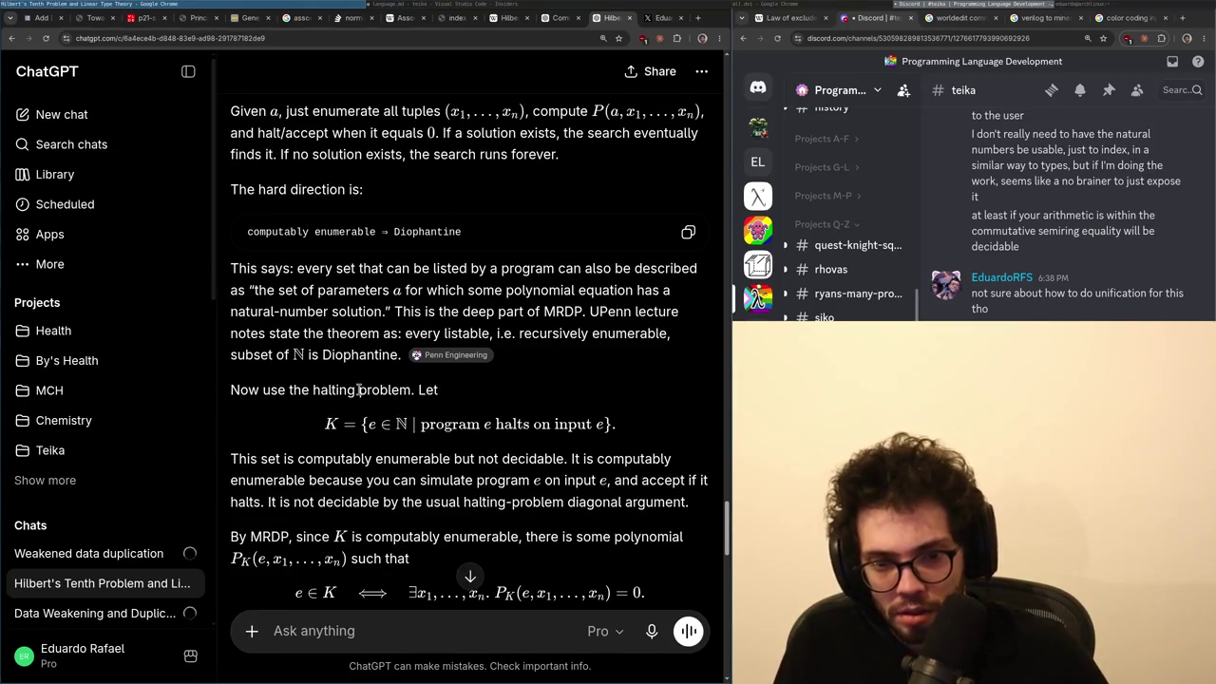
- Open the H10 question reply in X as its own post
key("ctrl+Tab")
scroll(285, 385, "down", 4)
left_click(242, 380)
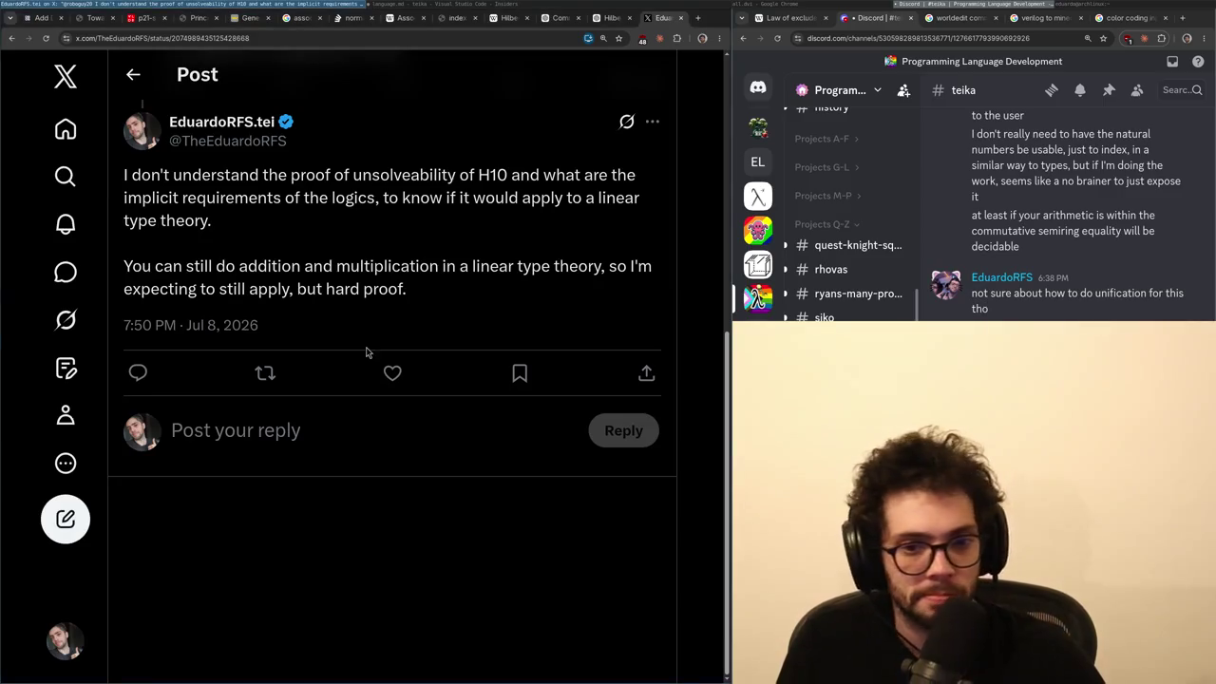
key("ctrl+shift+Tab")
- Read down to the exponentiation and Pell-equation passage and select the word Fibonacci
scroll(366, 351, "up", 3)
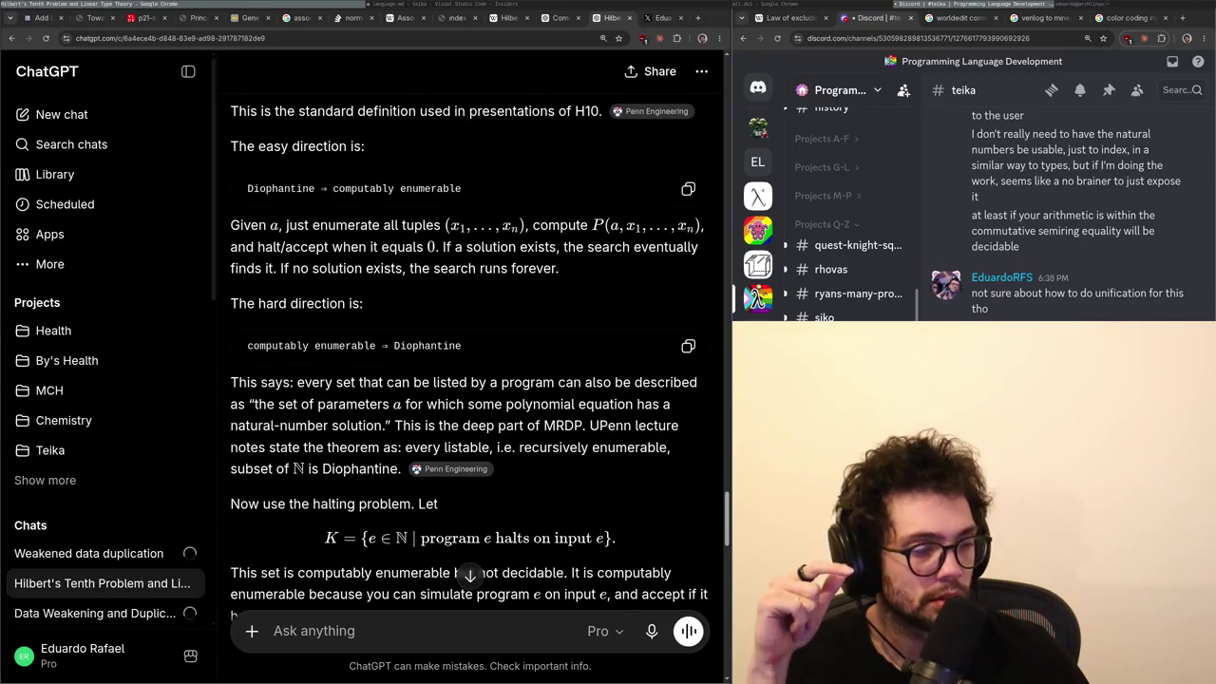
scroll(259, 380, "up", 2)
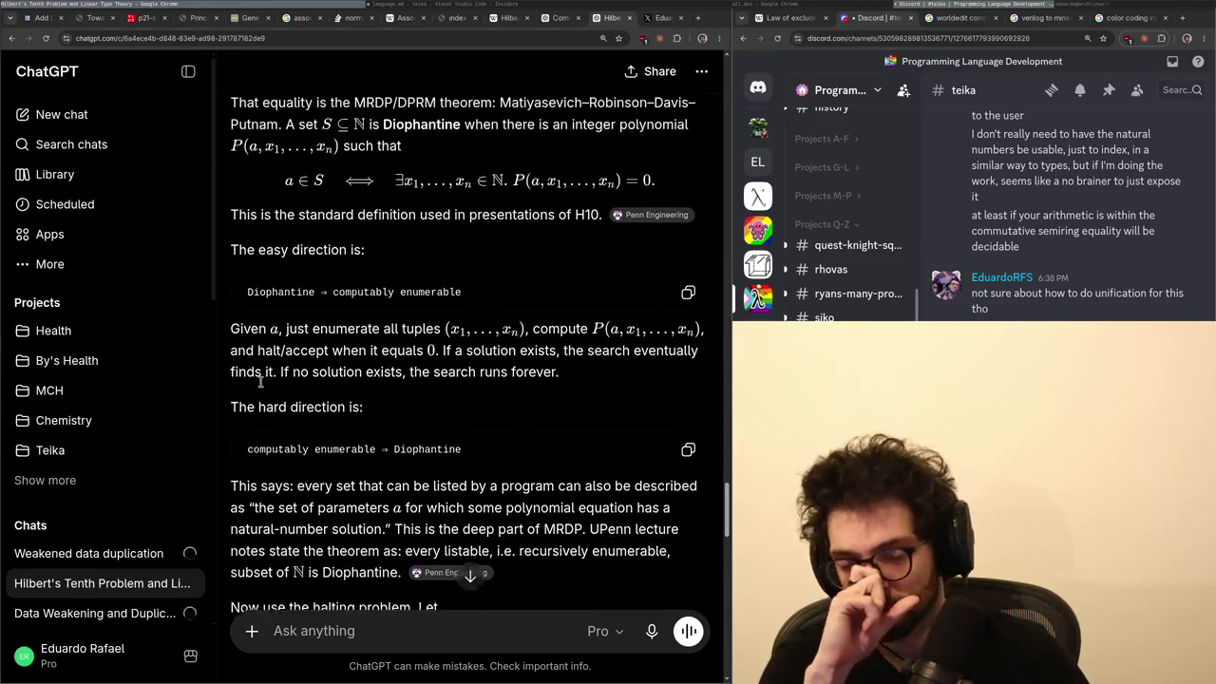
scroll(259, 381, "down", 5)
scroll(302, 501, "down", 8)
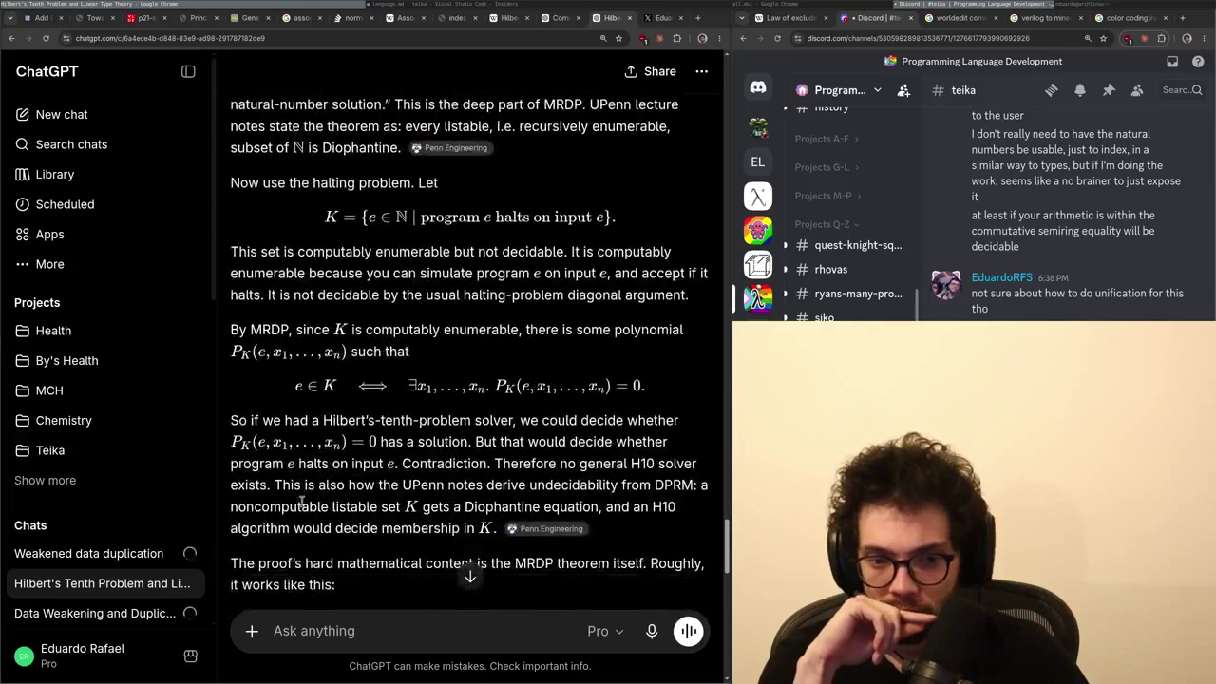
scroll(302, 501, "down", 1)
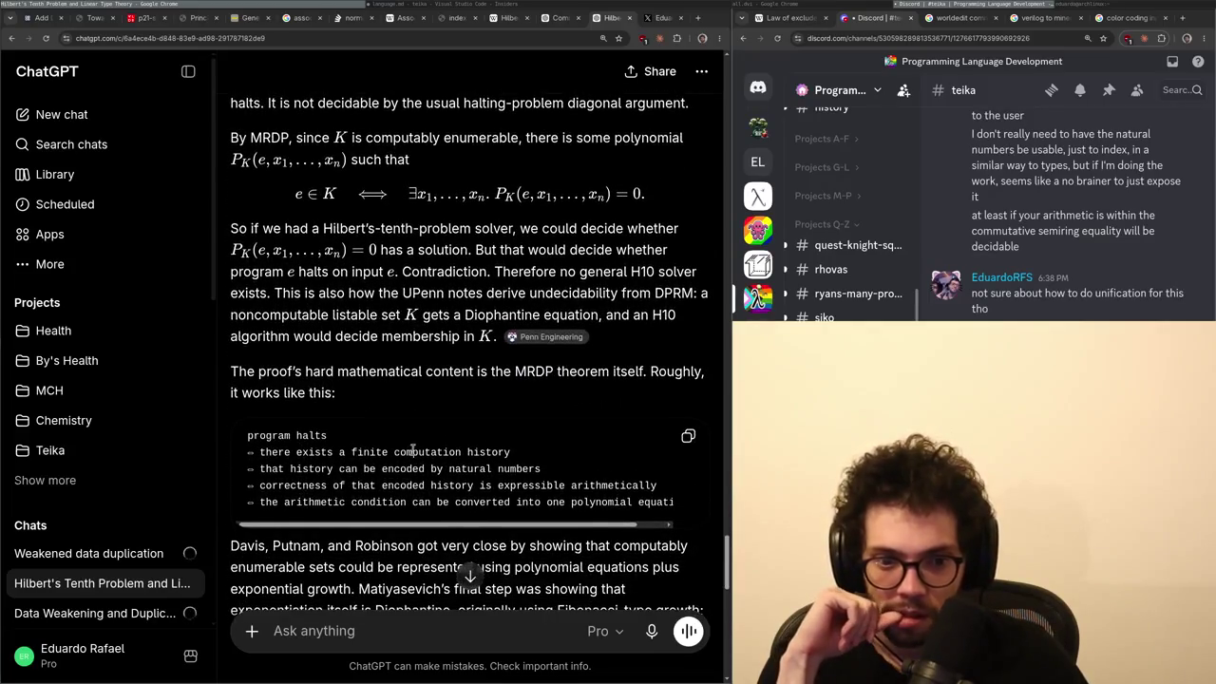
scroll(436, 468, "up", 4)
scroll(442, 461, "down", 5)
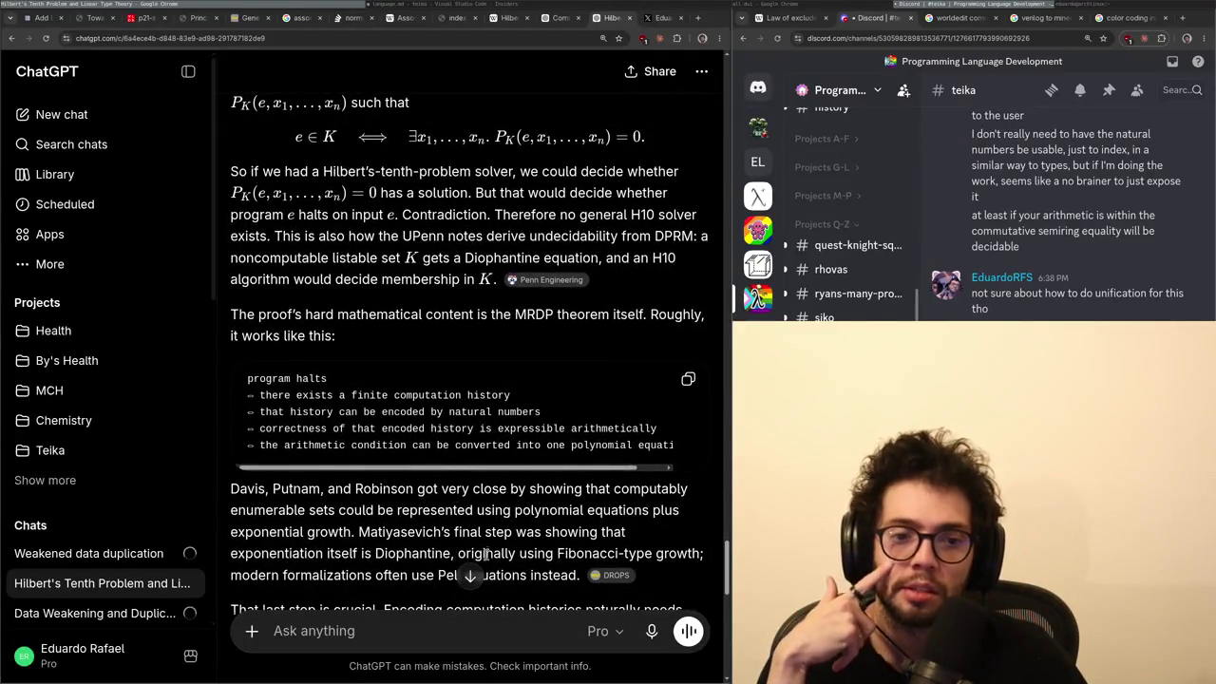
scroll(487, 553, "down", 1)
scroll(373, 422, "right", 3)
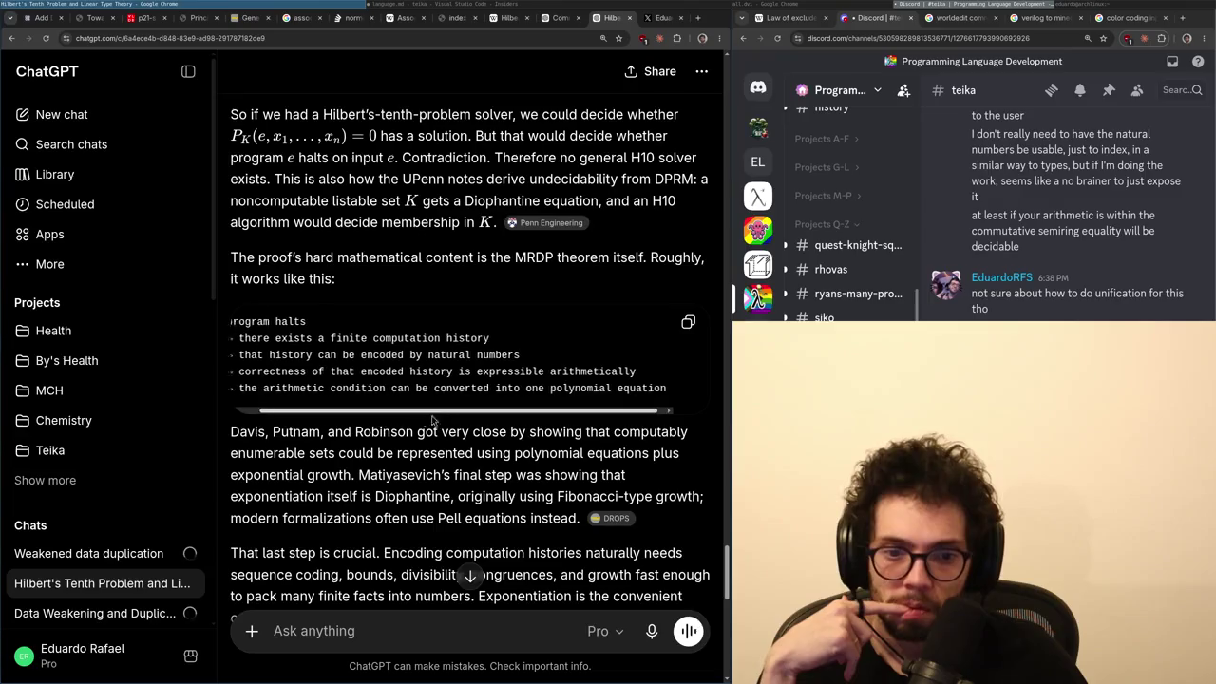
scroll(415, 433, "left", 2)
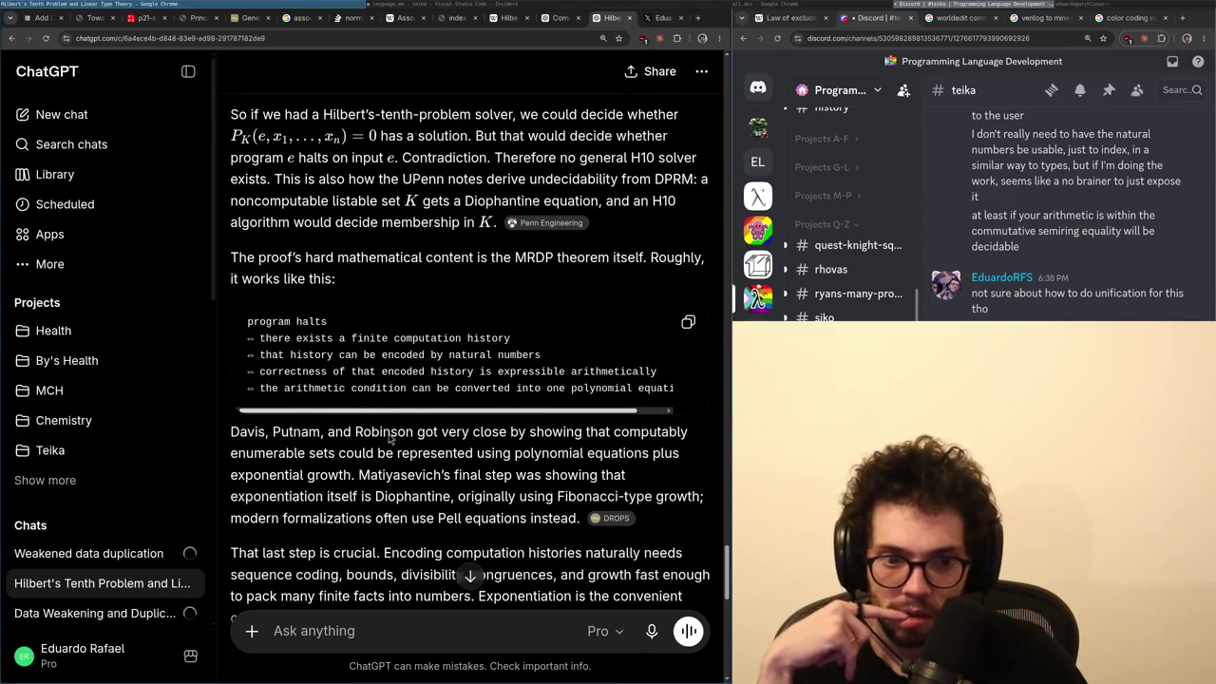
scroll(392, 432, "down", 2)
double_click(586, 382)
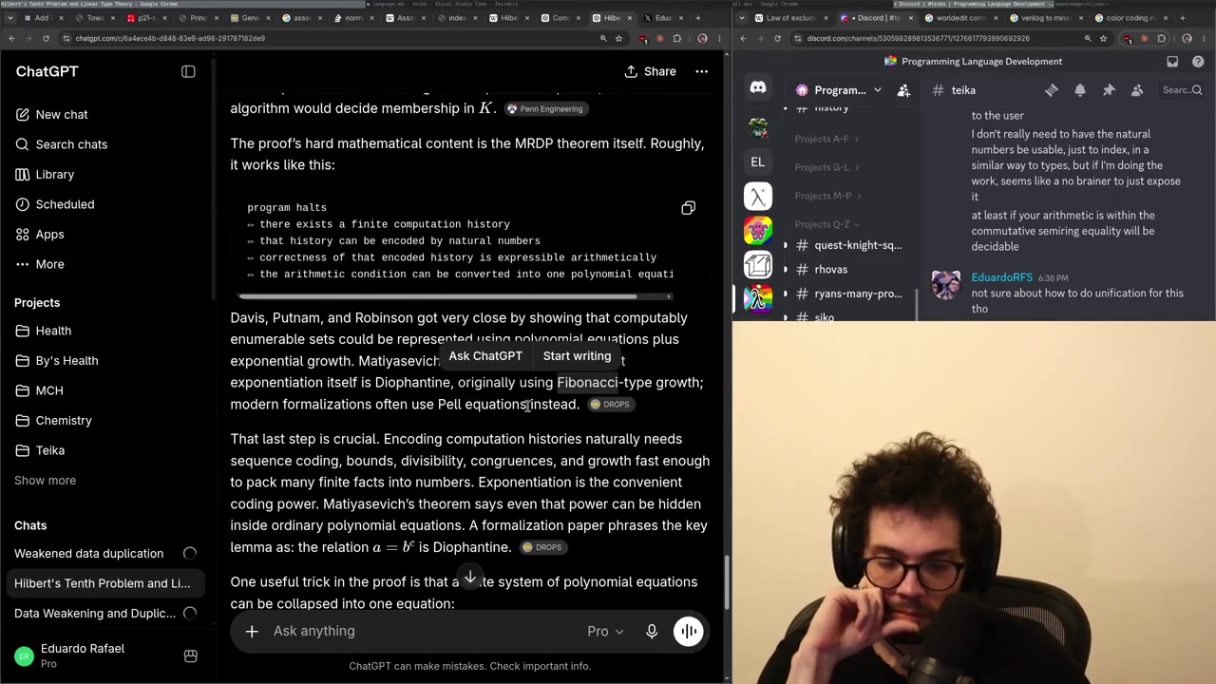
- Peek at the cited DROPS formalization paper, then keep reading down the H10 answer
left_click(619, 434)
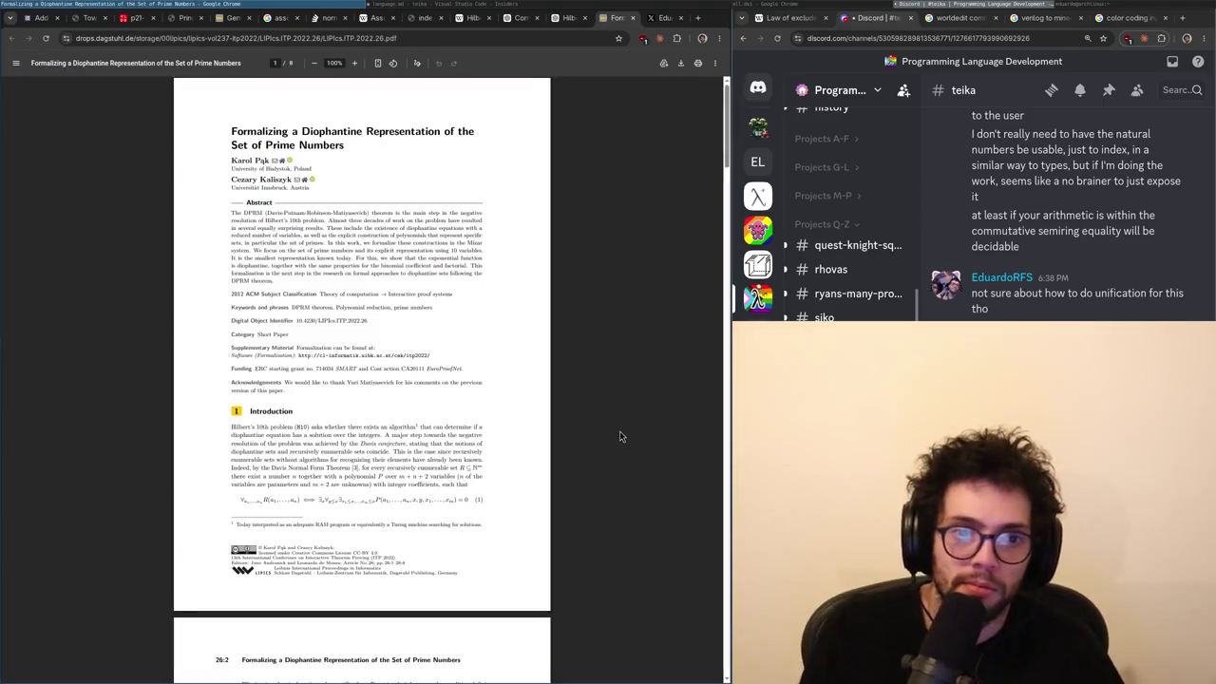
key("ctrl+shift+Tab")
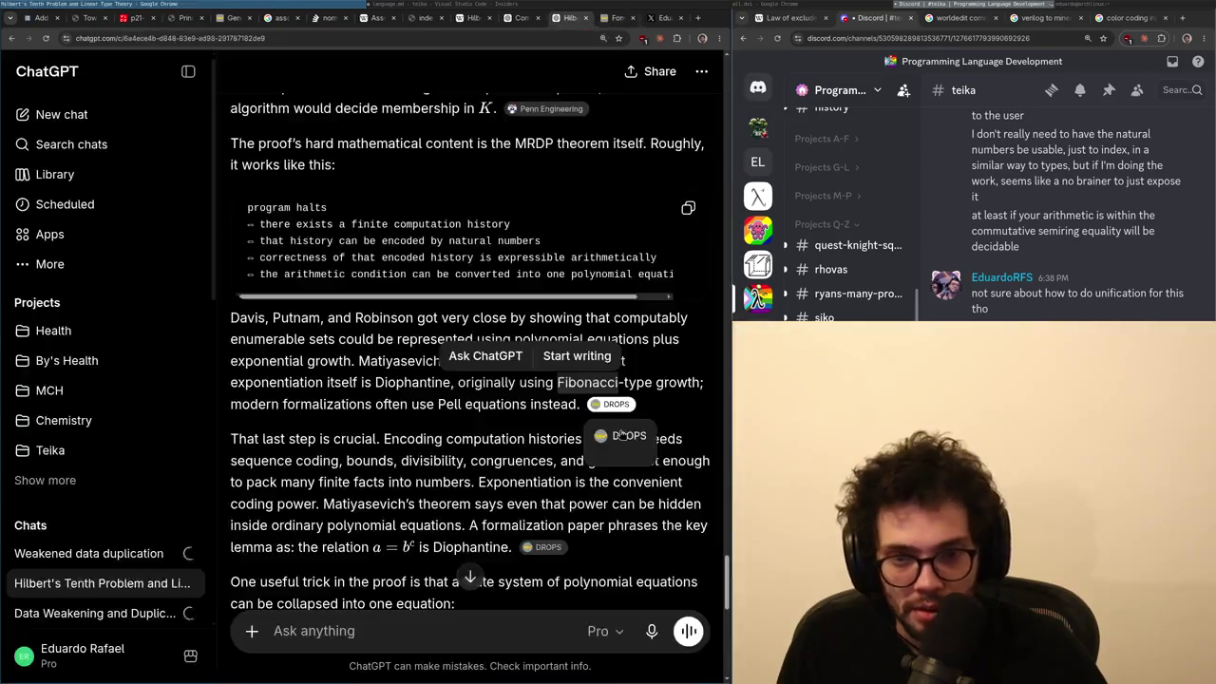
scroll(384, 457, "down", 2)
scroll(384, 457, "up", 5)
scroll(385, 454, "down", 1)
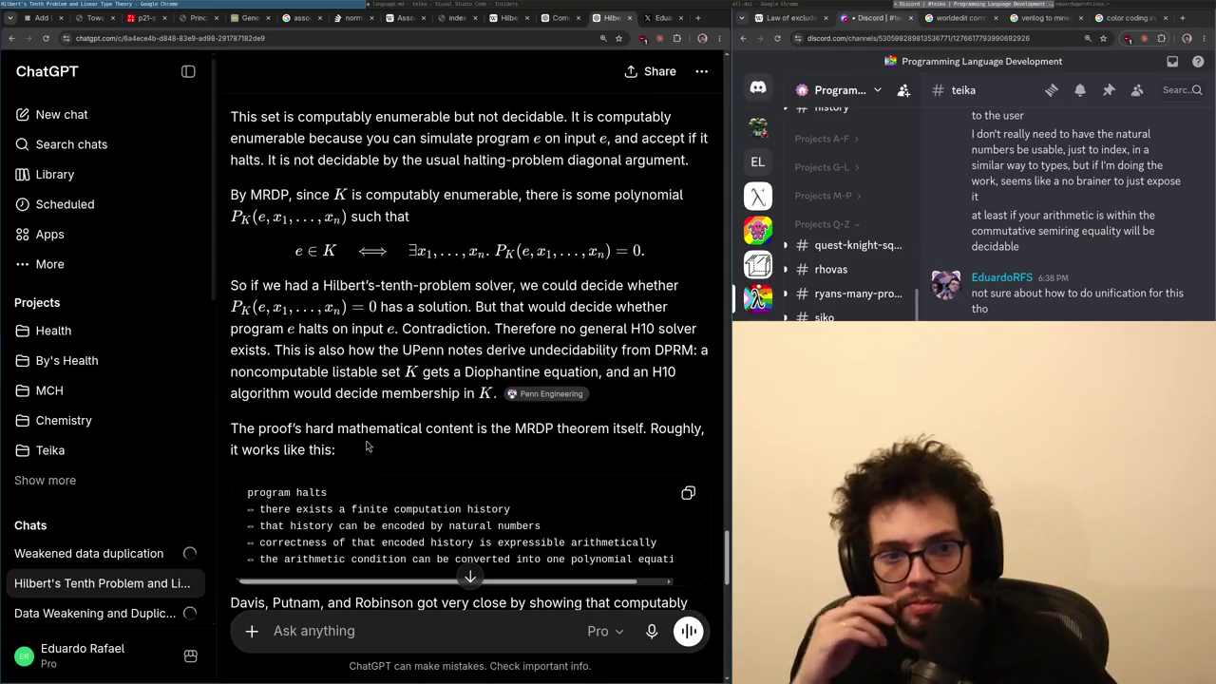
scroll(368, 444, "up", 3)
scroll(365, 443, "down", 15)
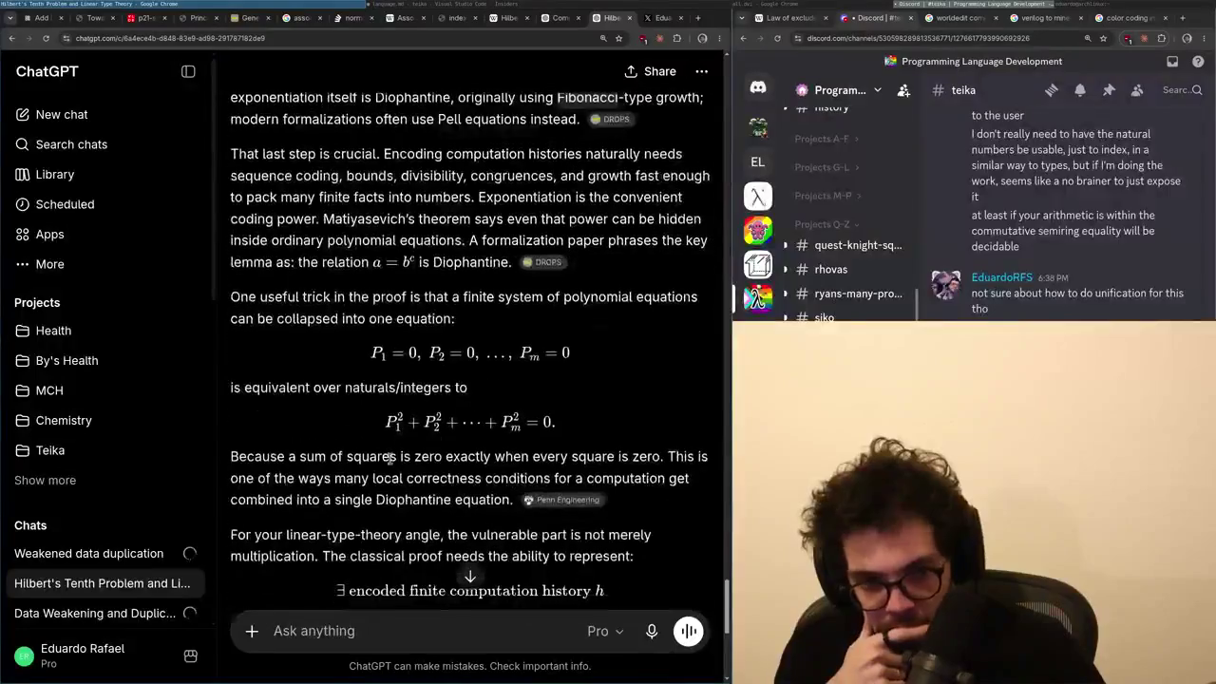
scroll(389, 484, "down", 1)
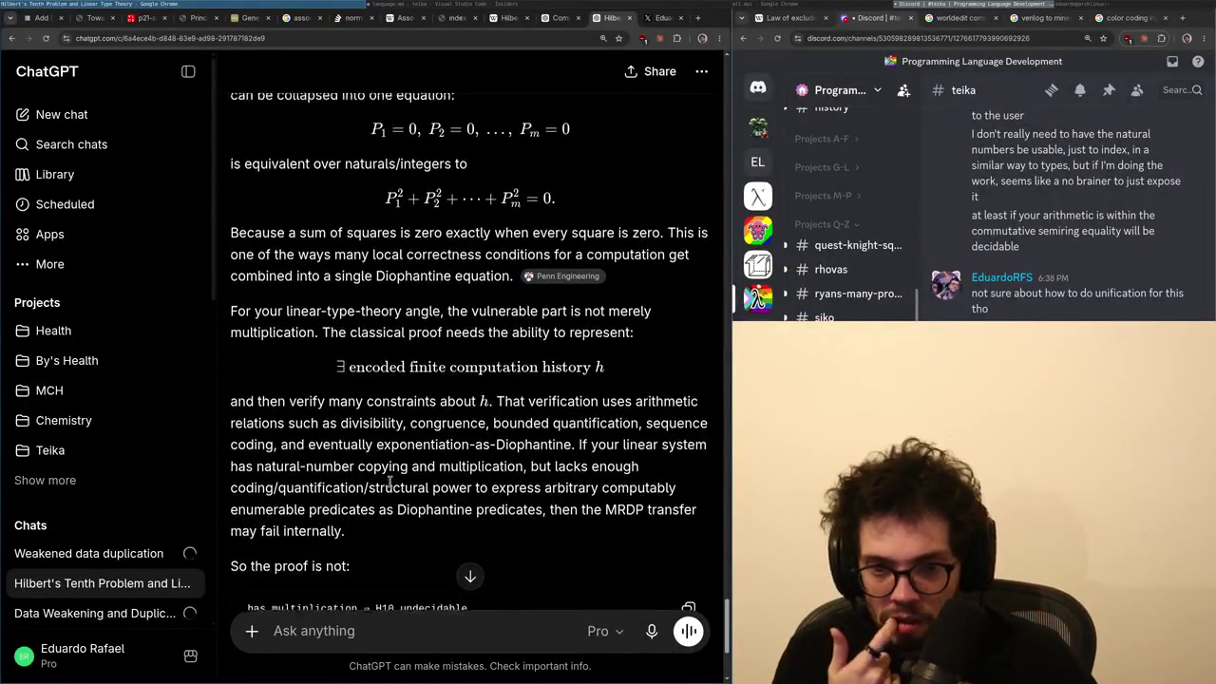
scroll(389, 484, "up", 3)
scroll(390, 494, "down", 1)
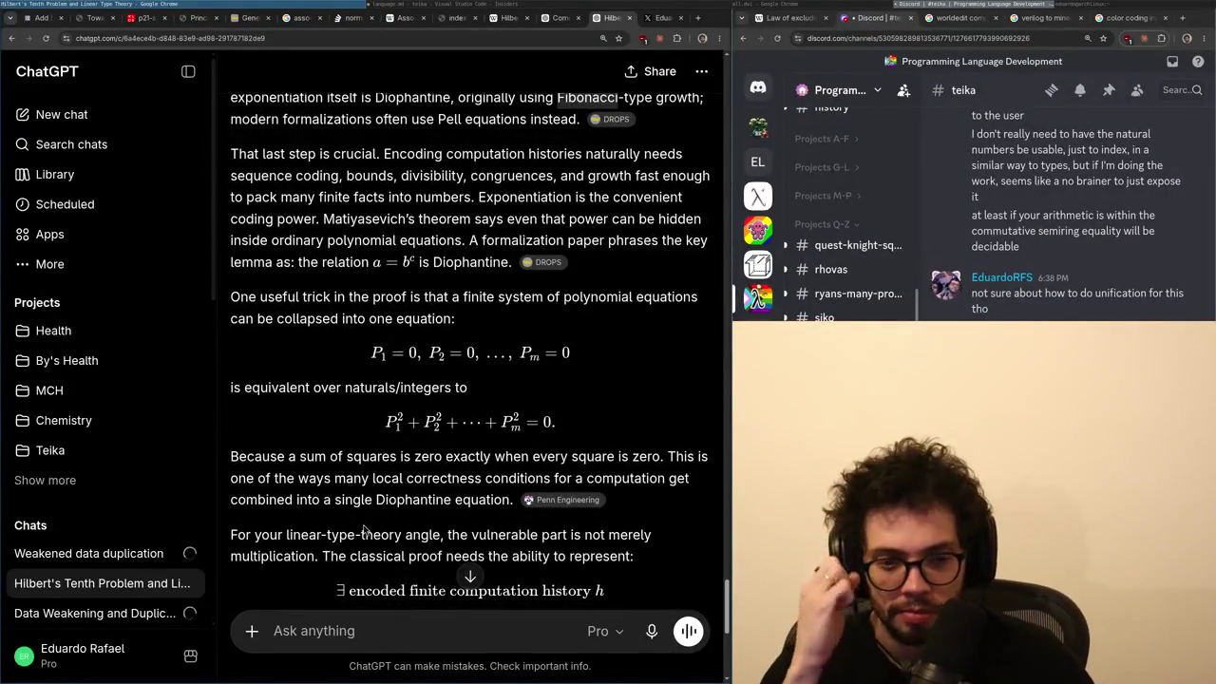
scroll(456, 530, "down", 1)
- Highlight the exponentiation-as-Diophantine and 'power to express' phrases, then clear the selection
left_click_drag(446, 499, 560, 533)
scroll(579, 535, "down", 2)
mouse_move(302, 454)
left_mouse_down()
mouse_move(323, 476)
mouse_move(454, 475)
mouse_move(521, 459)
left_mouse_up()
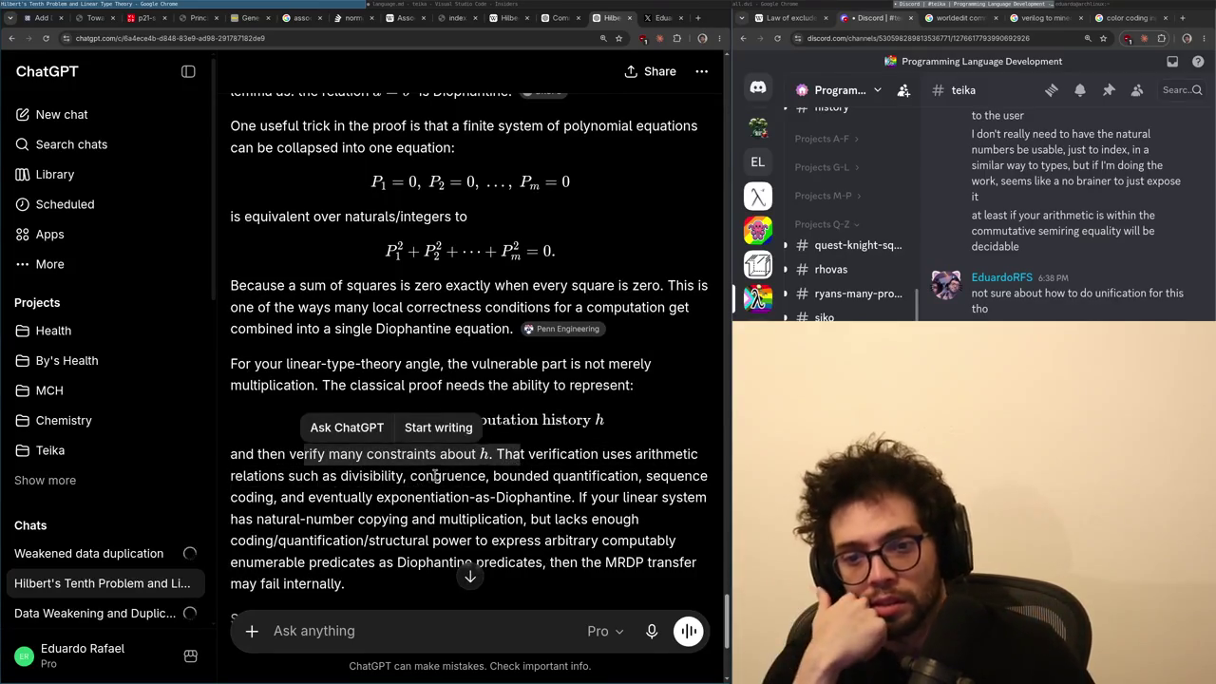
left_click_drag(422, 492, 570, 498)
mouse_move(430, 521)
left_mouse_down()
mouse_move(502, 521)
mouse_move(435, 540)
mouse_move(538, 540)
mouse_move(380, 562)
mouse_move(392, 559)
left_mouse_up()
scroll(353, 510, "down", 2)
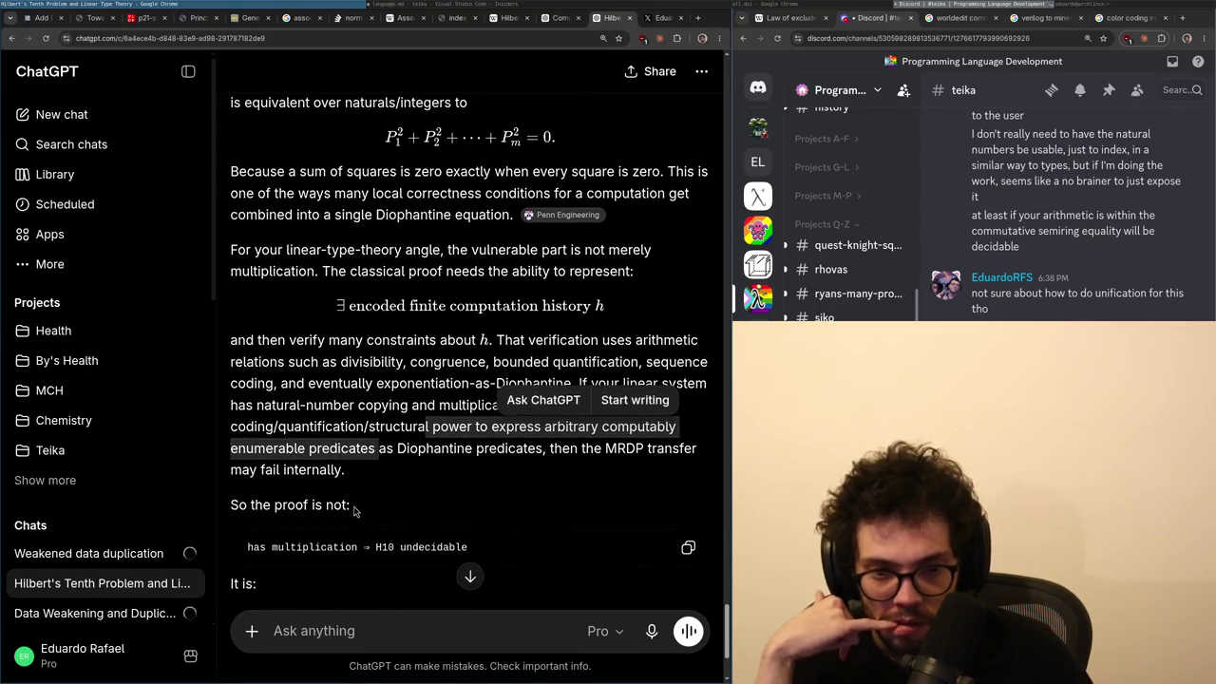
left_click(436, 470)
- Read to the end, selecting and deselecting the first line of the 'It is:' code block
scroll(418, 489, "down", 3)
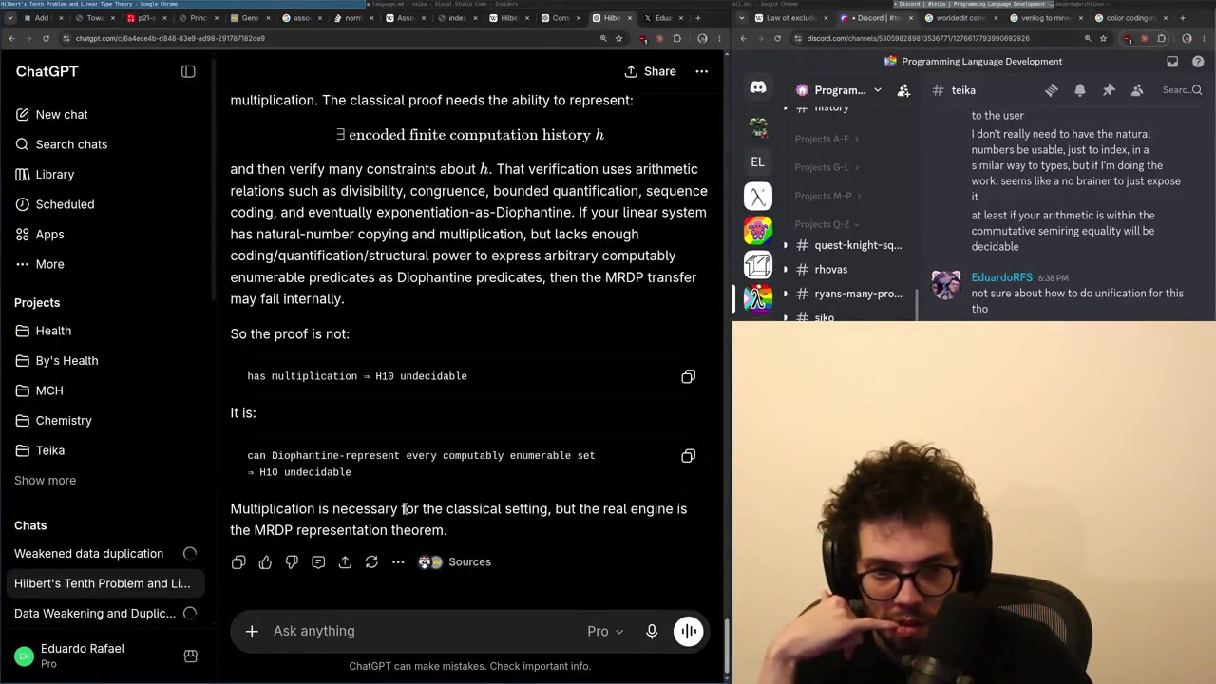
scroll(366, 589, "down", 1)
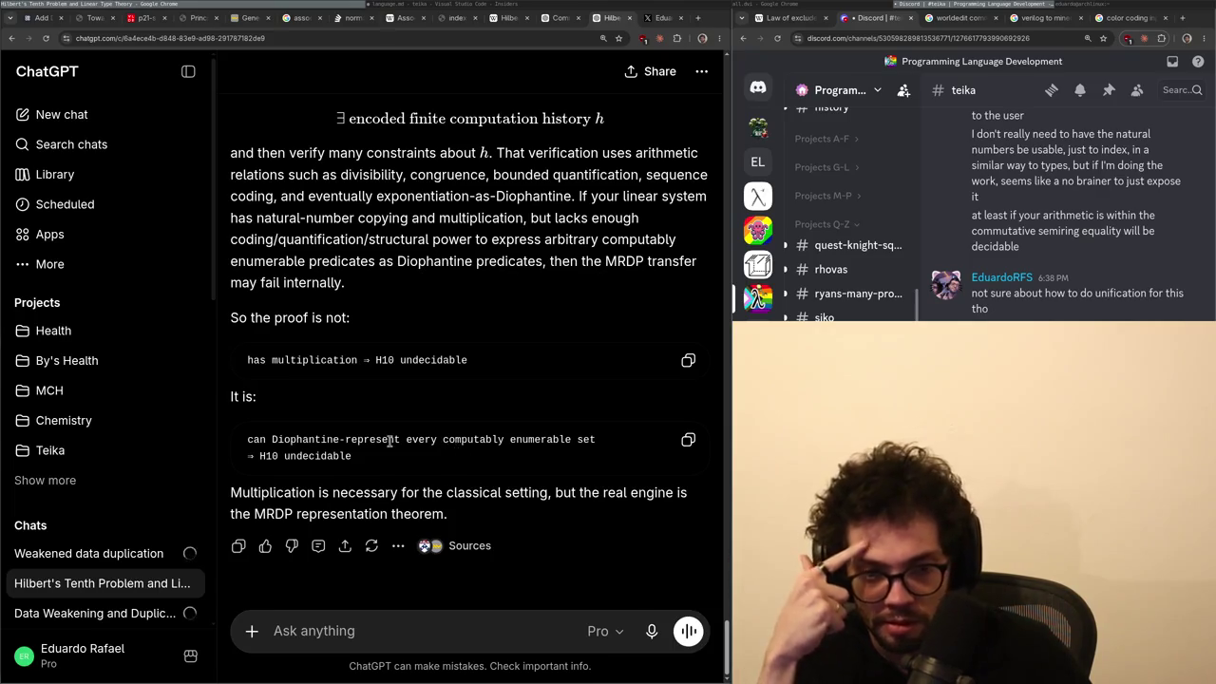
triple_click(354, 440)
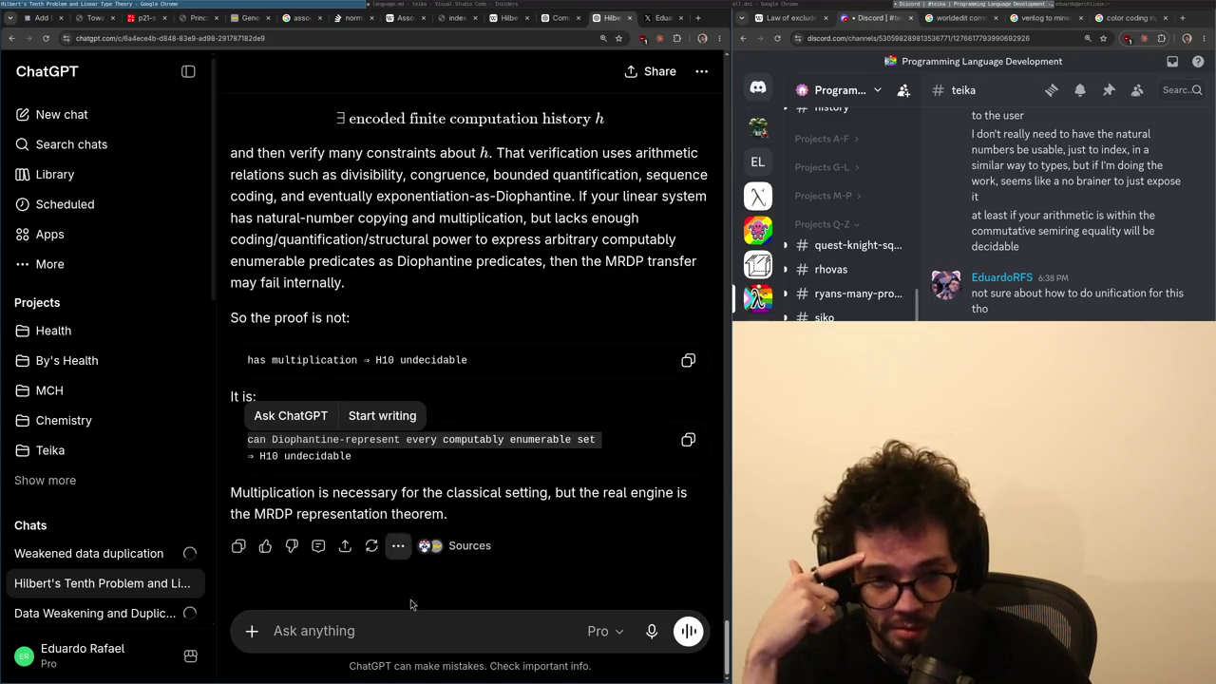
left_click(380, 629)
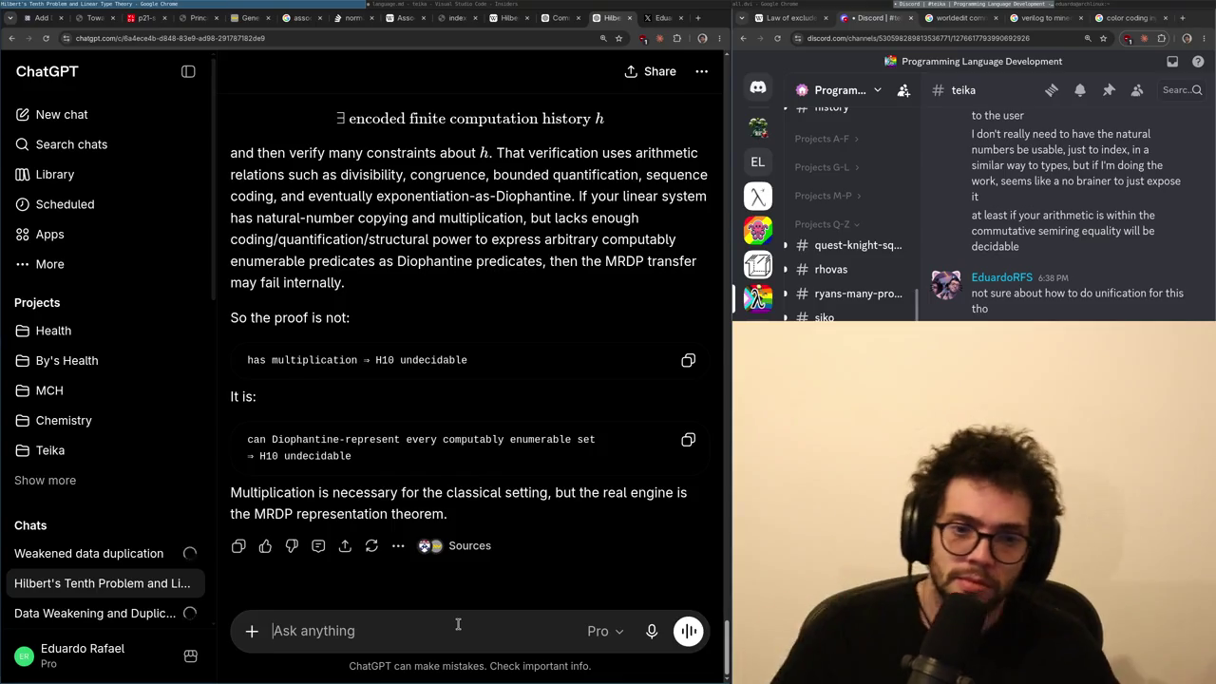
type("Hmm ")
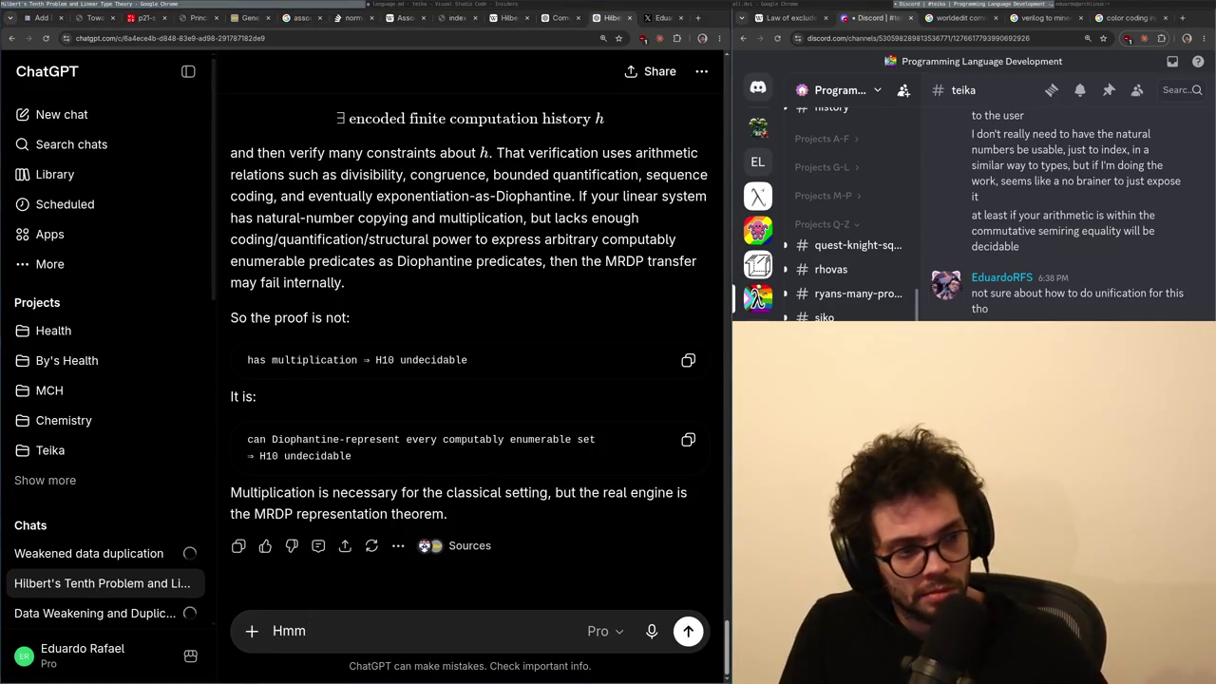
type("some models o")
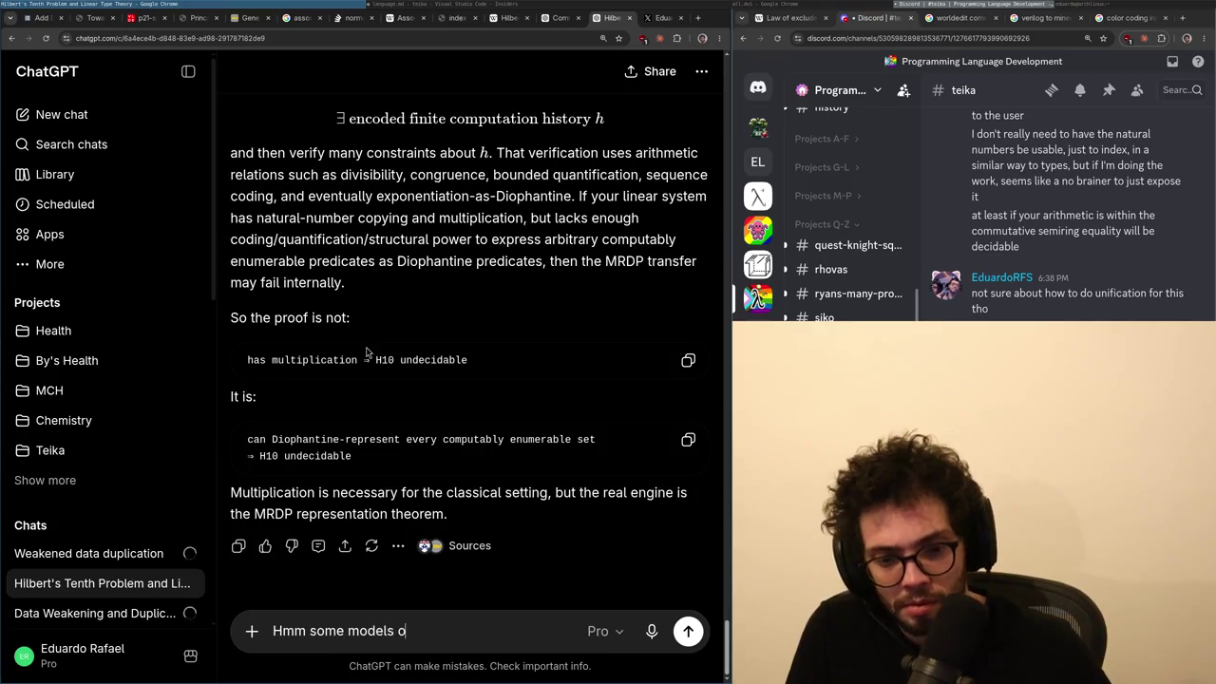
type("f linear type theory")
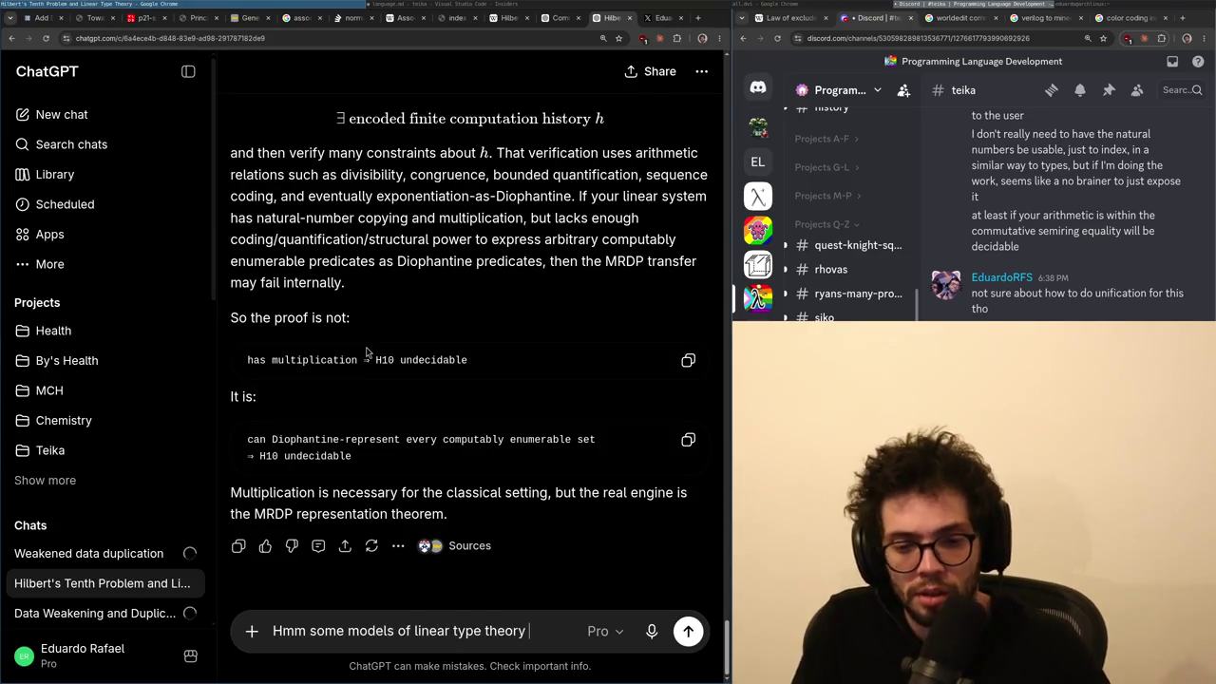
key("BackSpace")
key("BackSpace")
key("BackSpace")
type("fail even at the godel incompleteness theorem")
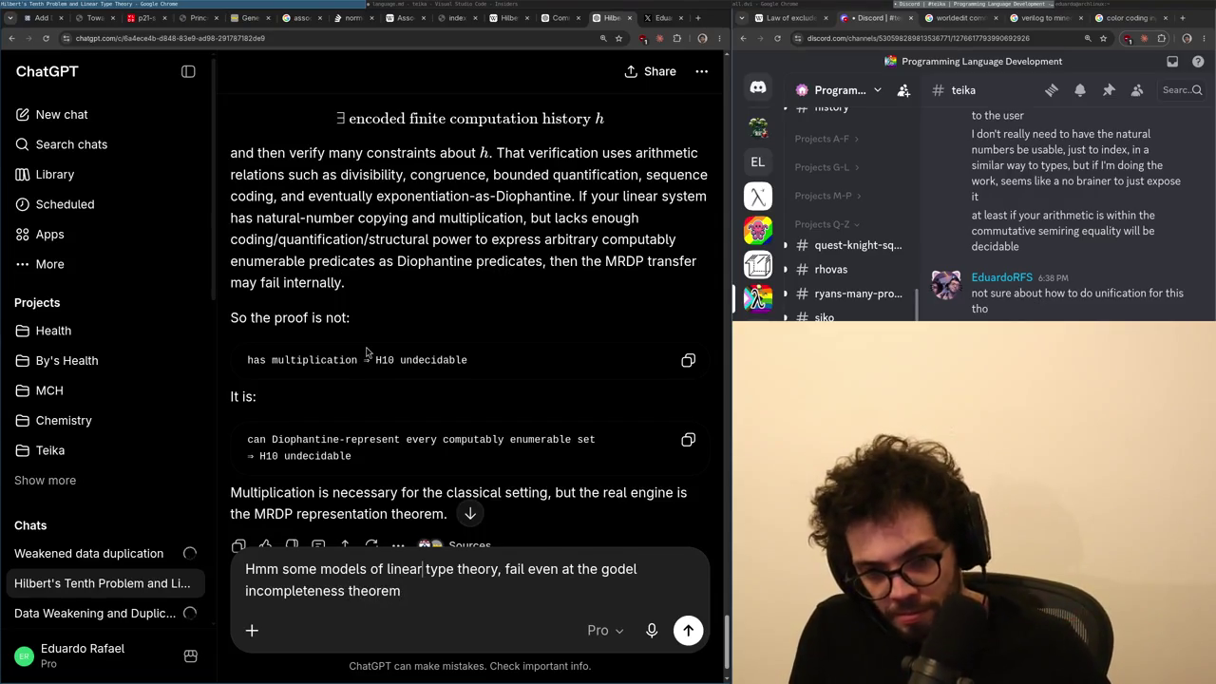
key("ctrl+shift+End")
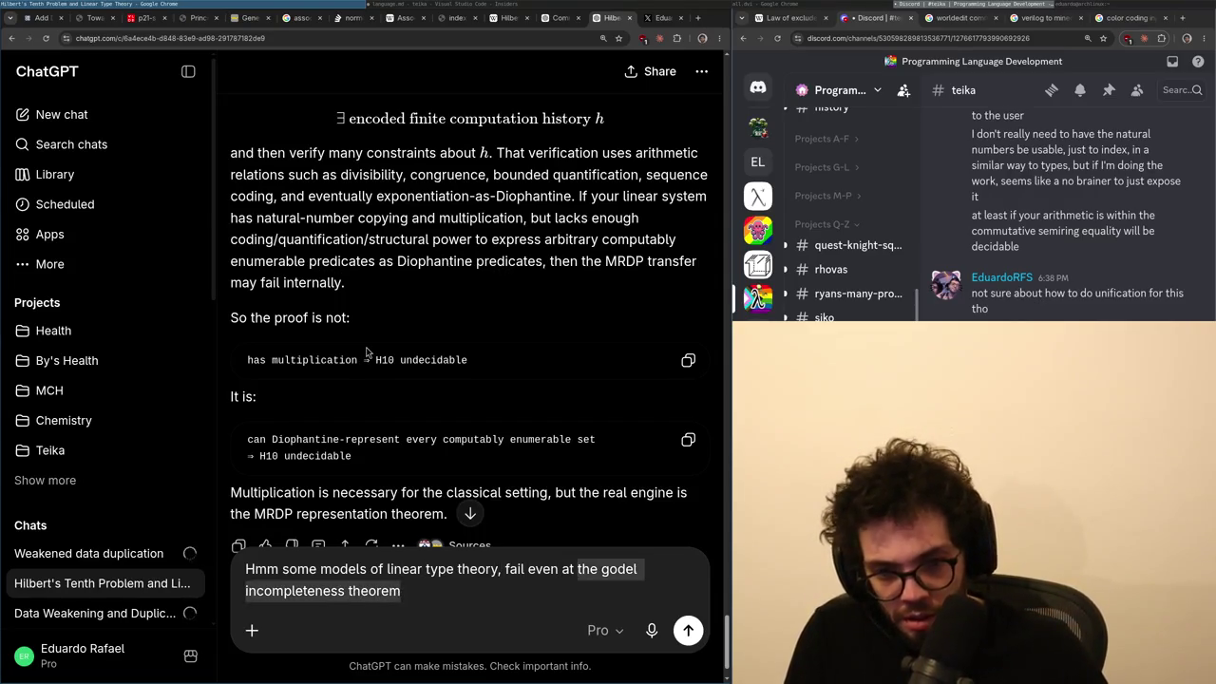
type("G1(fire")
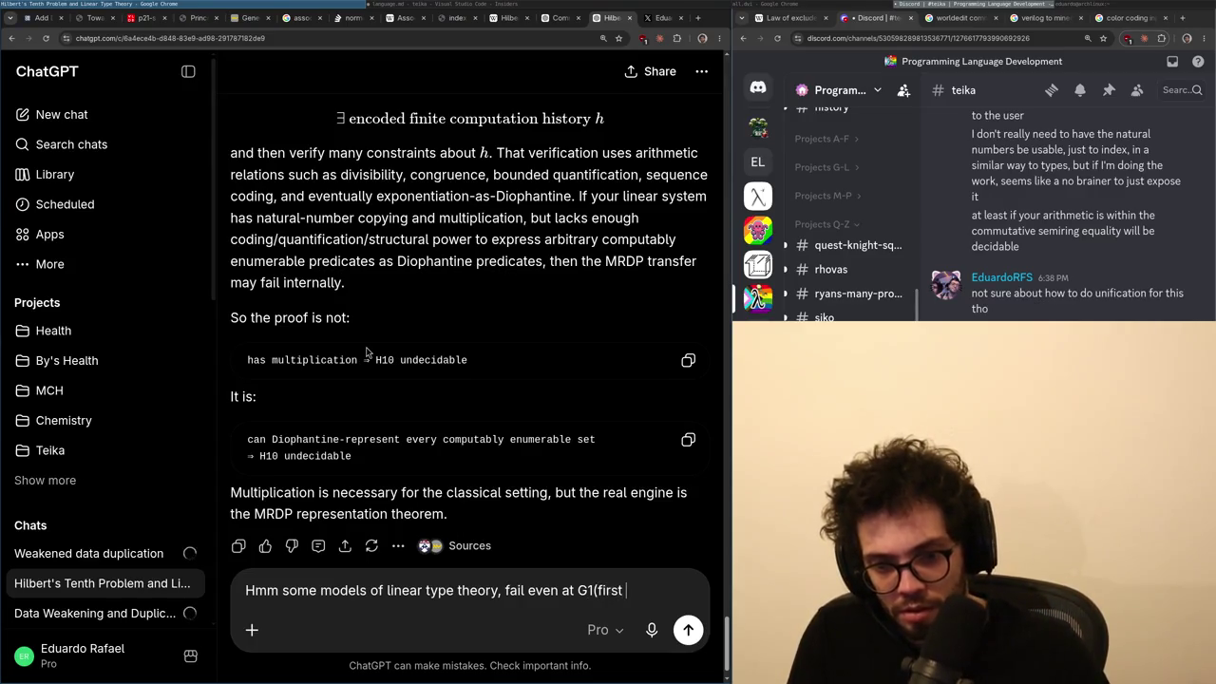
type("incomleteness theorems")
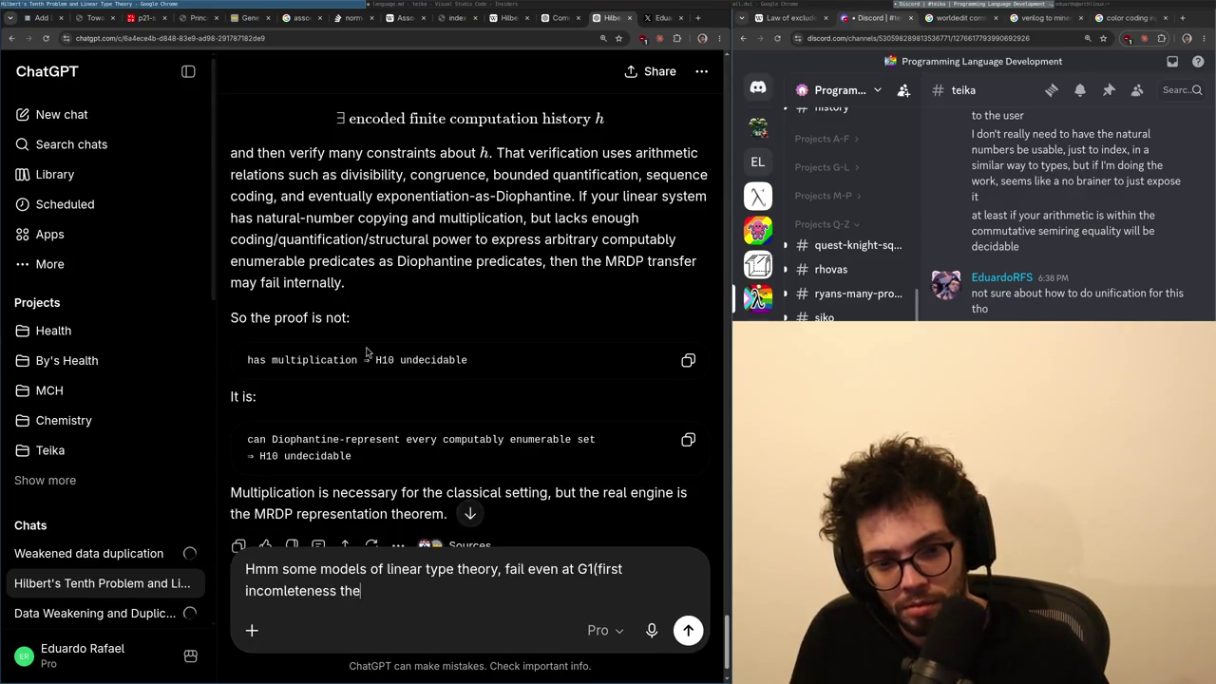
type("giving")
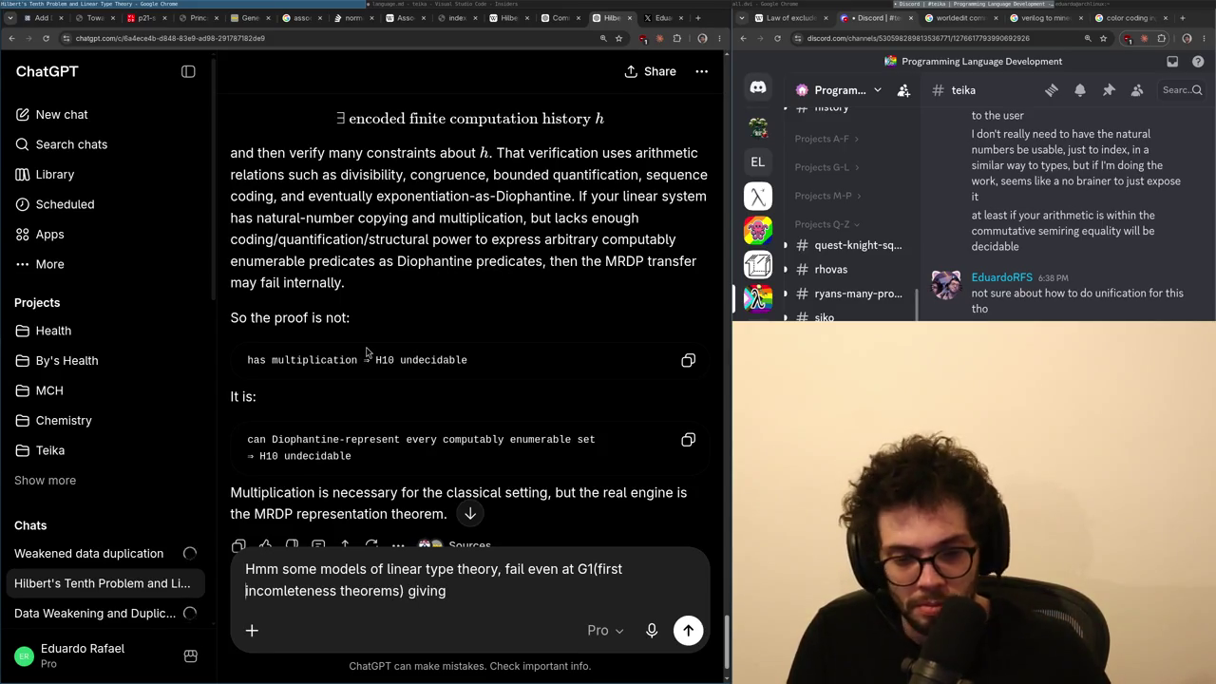
key("ctrl+BackSpace")
type("incompleteness")
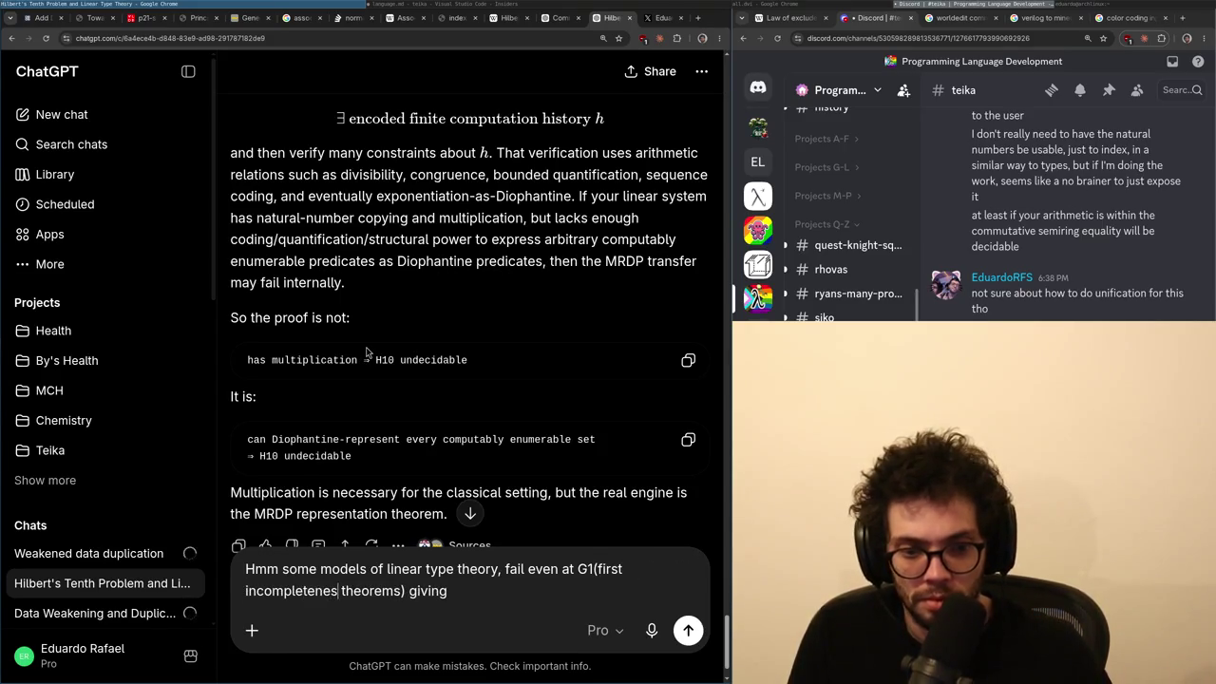
key("End")
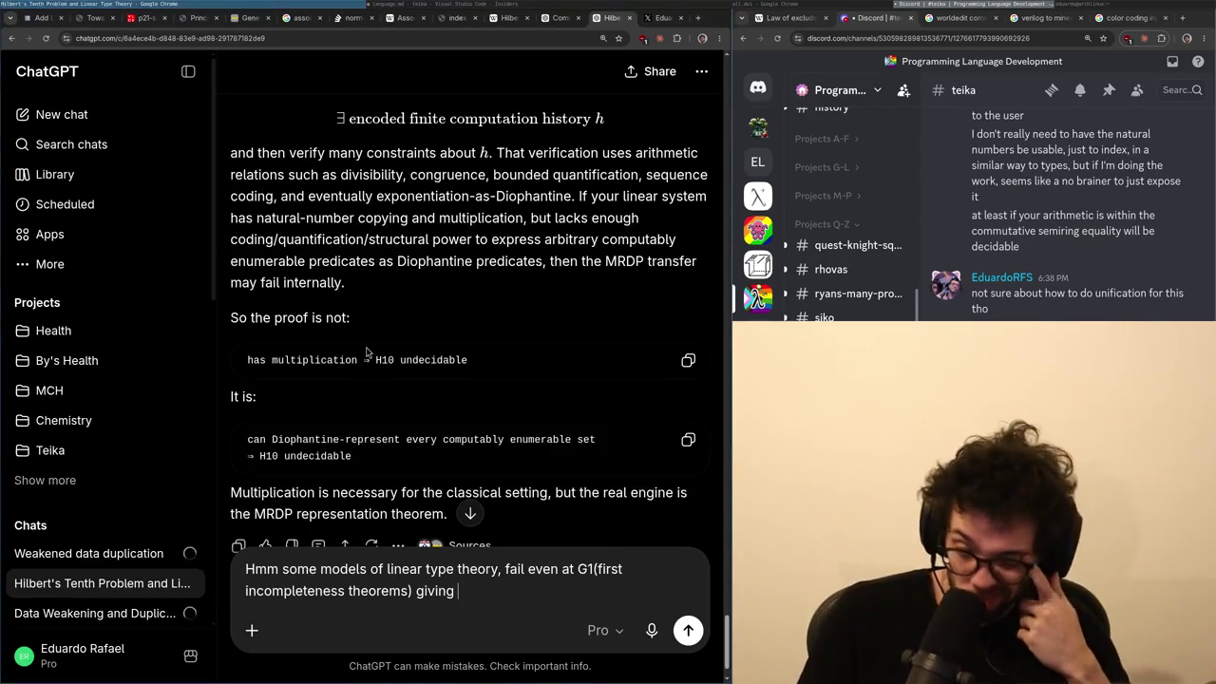
scroll(363, 475, "down", 1)
scroll(364, 486, "up", 3)
scroll(369, 513, "down", 3)
scroll(369, 475, "up", 3)
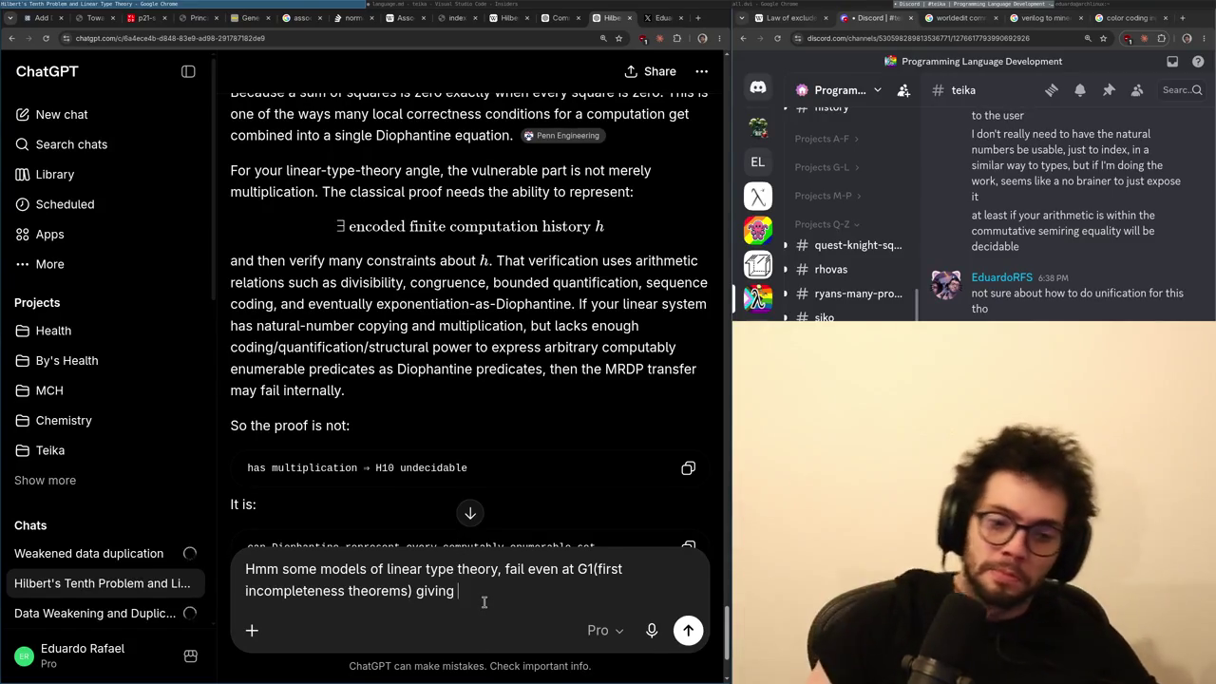
type("a decidable procedure to see if something i")
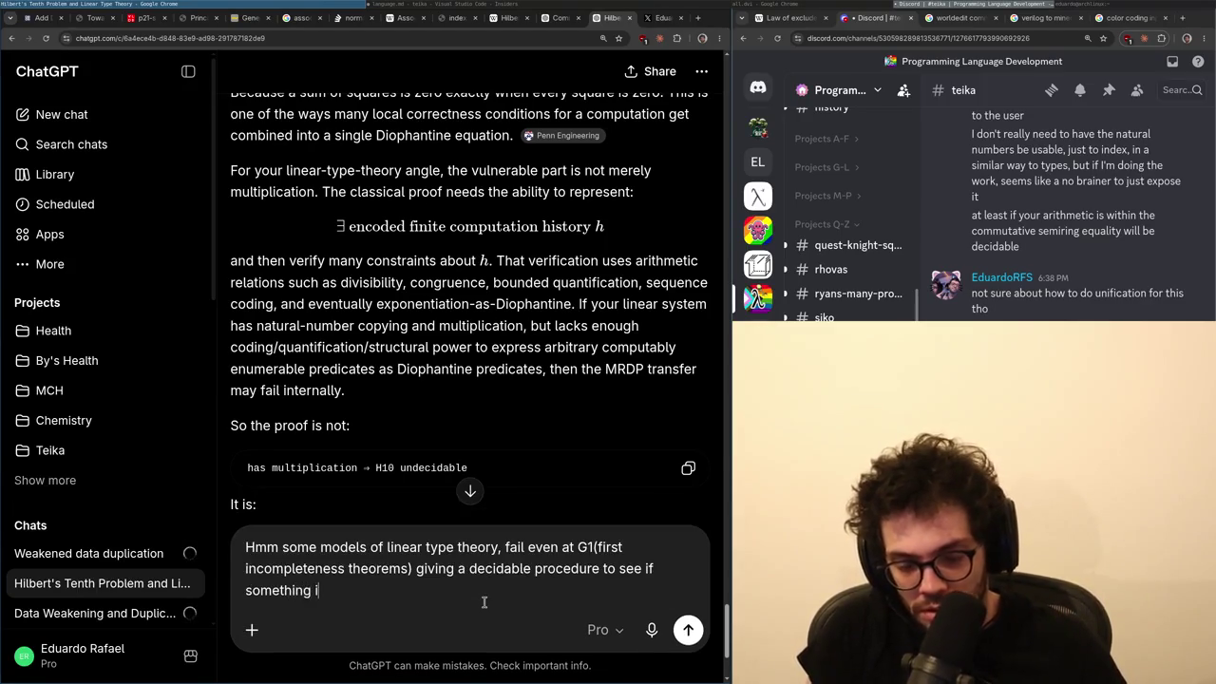
type("s true or no")
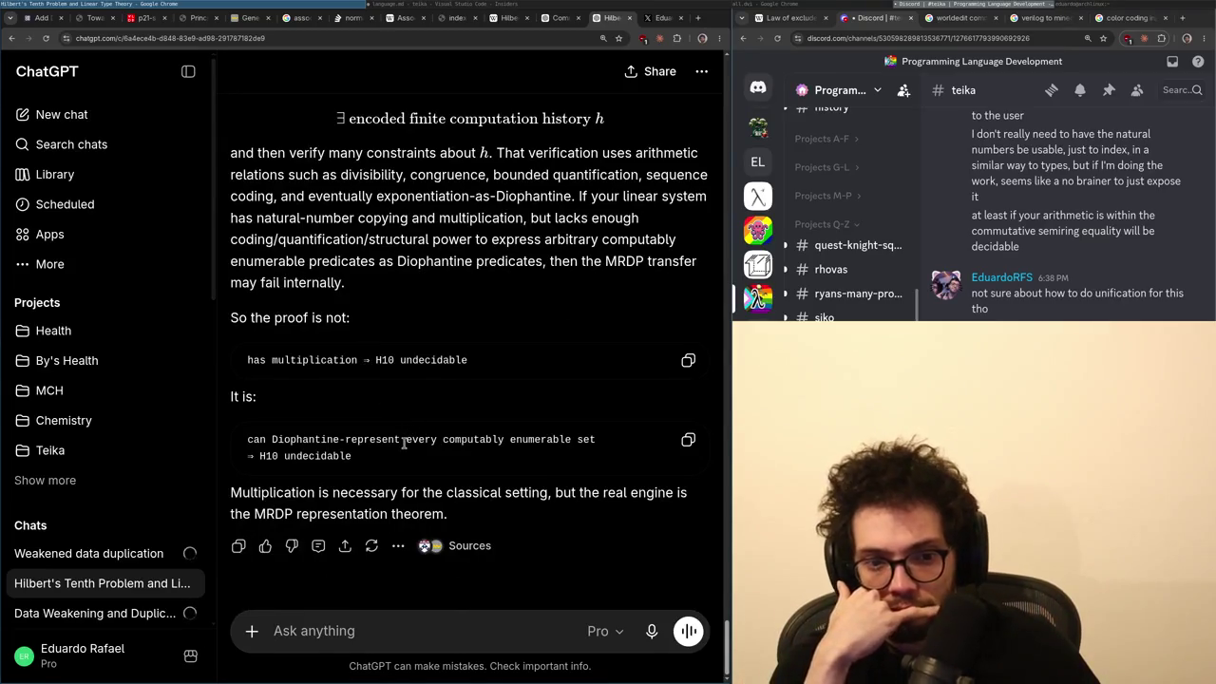
triple_click(400, 437)
scroll(400, 437, "up", 8)
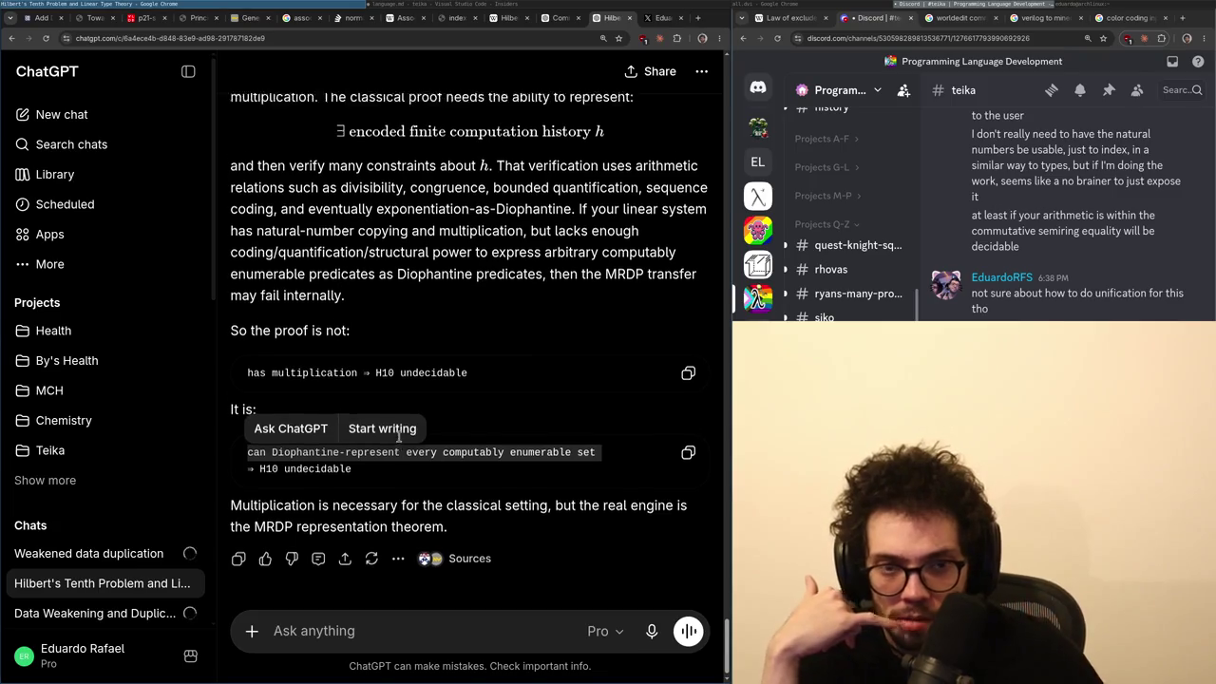
key("ctrl+Tab")
- In X, open the parent reply about variables used once, then the degree 1 polynomials reply
key("ctrl+shift+Tab")
key("ctrl+Tab")
scroll(174, 400, "up", 2)
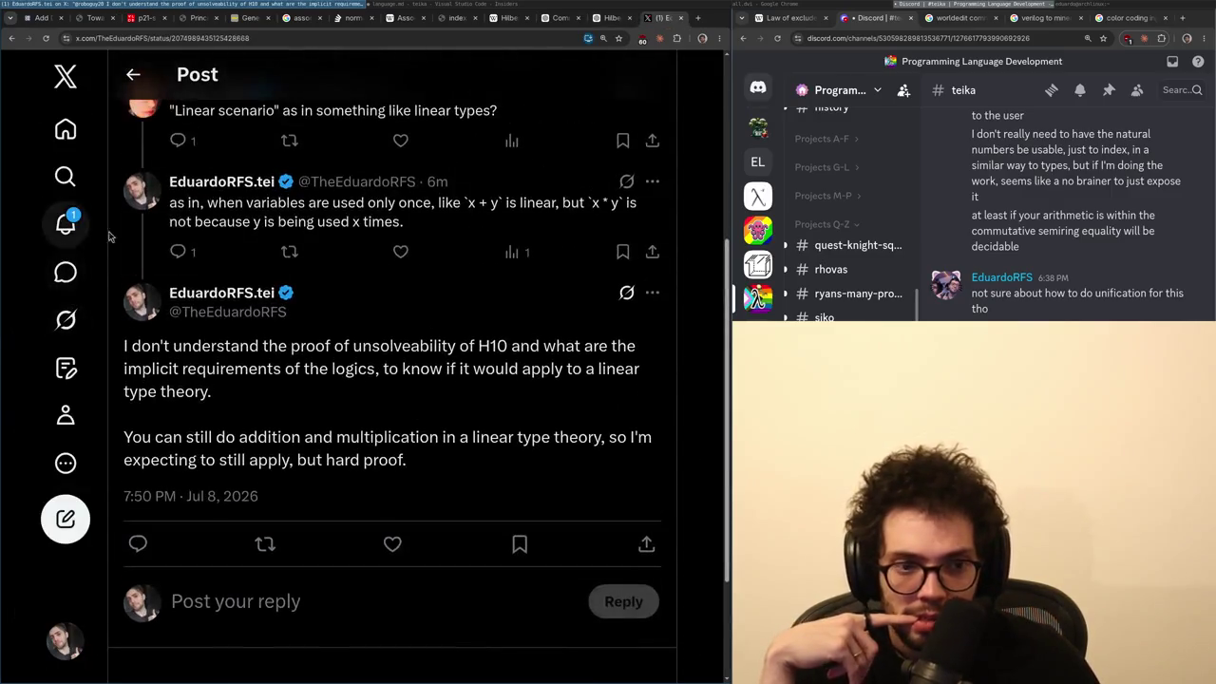
left_click(247, 176)
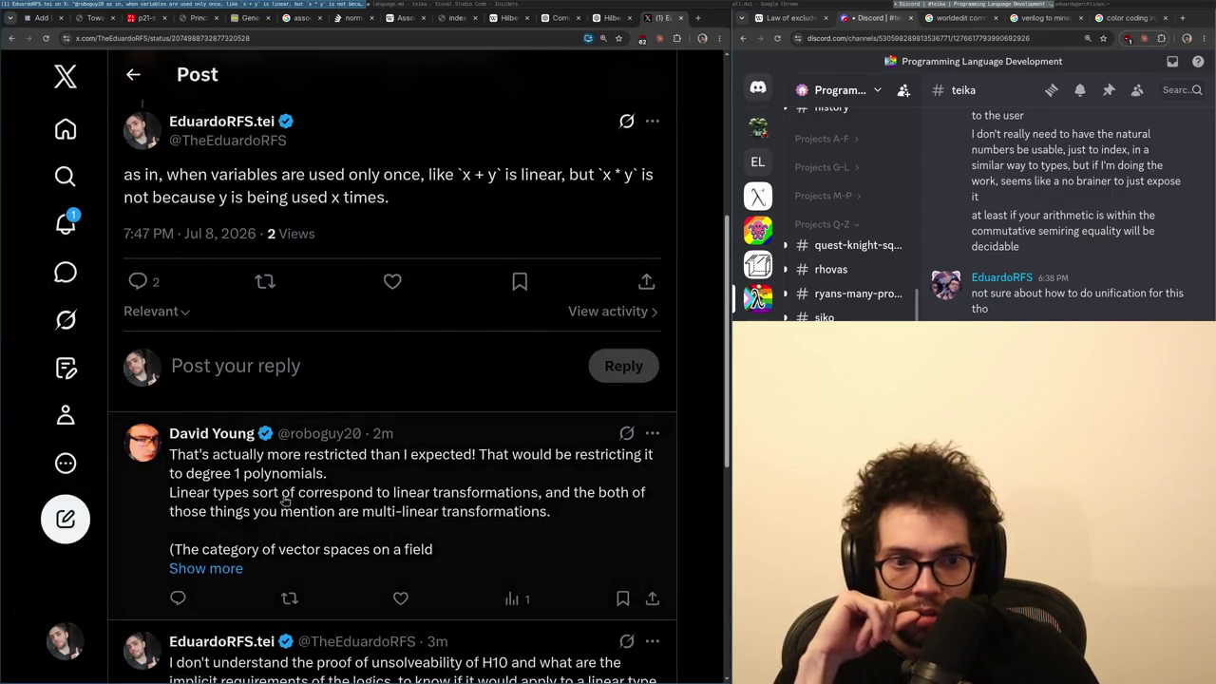
left_click(288, 492)
- Start a reply 'Yeah, I think that'' and then delete it
scroll(393, 444, "up", 1)
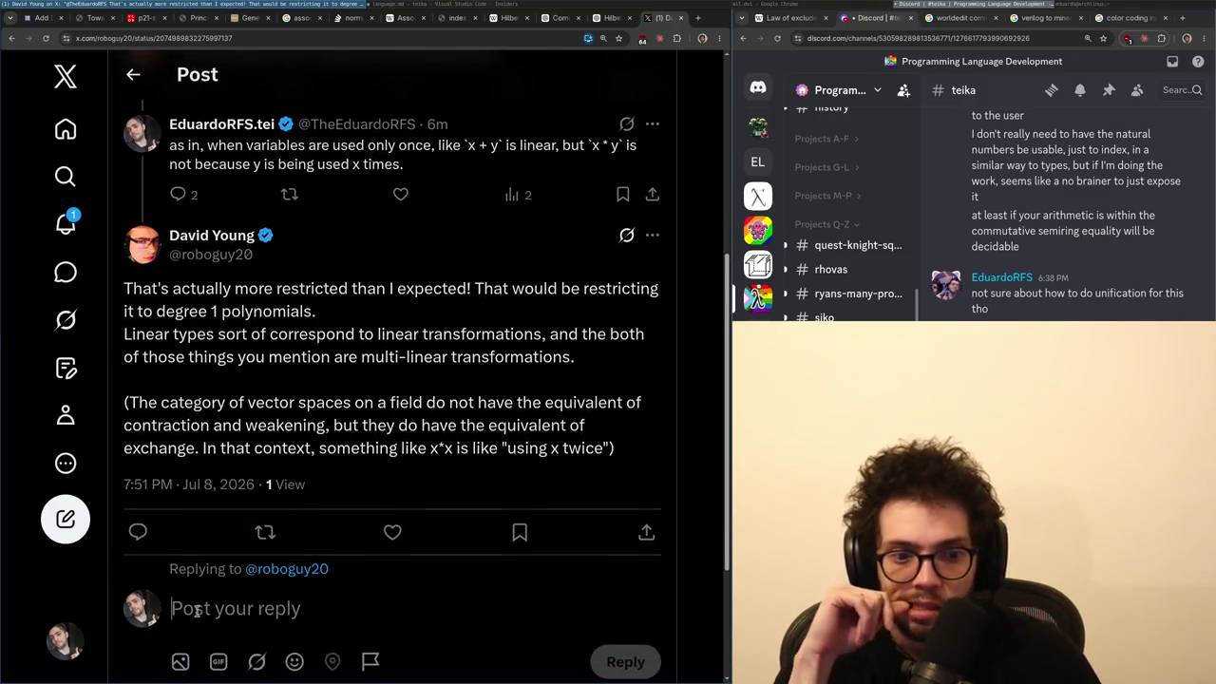
type("Yeah, I think that's t")
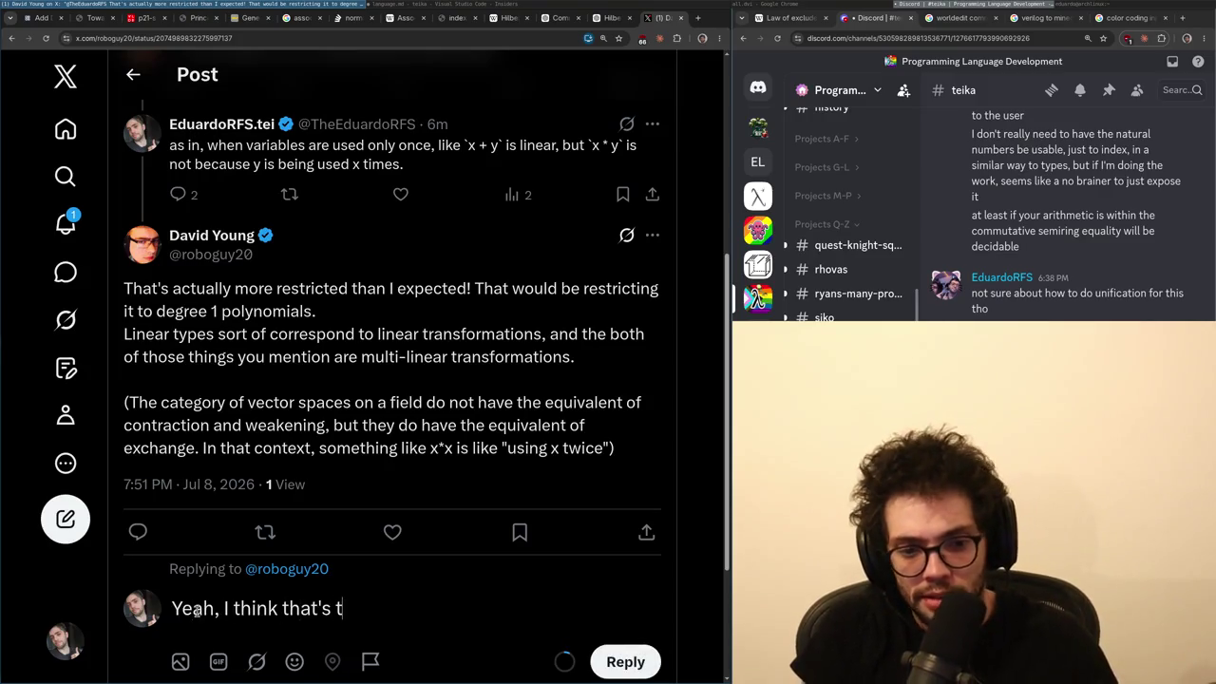
key("ctrl+a")
key("BackSpace")
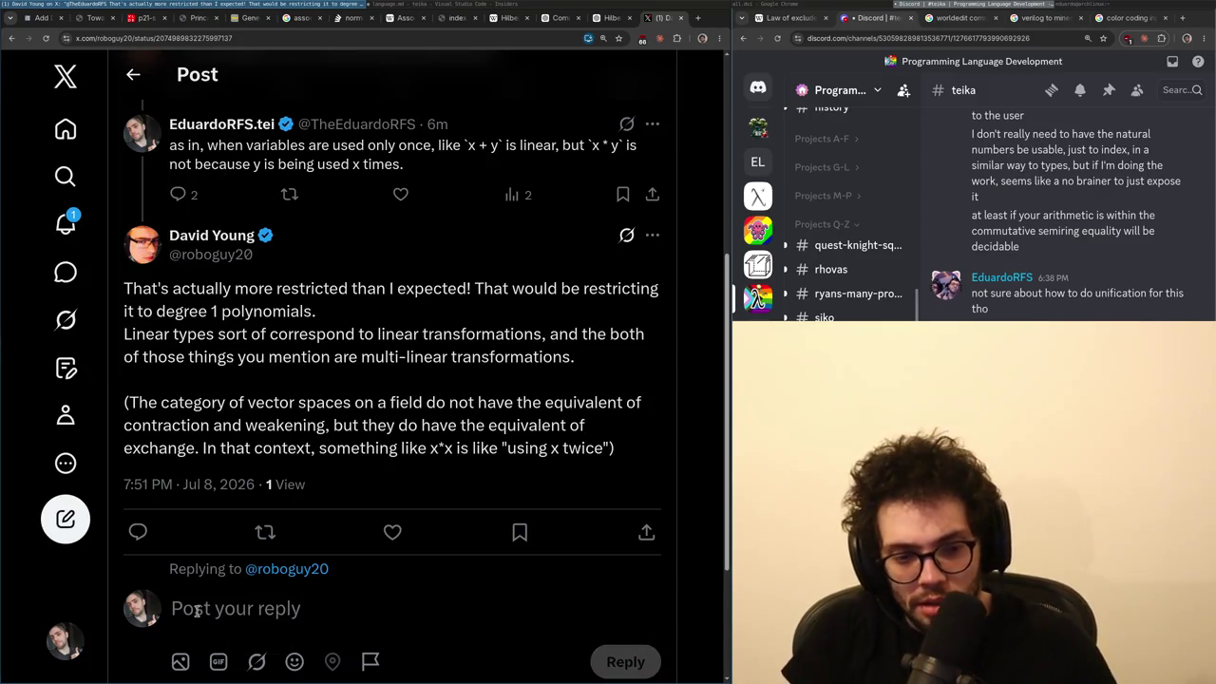
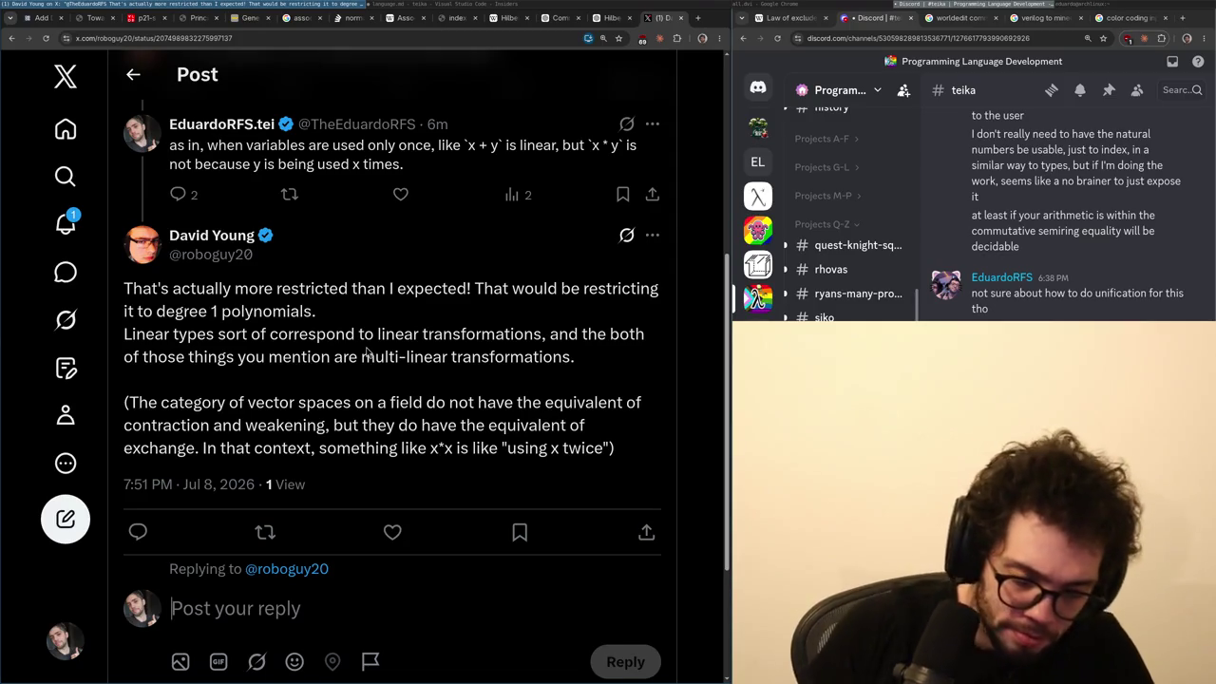
- Replace the draft with 'Yeah 1-degree polynomials is what I know has a naive solution'
type("even in a linear type theory,")
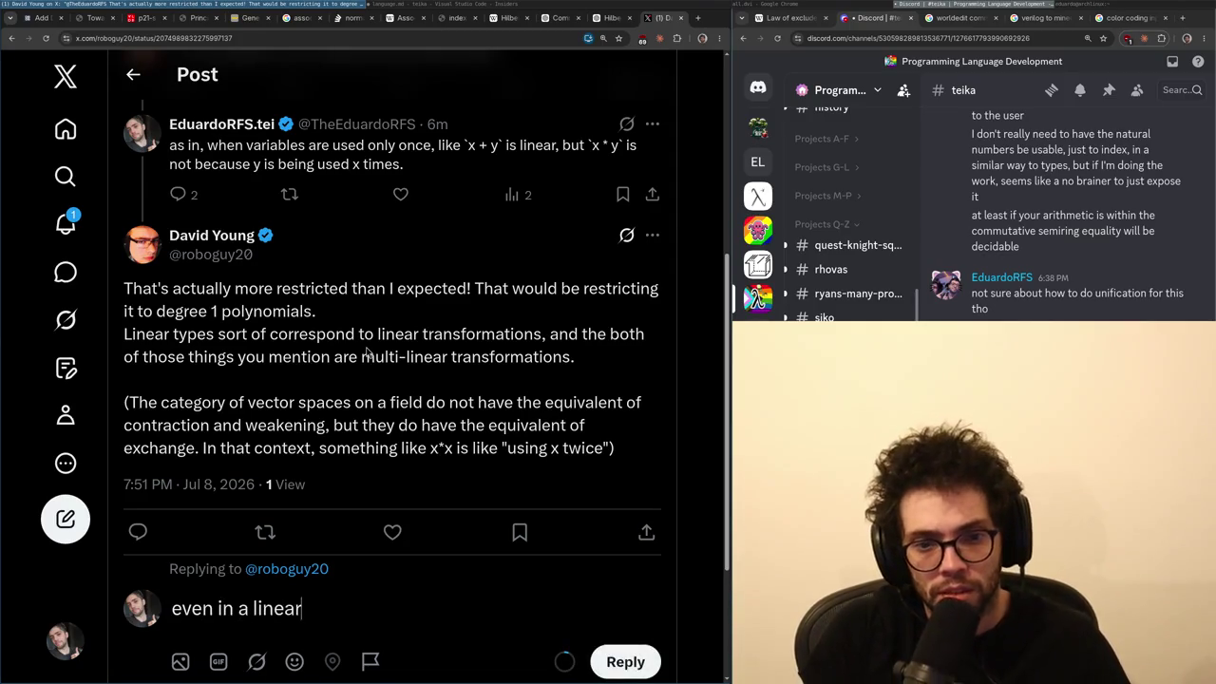
key("ctrl+a")
key("BackSpace")
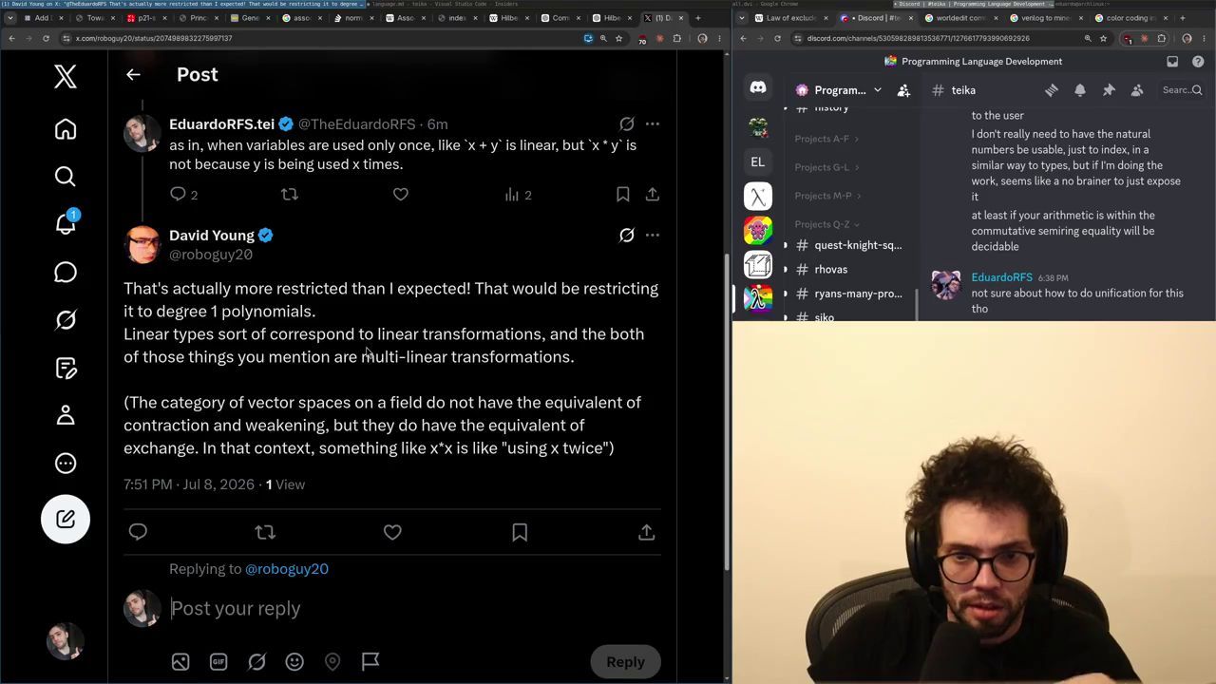
type("Yeah ")
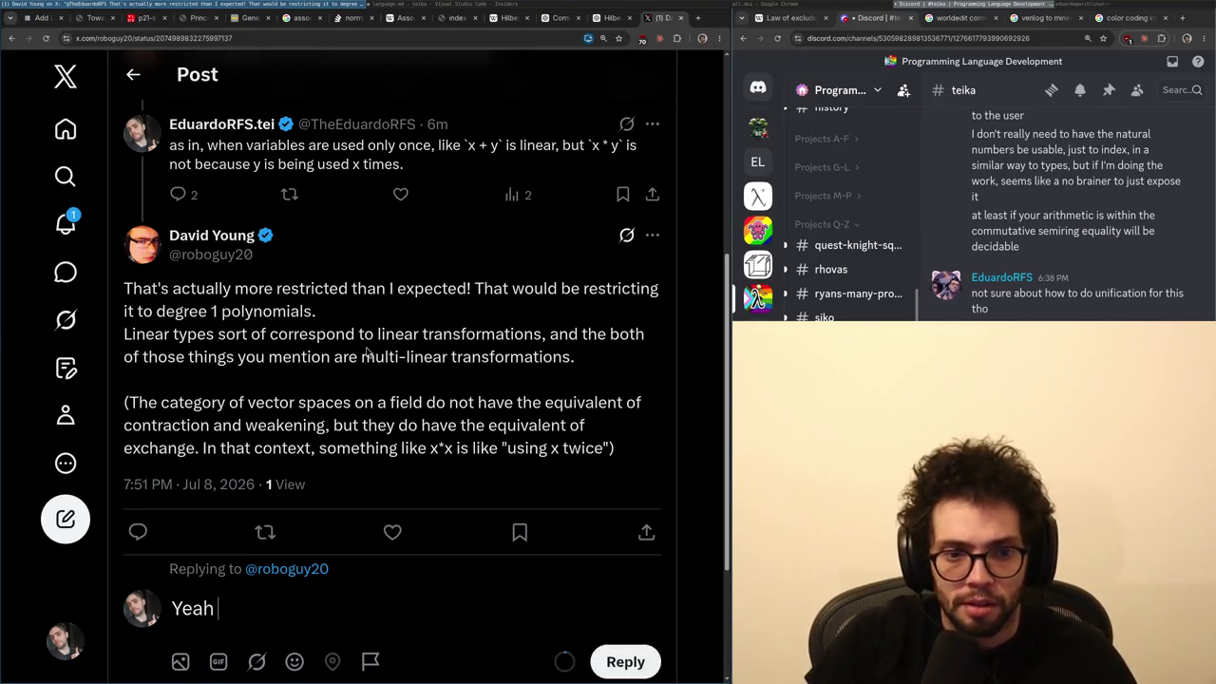
type("1-degre")
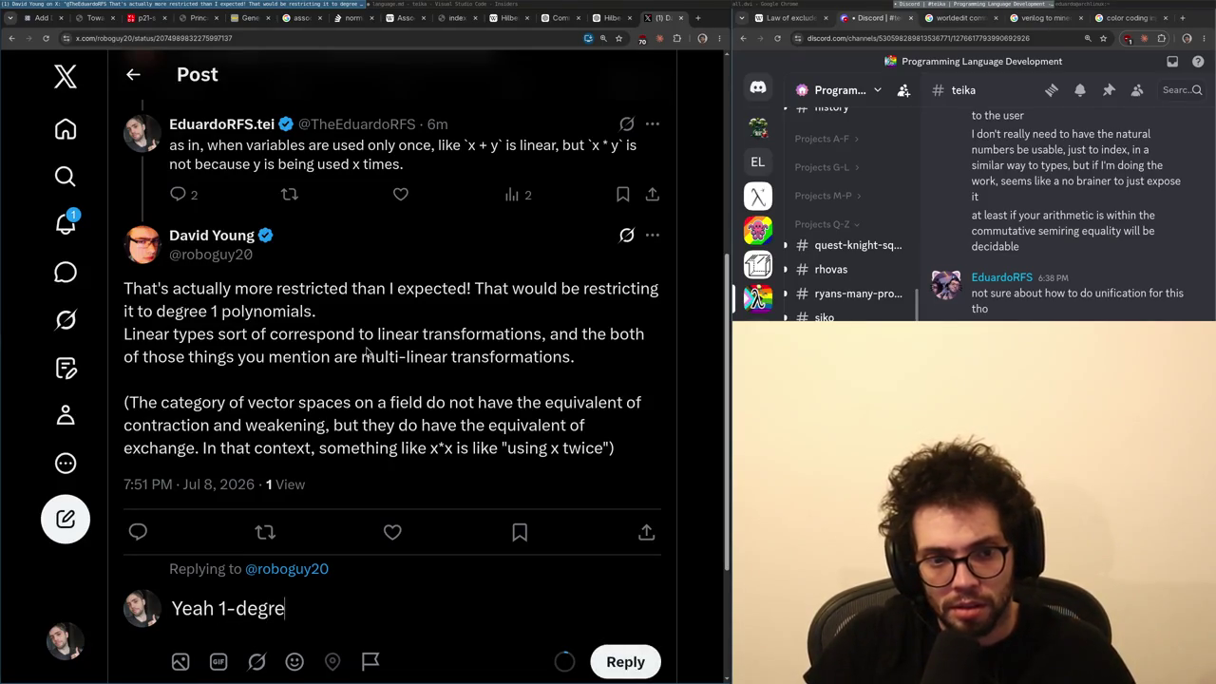
type("e polynomials is th")
key("BackSpace")
key("BackSpace")
type("what I know has a")
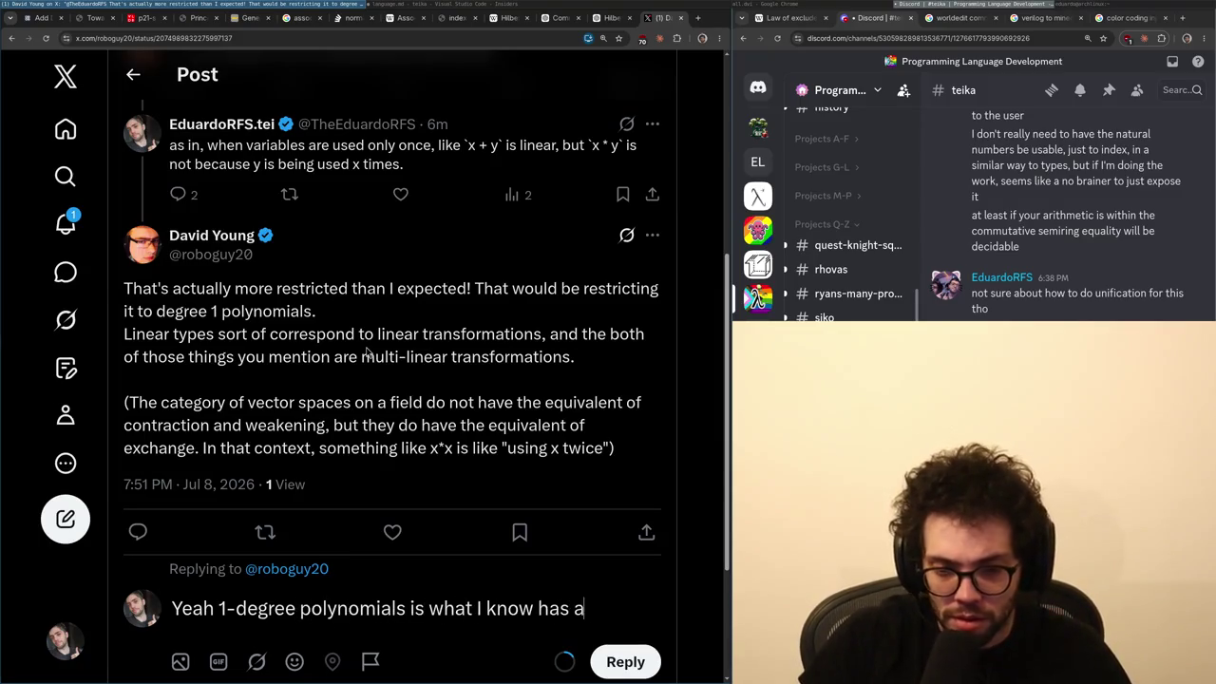
type(" naive solution.")
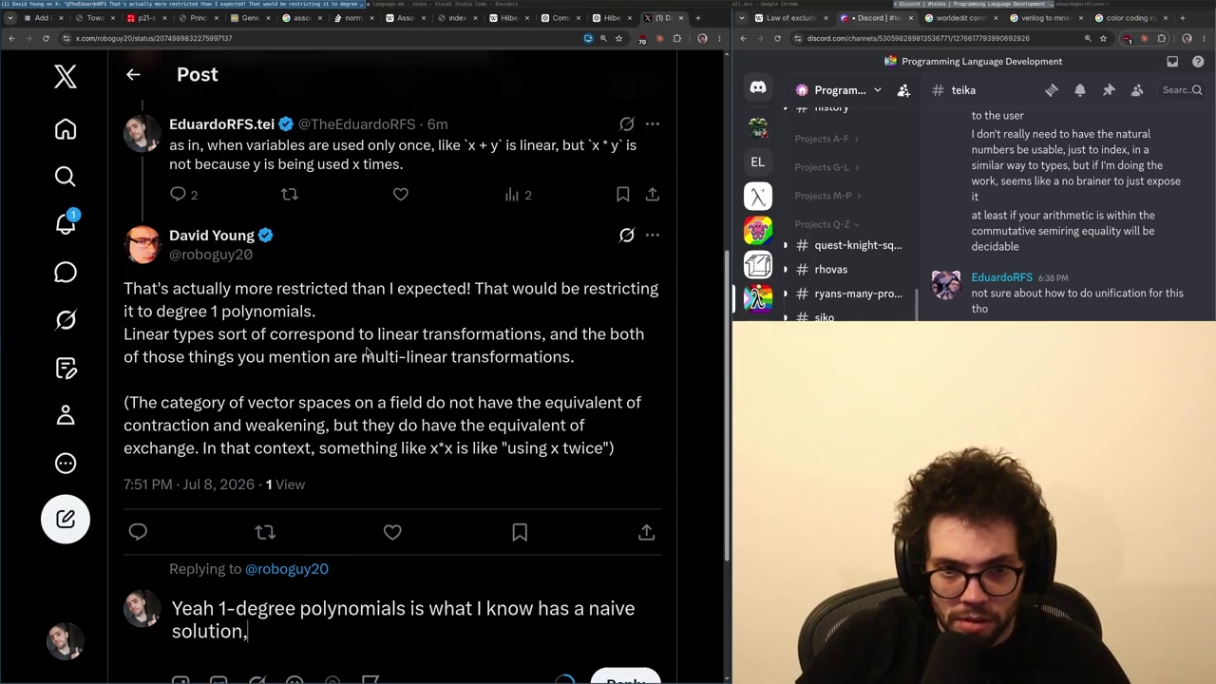
- Add that H10 may not be true for all models of logics, then select that sentence
scroll(372, 335, "down", 3)
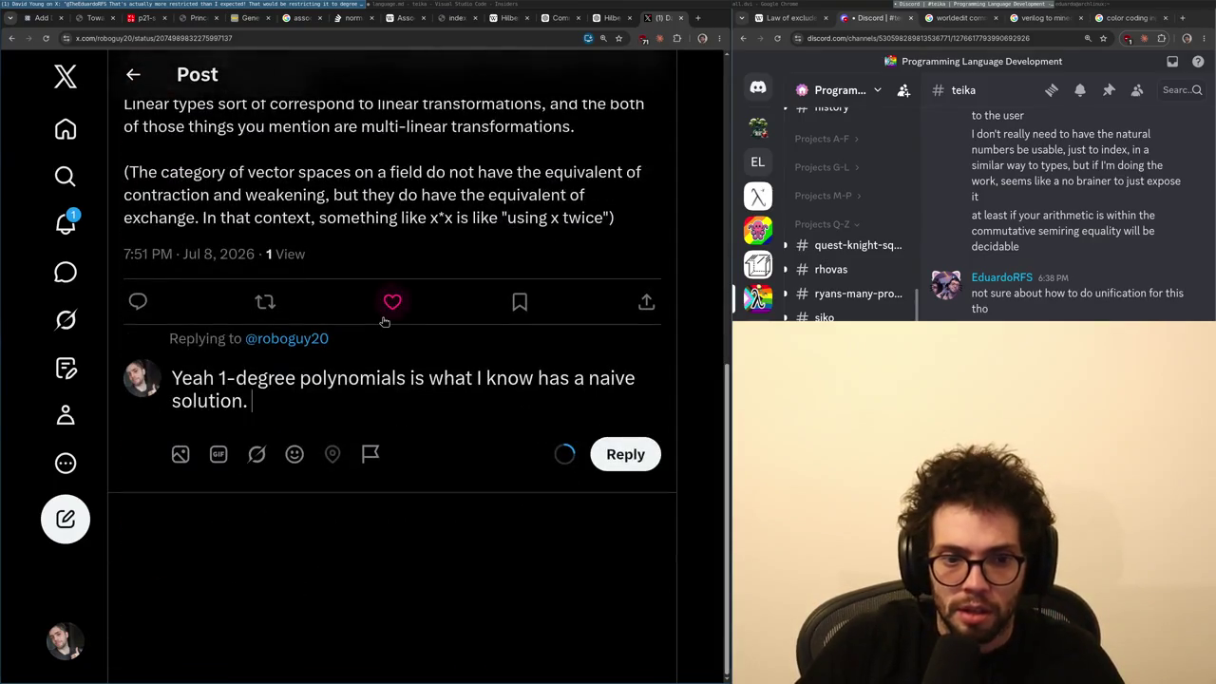
type("The interesting bit is ")
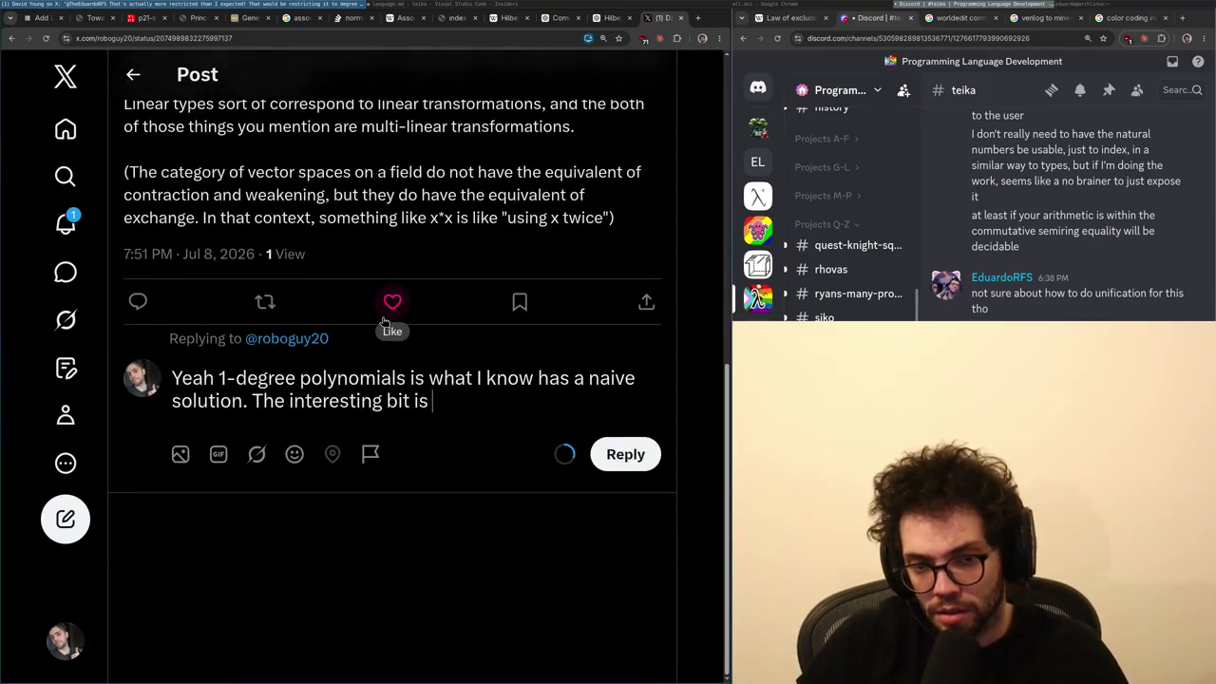
type("that the")
key("BackSpace")
key("BackSpace")
key("BackSpace")
type("10 may not be true ")
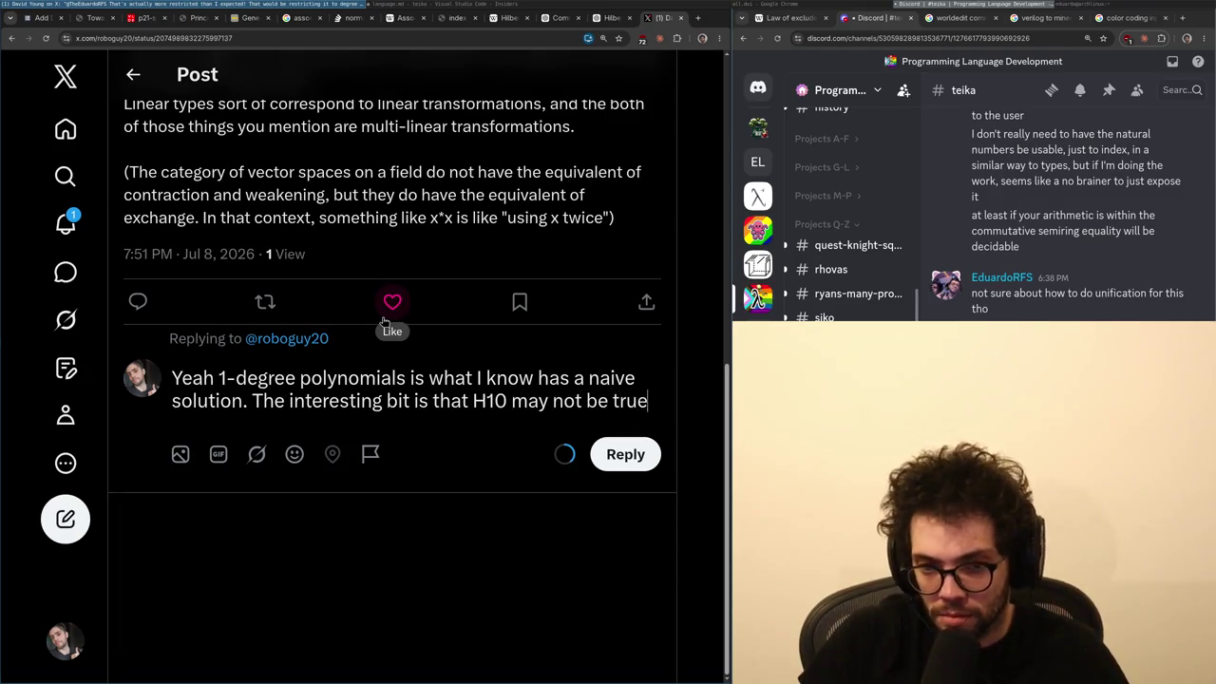
type("for all mode")
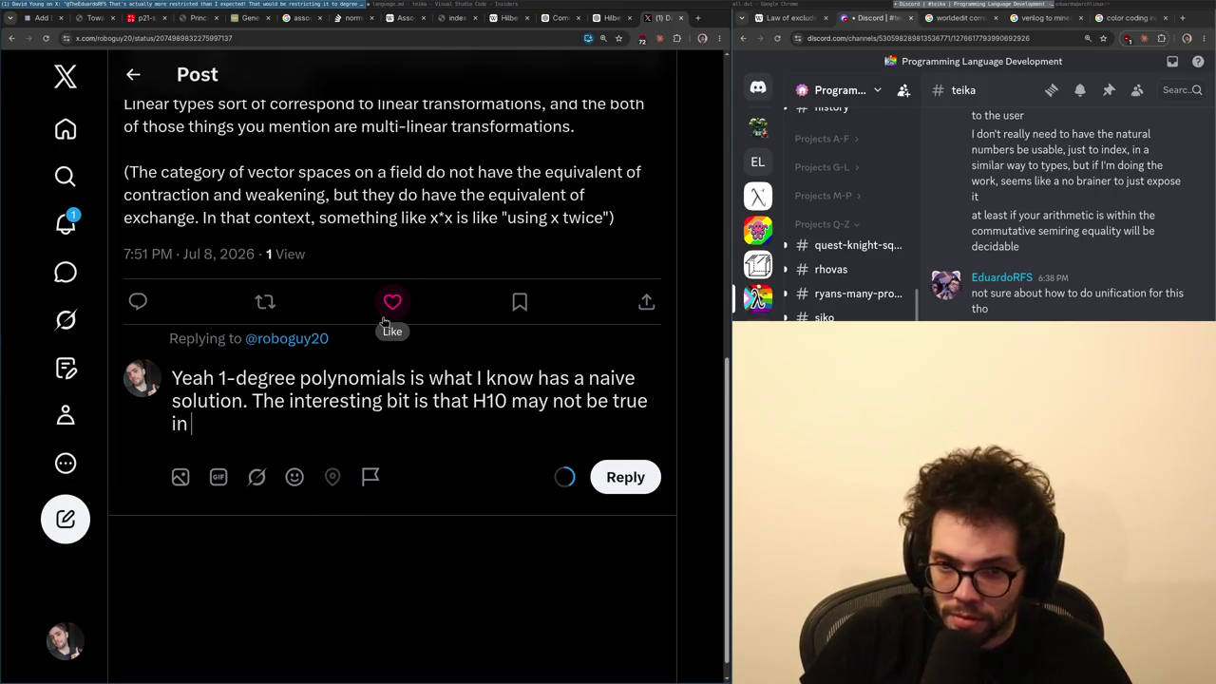
type("ls of ")
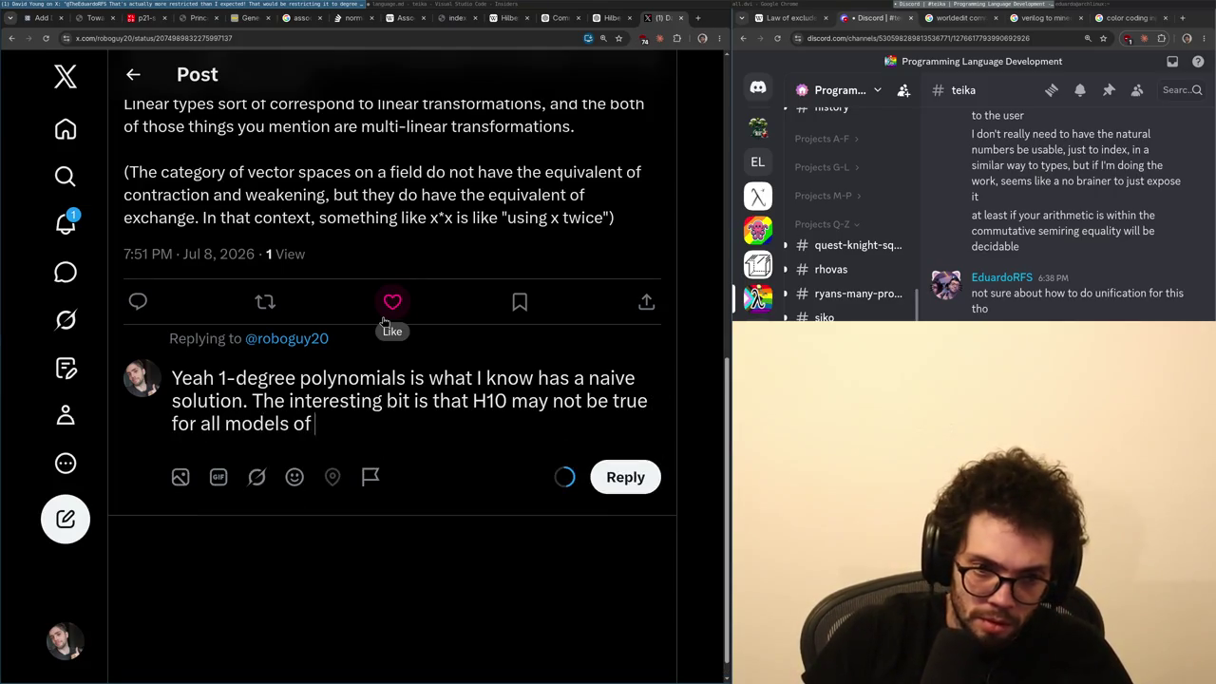
type("logics,")
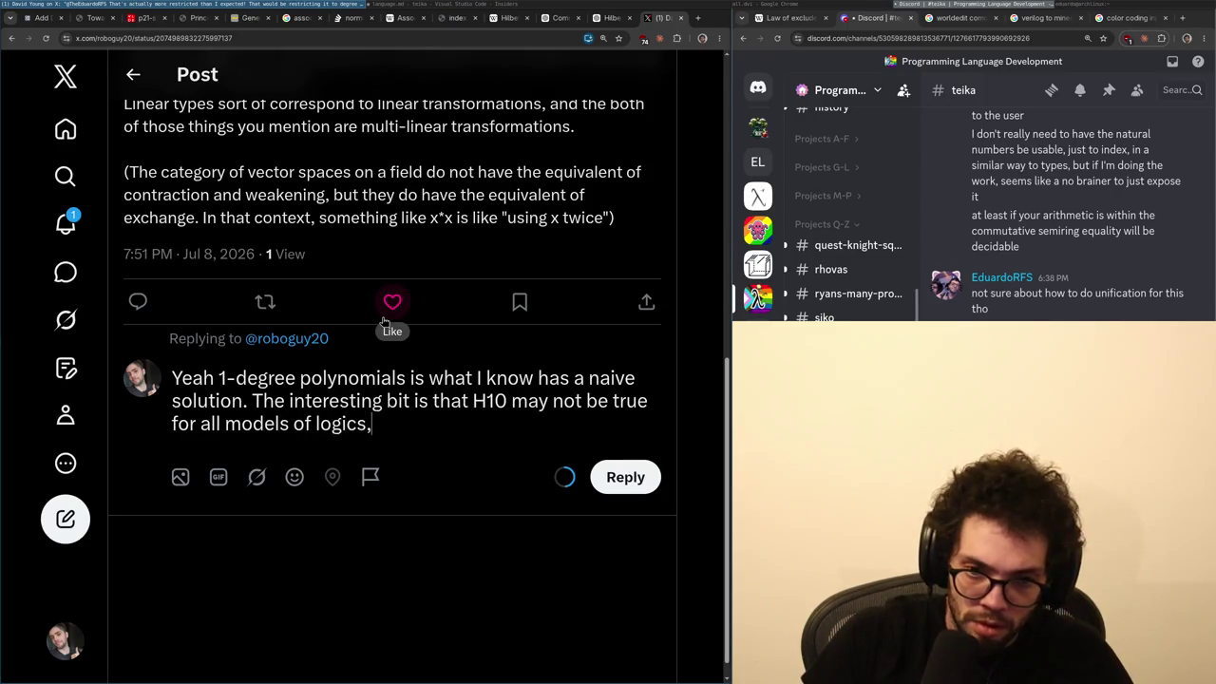
scroll(306, 347, "up", 2)
key("ctrl+shift+Left")
key("ctrl+shift+Left")
key("ctrl+shift+Left")
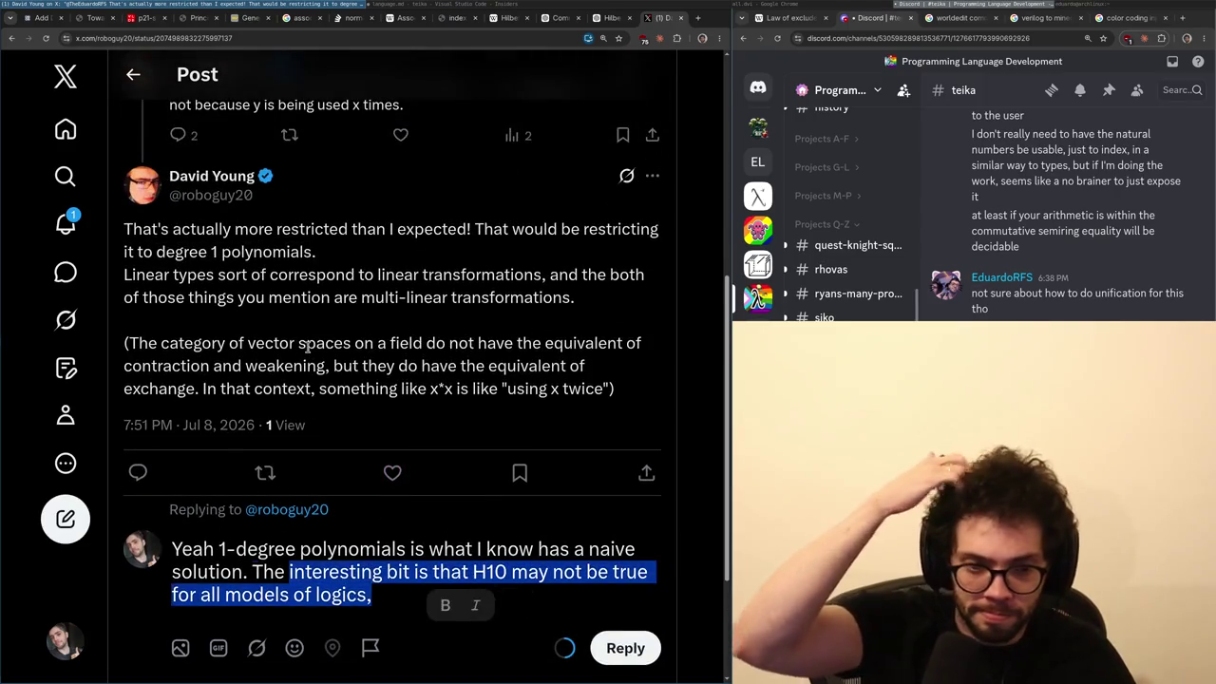
- Replace the H10 sentence with the point that linear recursors over the naturals still allow `x * y`
key("BackSpace")
type("And you can even do")
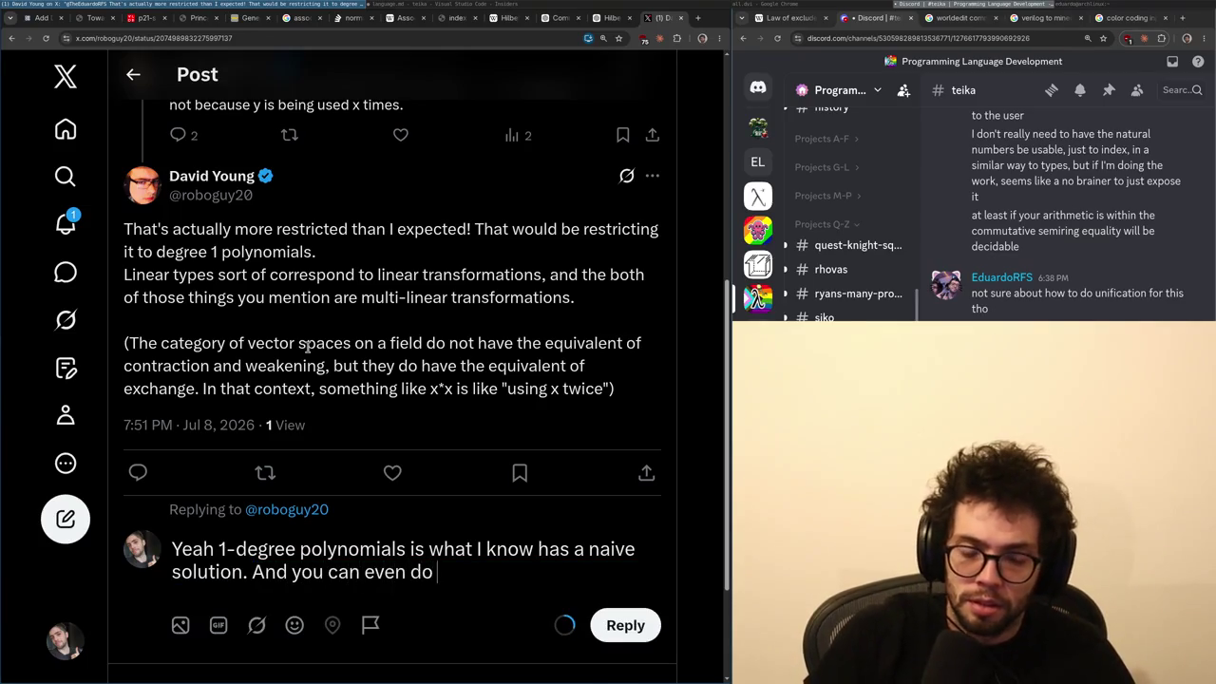
key("ctrl+shift+Left")
key("ctrl+shift+Left")
key("ctrl+shift+Left")
type("But something si")
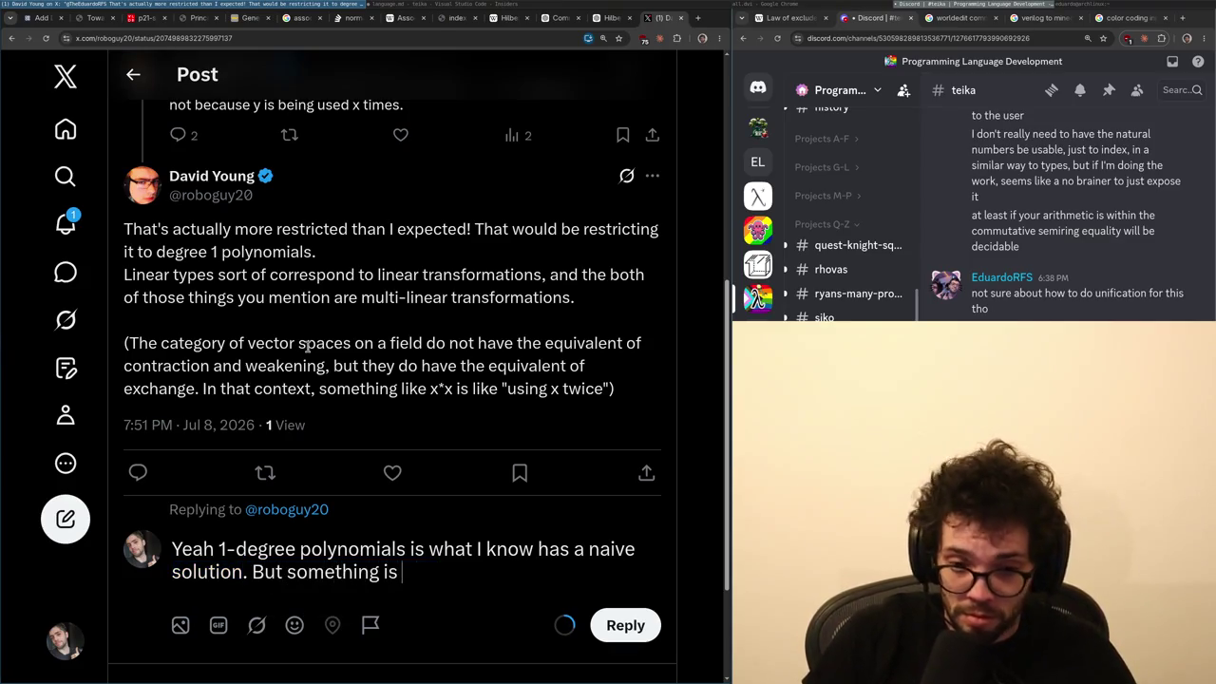
type("weird, given ")
type("a recursor ovbe")
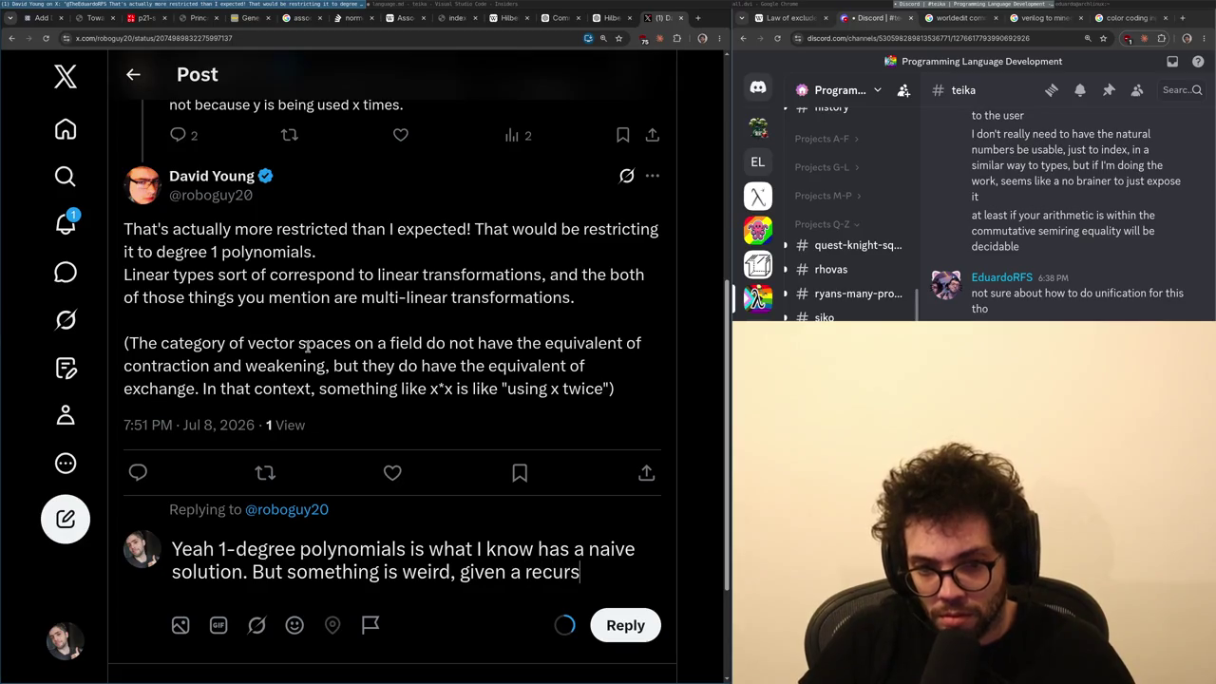
key("BackSpace")
key("BackSpace")
type("er the na")
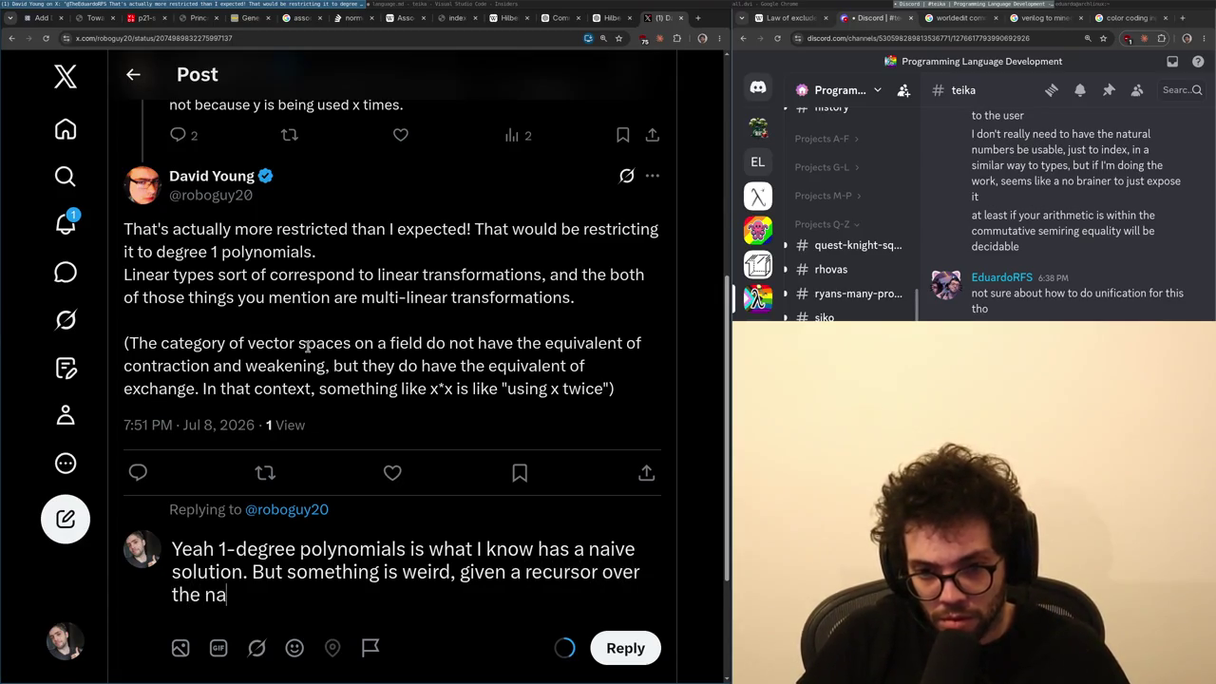
type("turals even if it's linear")
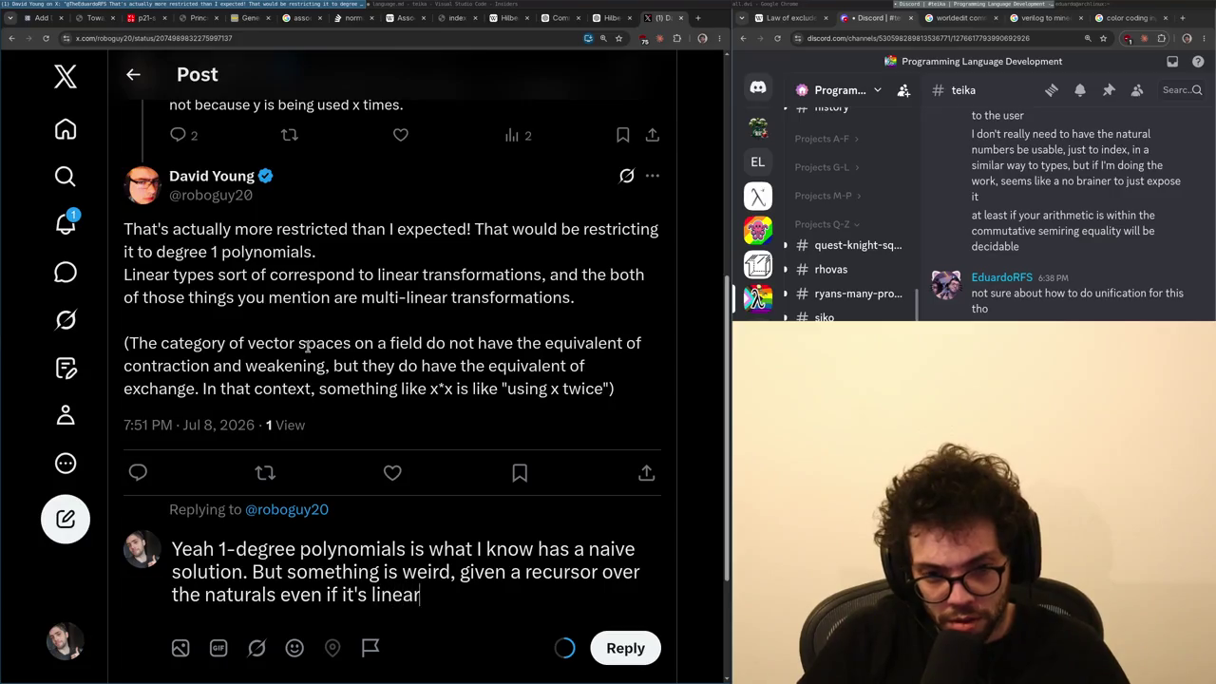
type(", you can actually de")
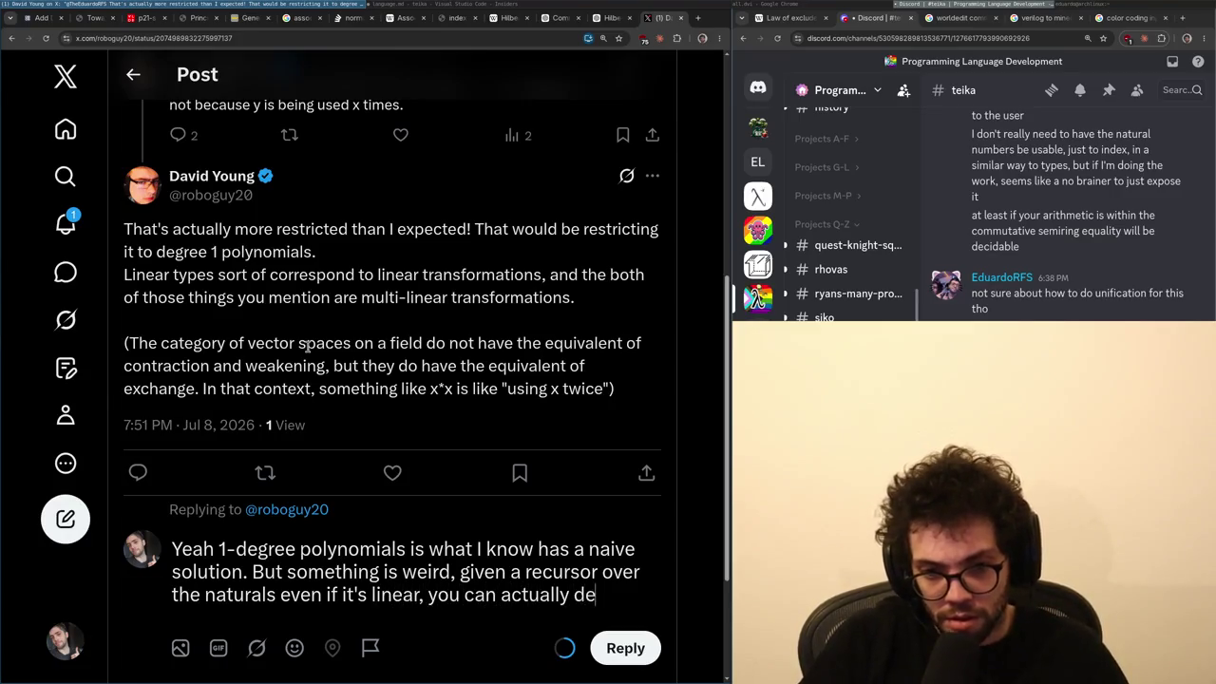
key("BackSpace")
type("o things like `x")
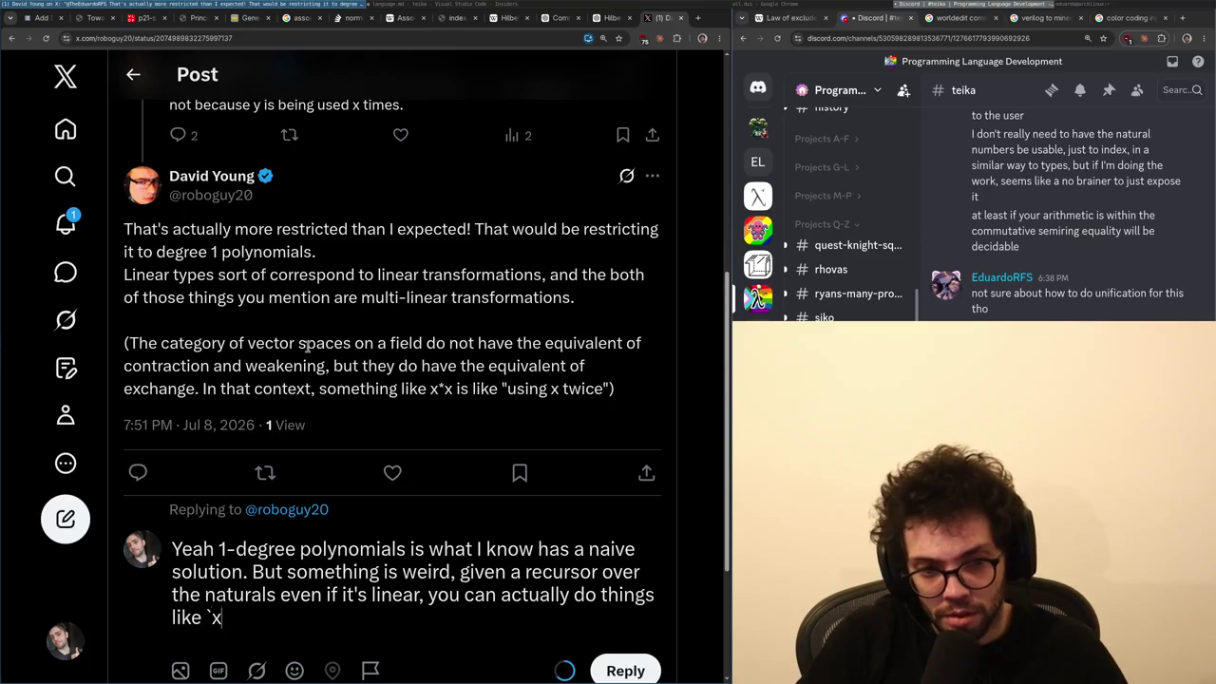
type("` even in a linear setting")
- Split the reply into two paragraphs separated by a blank line
key("shift+Up")
key("ctrl+Home")
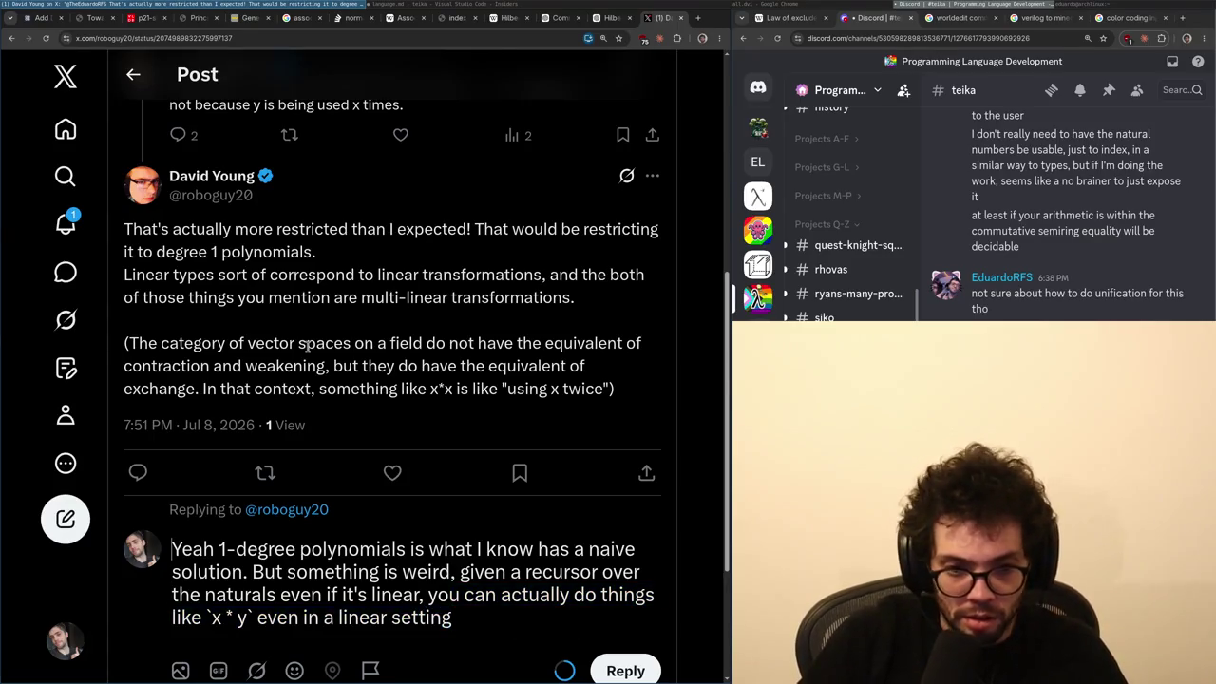
key("Right")
key("Delete")
key("Return")
key("Return")
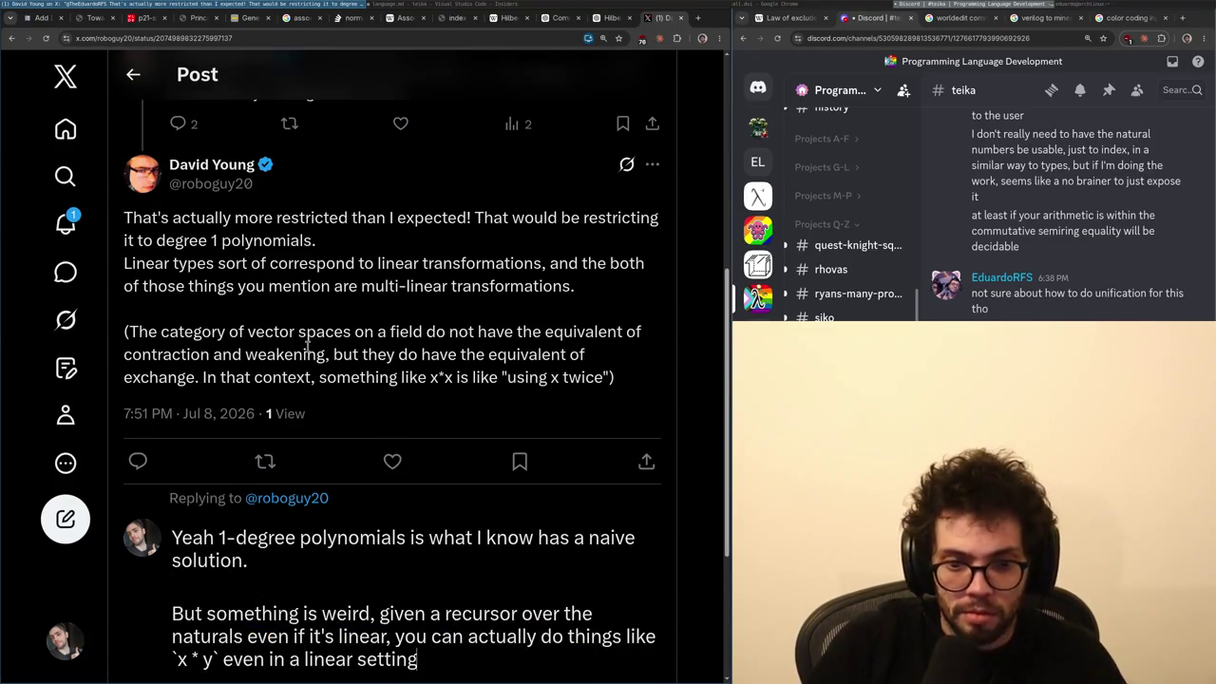
scroll(310, 375, "down", 5)
- Reword the paragraph's ending to 'so it may be that there are more…' and open a new tab
type(" and th")
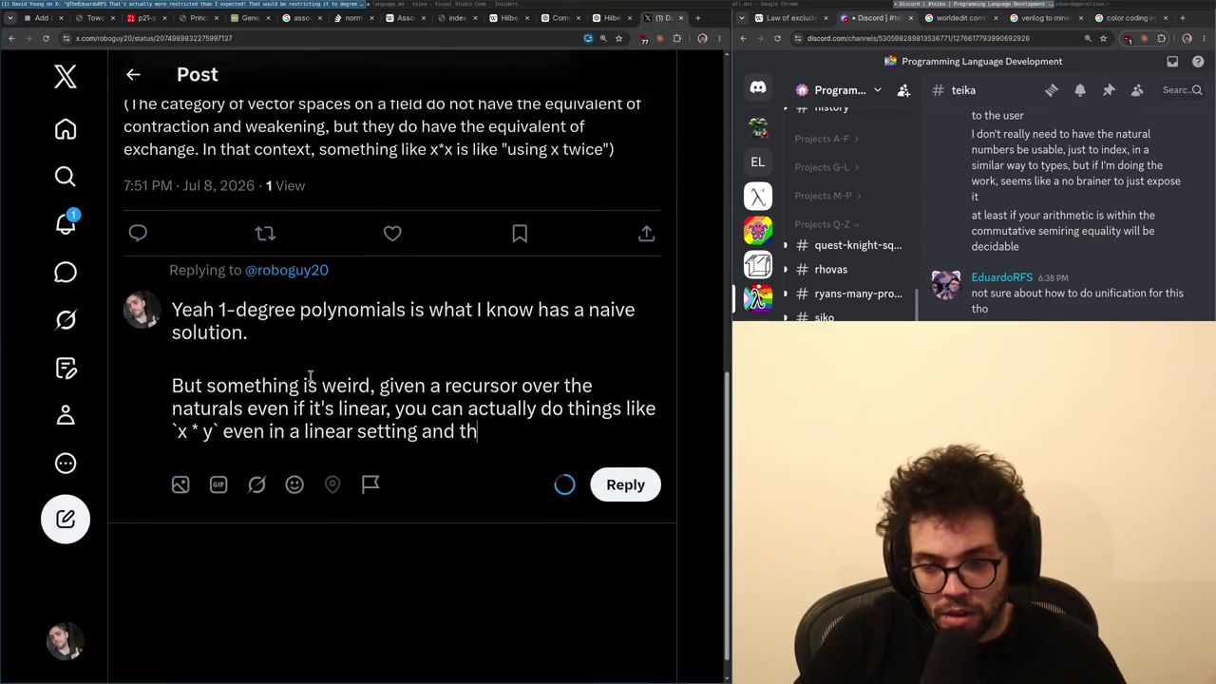
type("e representa")
key("ctrl+shift+Left")
key("ctrl+shift+Left")
key("ctrl+shift+Left")
key("BackSpace")
type("so it may be the")
key("BackSpace")
type("at ")
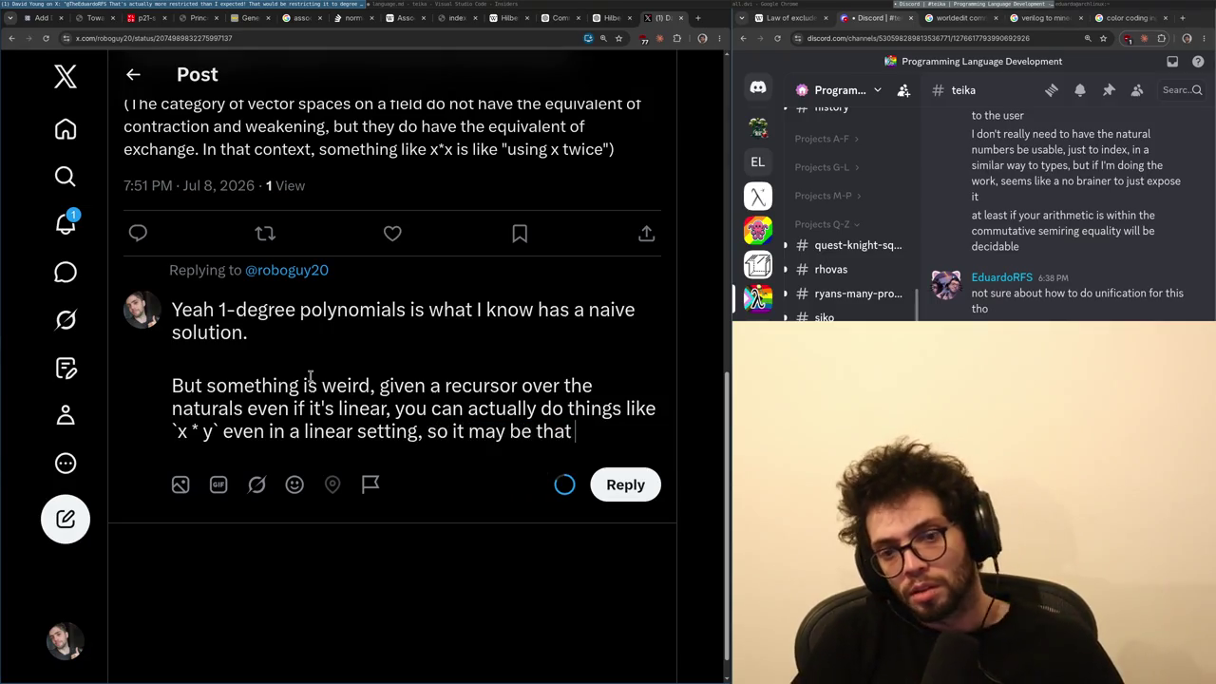
type("there are more s")
key("ctrl+shift+Left")
key("ctrl+shift+Left")
key("ctrl+shift+Left")
key("ctrl+shift+Right")
key("ctrl+shift+Right")
key("ctrl+shift+Right")
type(",")
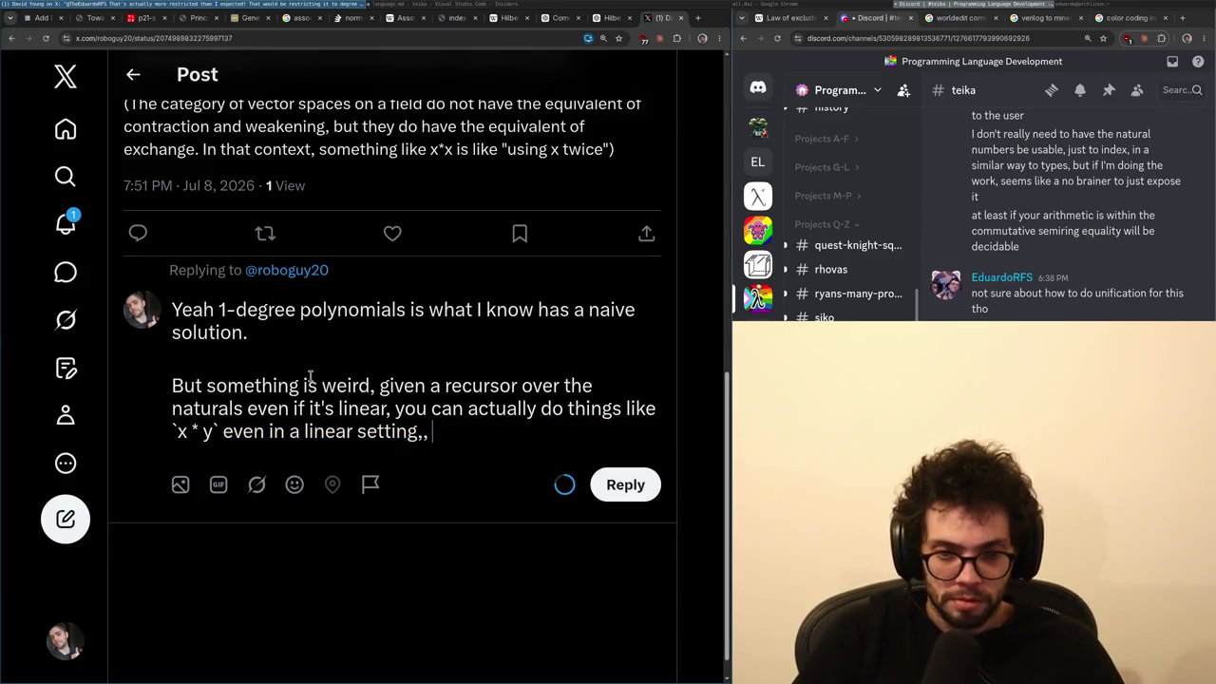
key("ctrl+t")
- Look up the Robinson arithmetic Wikipedia article and search it for multiplication and completeness/decidability
type("ro")
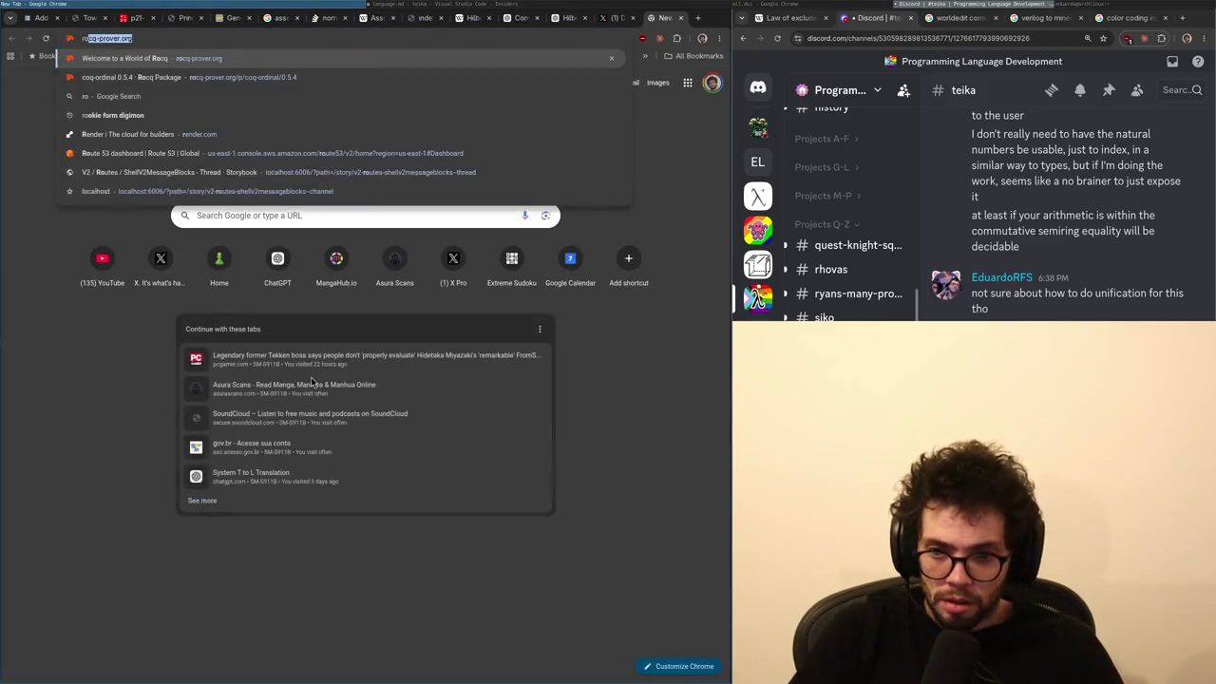
type("binson arithmetic")
key("Return")
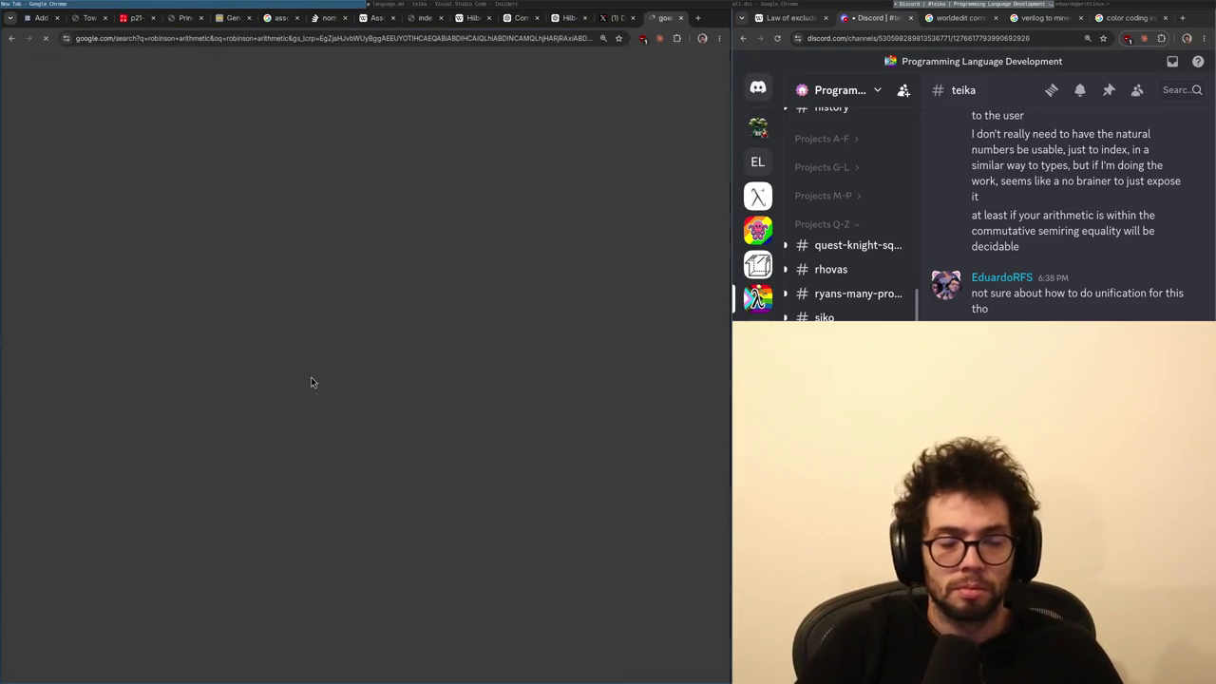
left_click(169, 274)
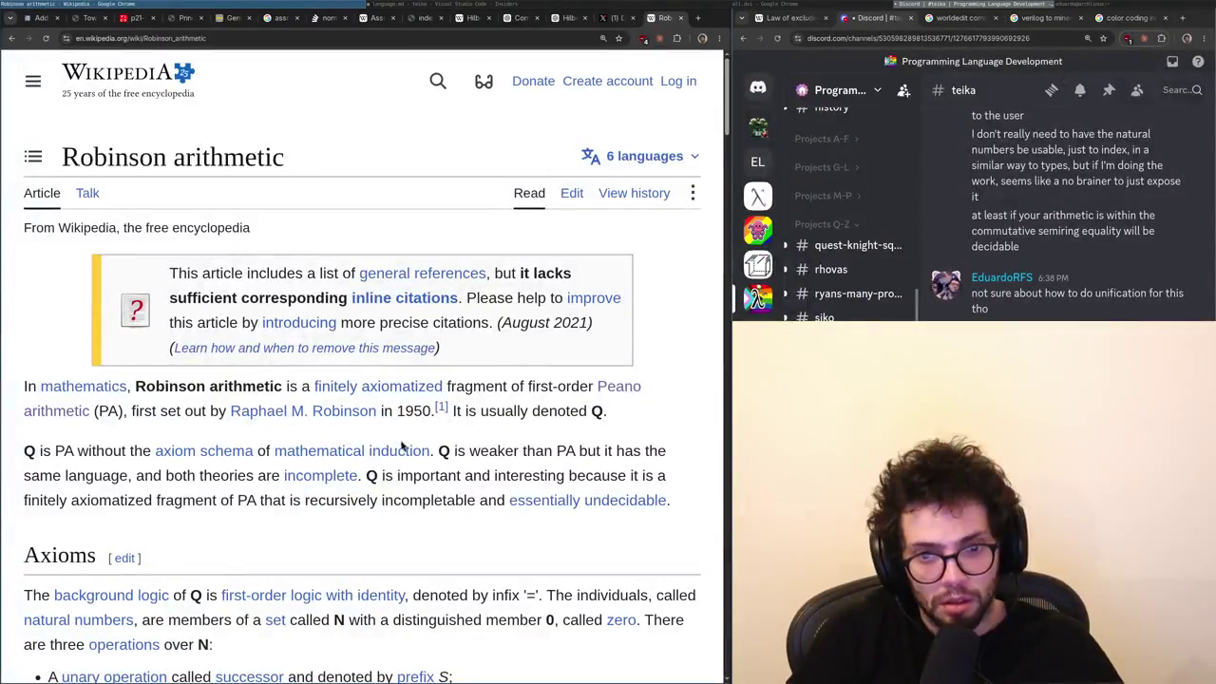
key("ctrl+f")
type("multipli")
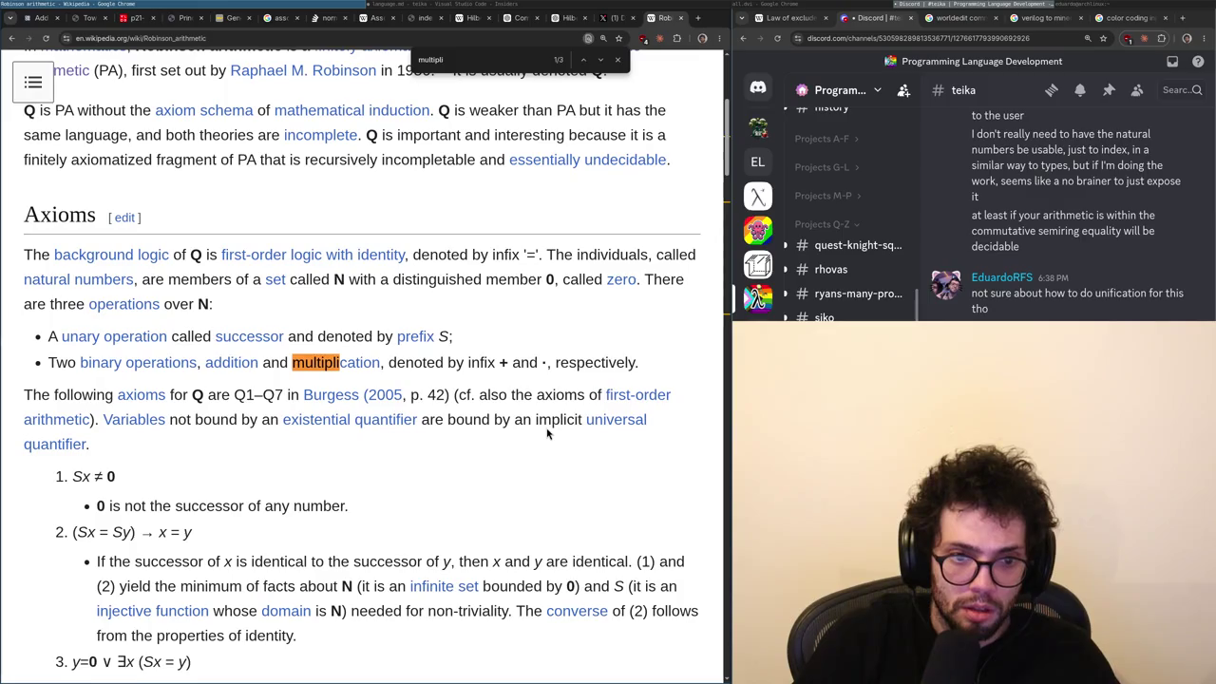
key("Escape")
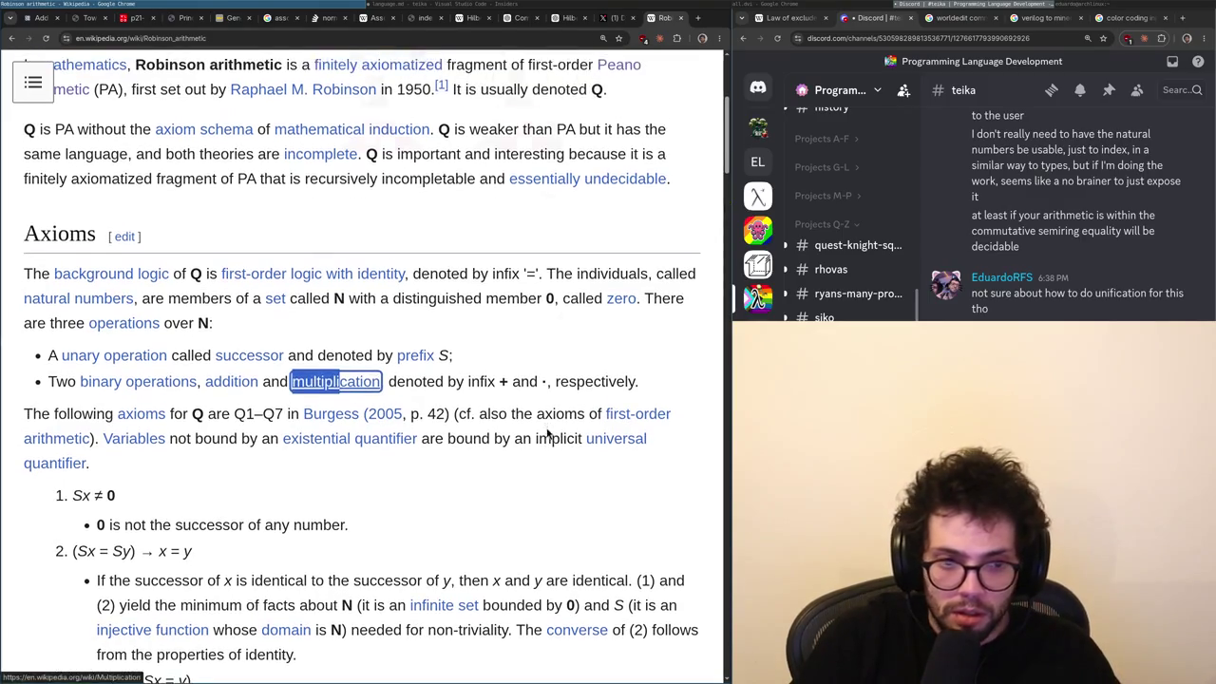
key("End")
key("Home")
key("ctrl+f")
type("complte")
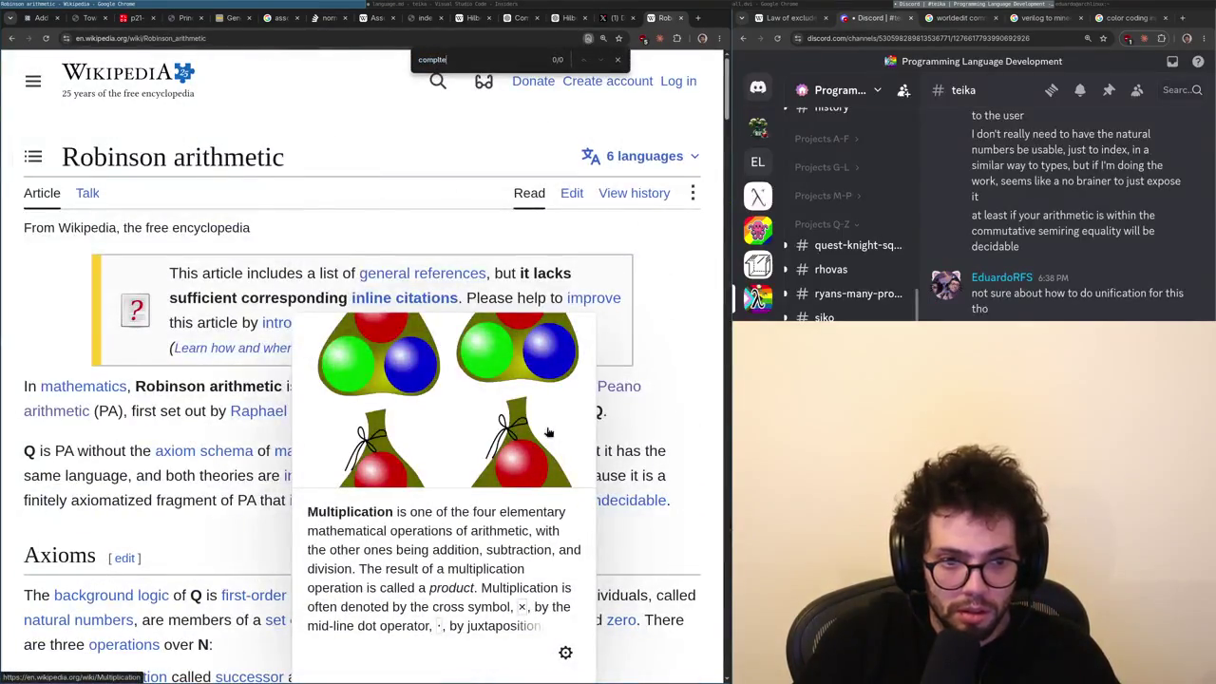
type("deci")
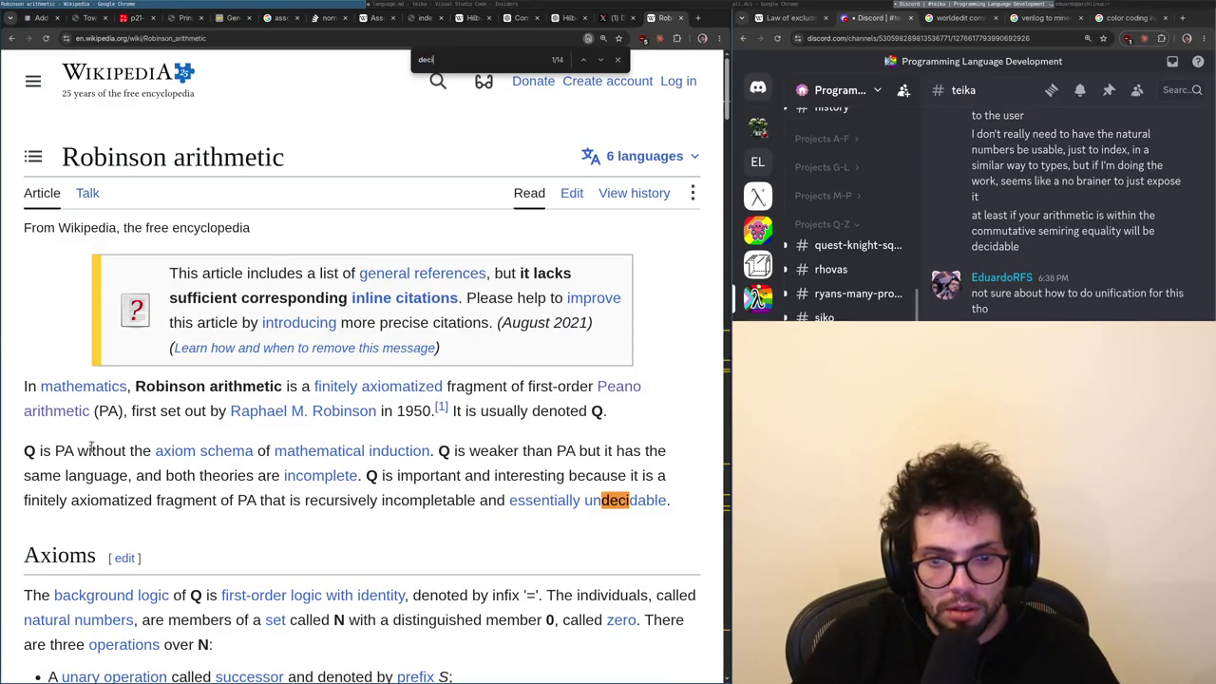
- Open the Presburger arithmetic Wikipedia article, find 'decidable', then return to the X draft
key("ctrl+t")
type("presburger")
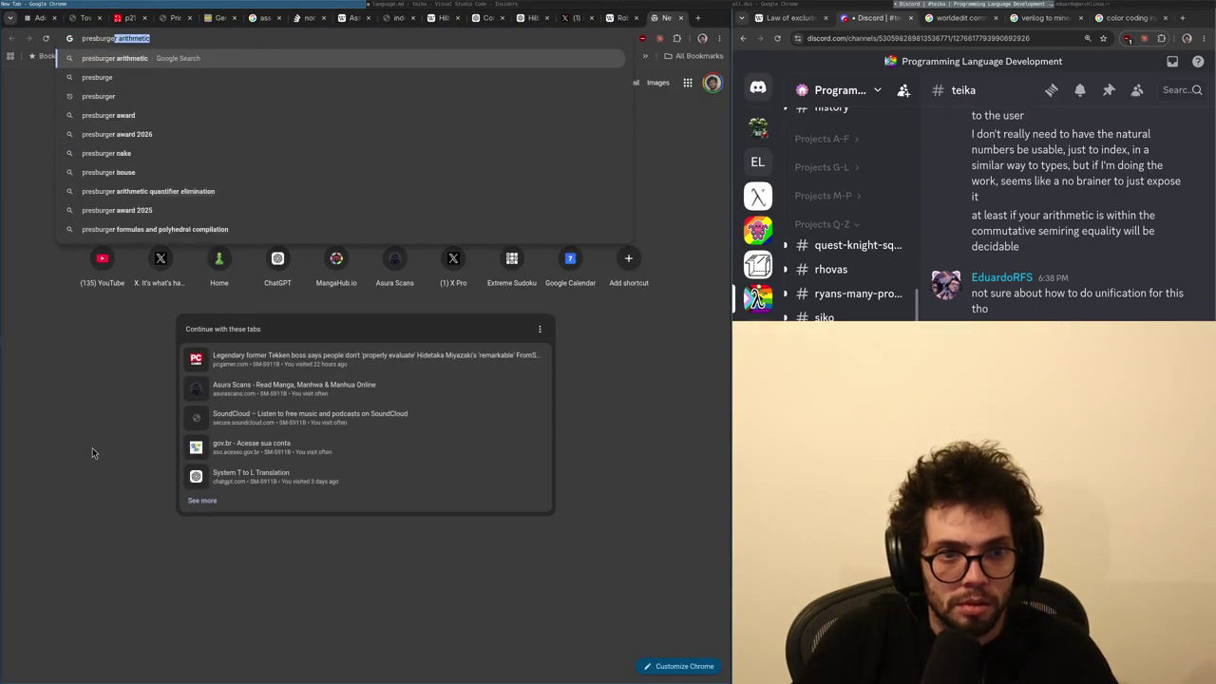
key("Return")
left_click(122, 400)
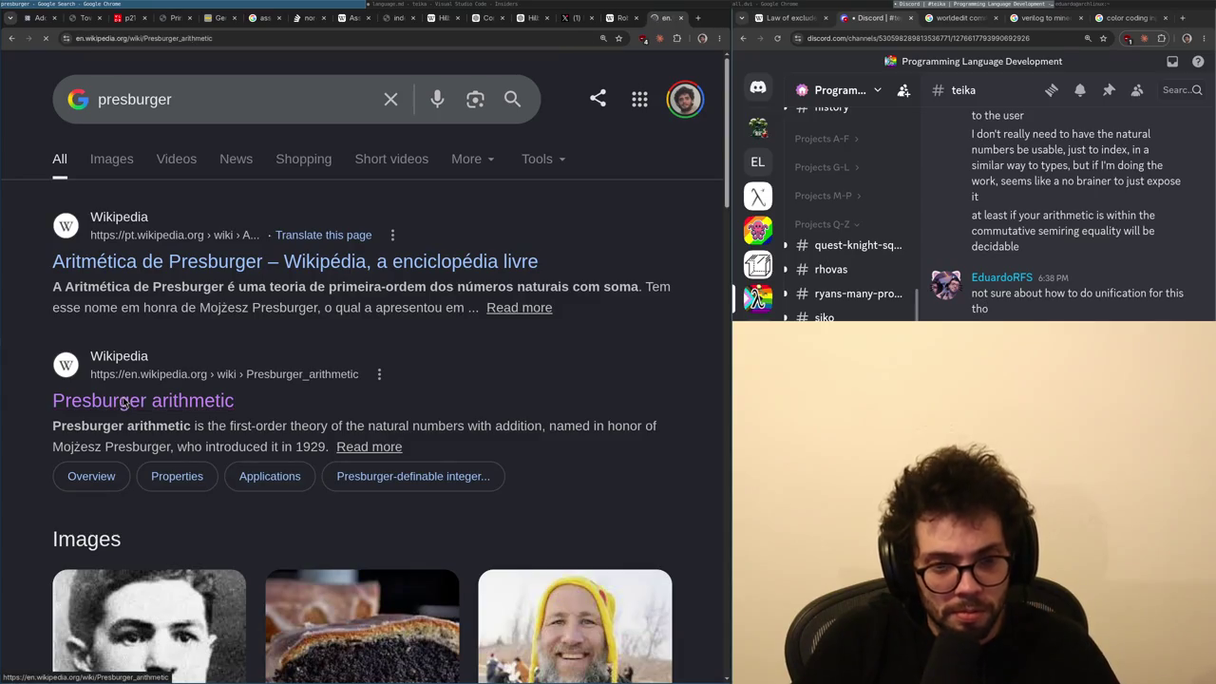
key("ctrl+f")
type("decidable")
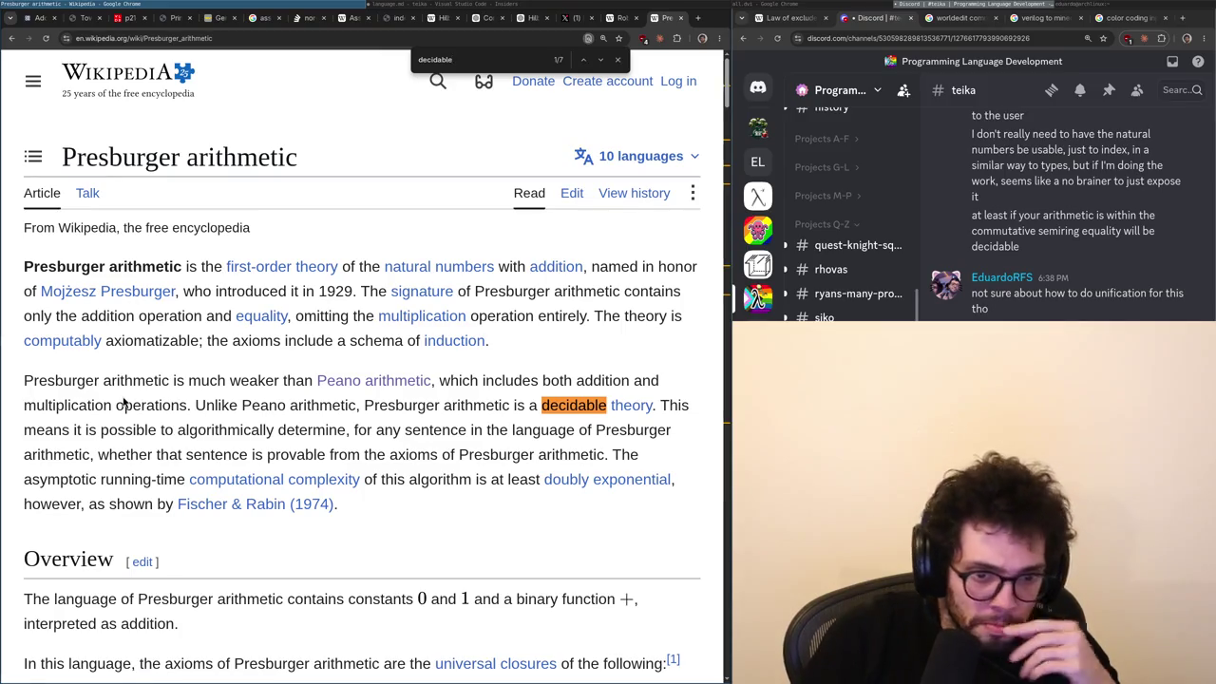
key("ctrl+shift+Tab")
key("ctrl+shift+Tab")
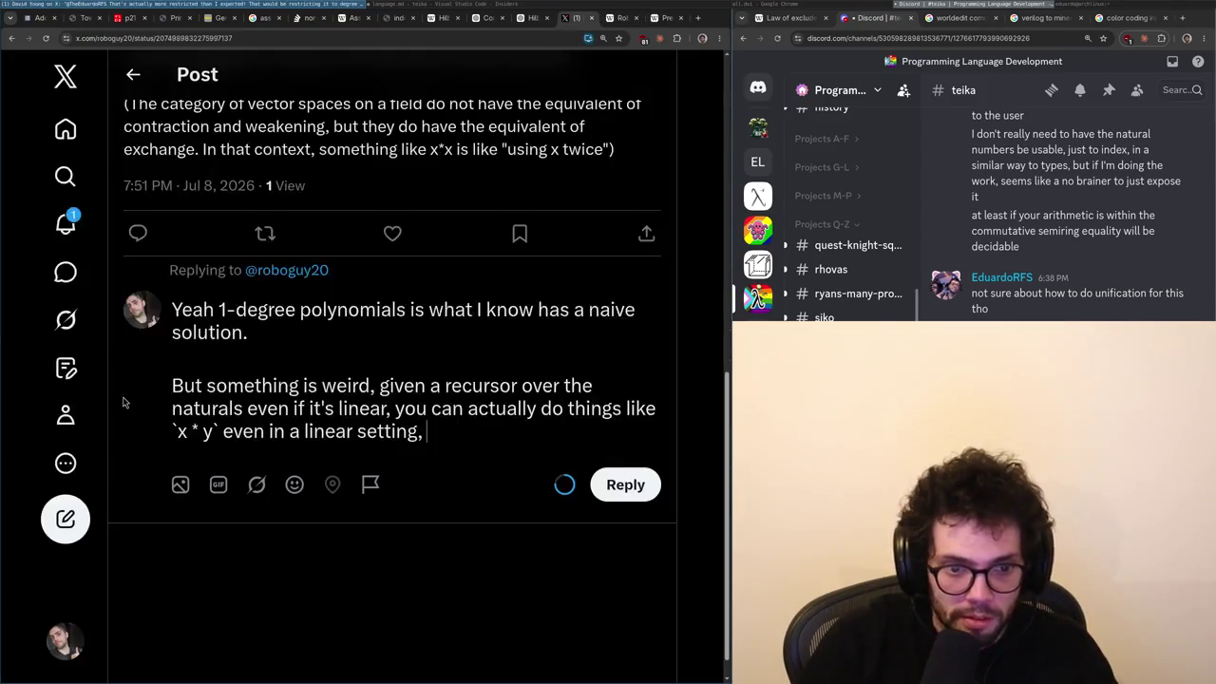
- Join the two paragraphs and delete the clause about recursors over the naturals
key("shift+Up")
key("shift+Up")
key("Left")
key("BackSpace")
key("BackSpace")
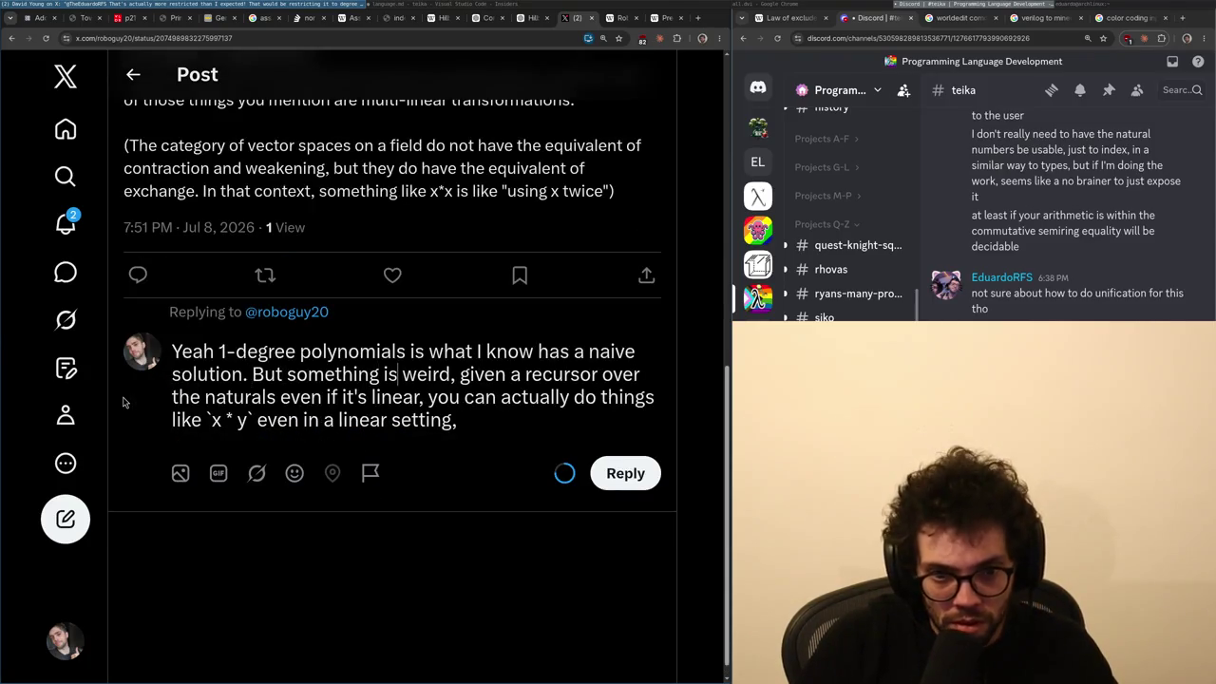
key("ctrl+shift+End")
key("BackSpace")
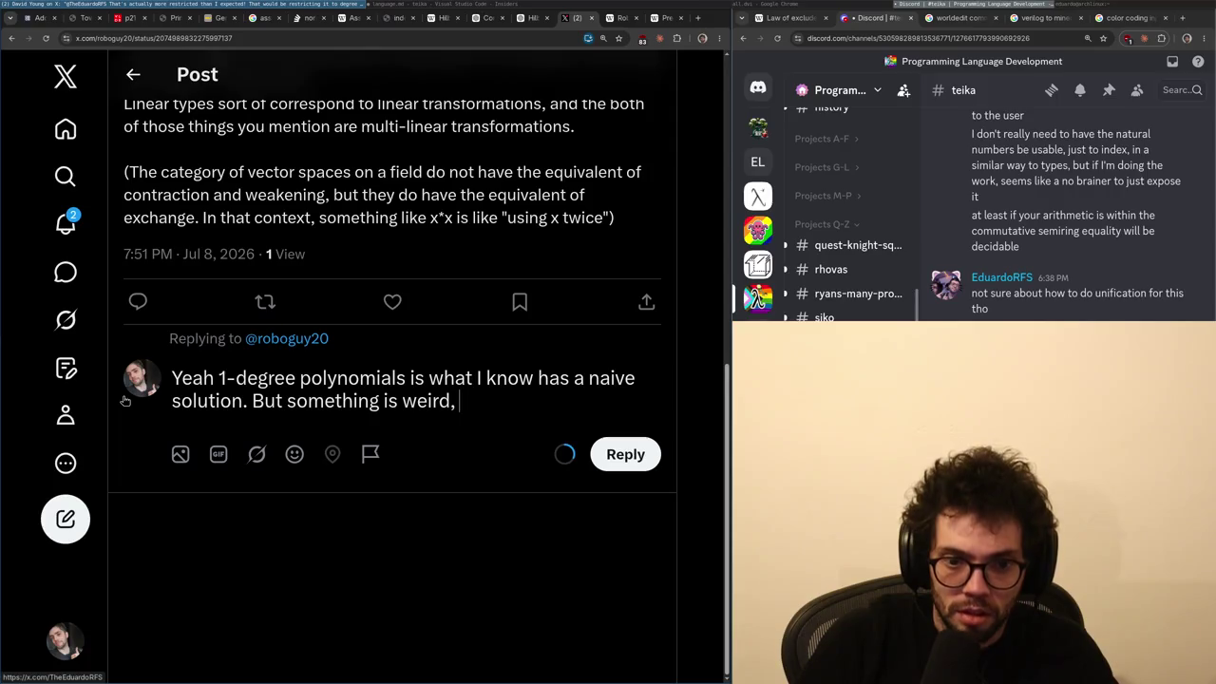
type("the")
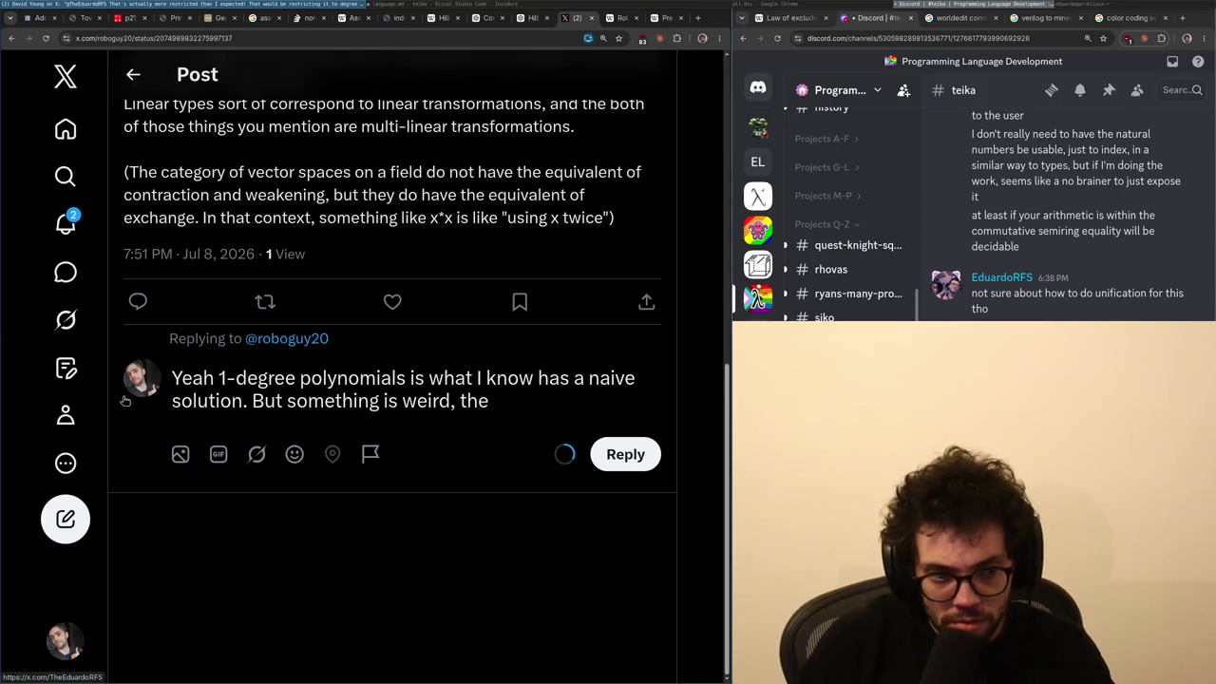
key("ctrl+shift+Left")
key("shift+Left")
key("shift+Left")
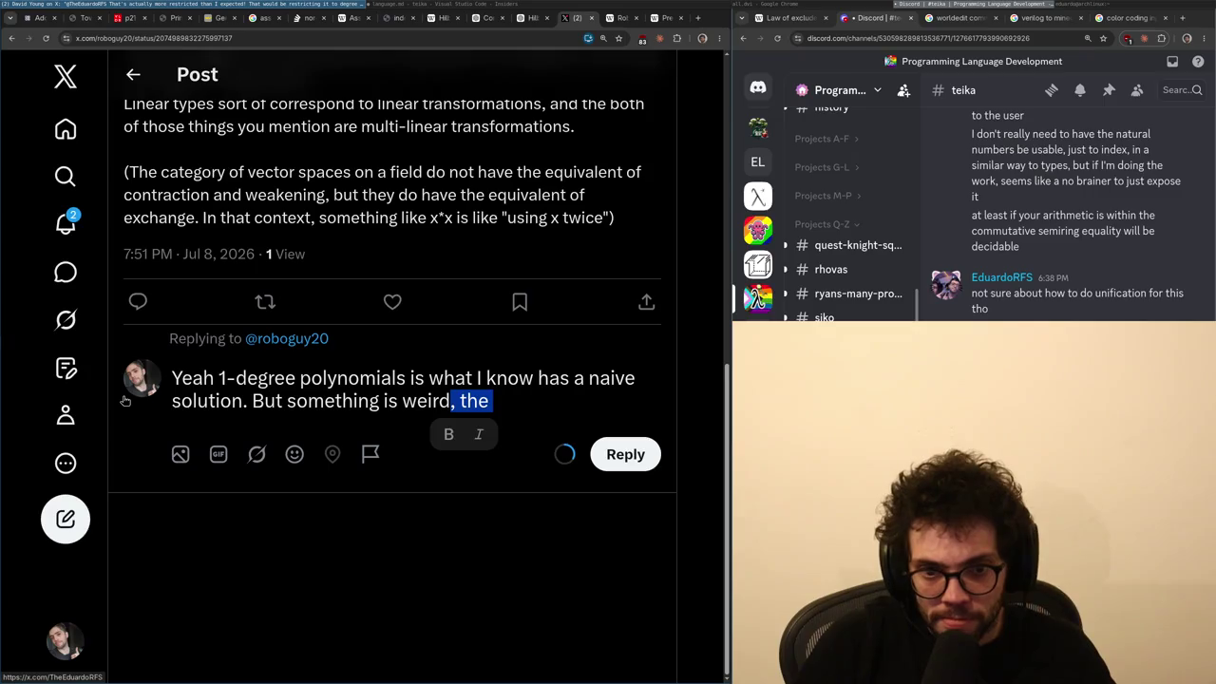
key("BackSpace")
type("and I")
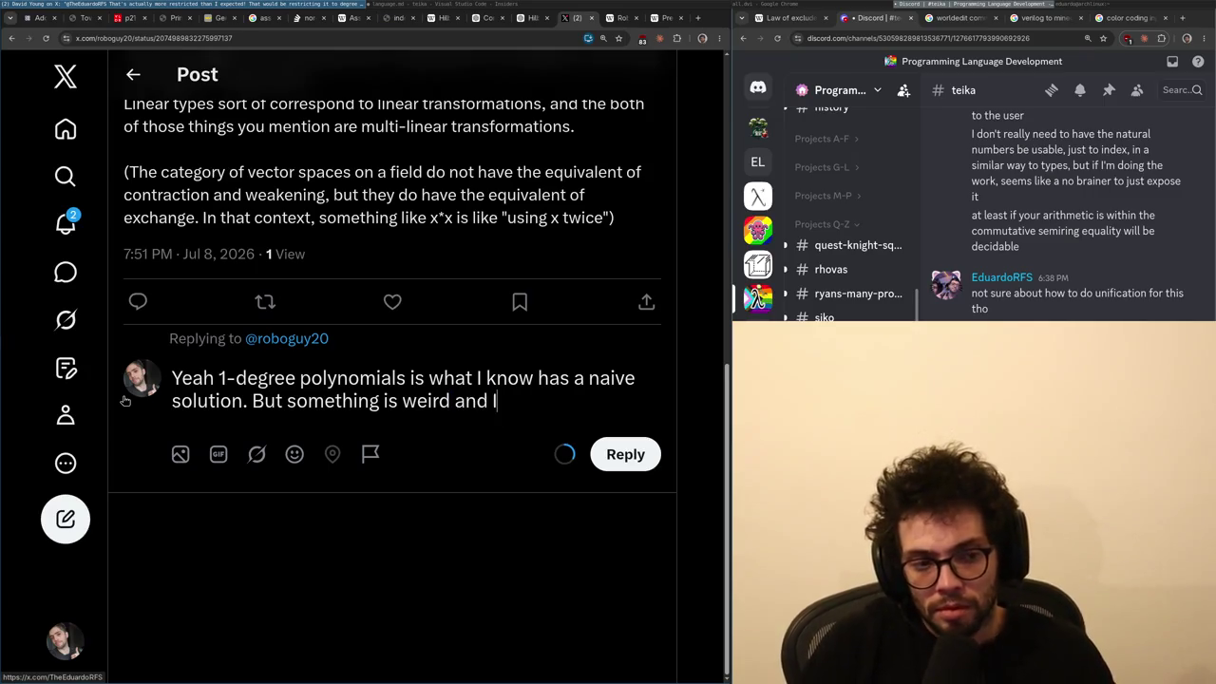
type(" think there are")
- Rewrite the ending as 'I think there are more general solutions.' and paste the Presburger link below
key("ctrl+shift+Left")
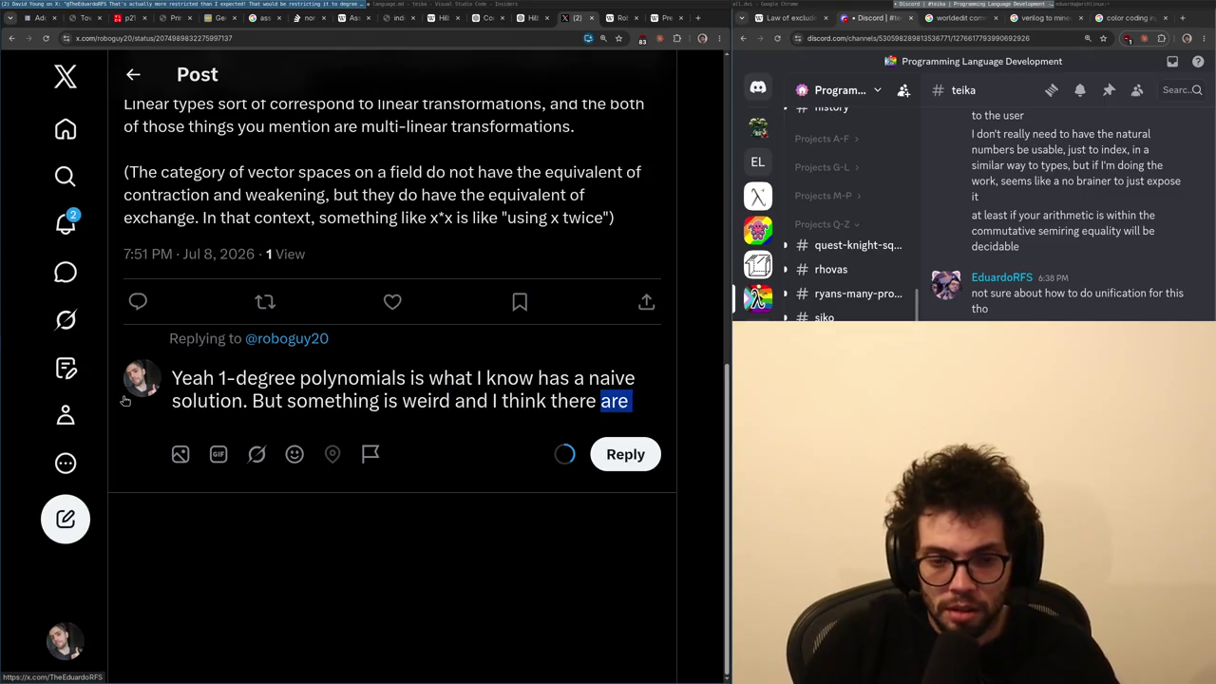
key("ctrl+shift+Left")
key("ctrl+shift+Left")
key("ctrl+shift+Left")
key("ctrl+shift+Right")
key("ctrl+shift+Right")
key("ctrl+shift+Left")
key("BackSpace")
type("I think ")
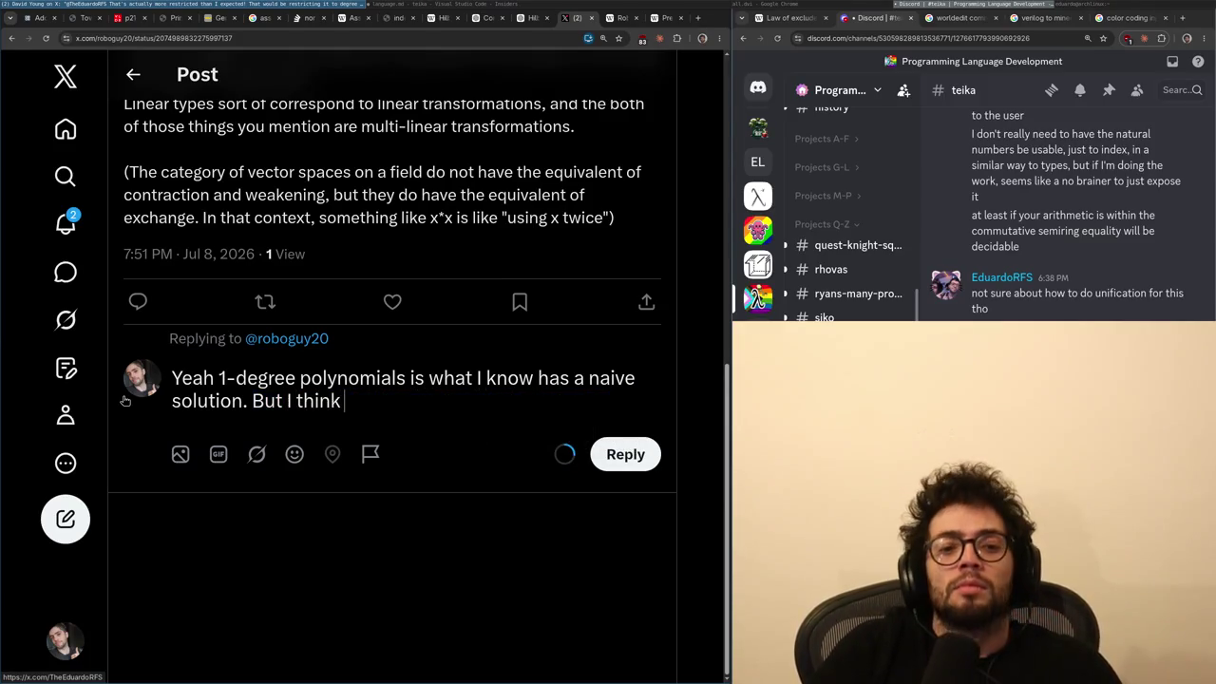
type("there are more general solutions.")
key("Return")
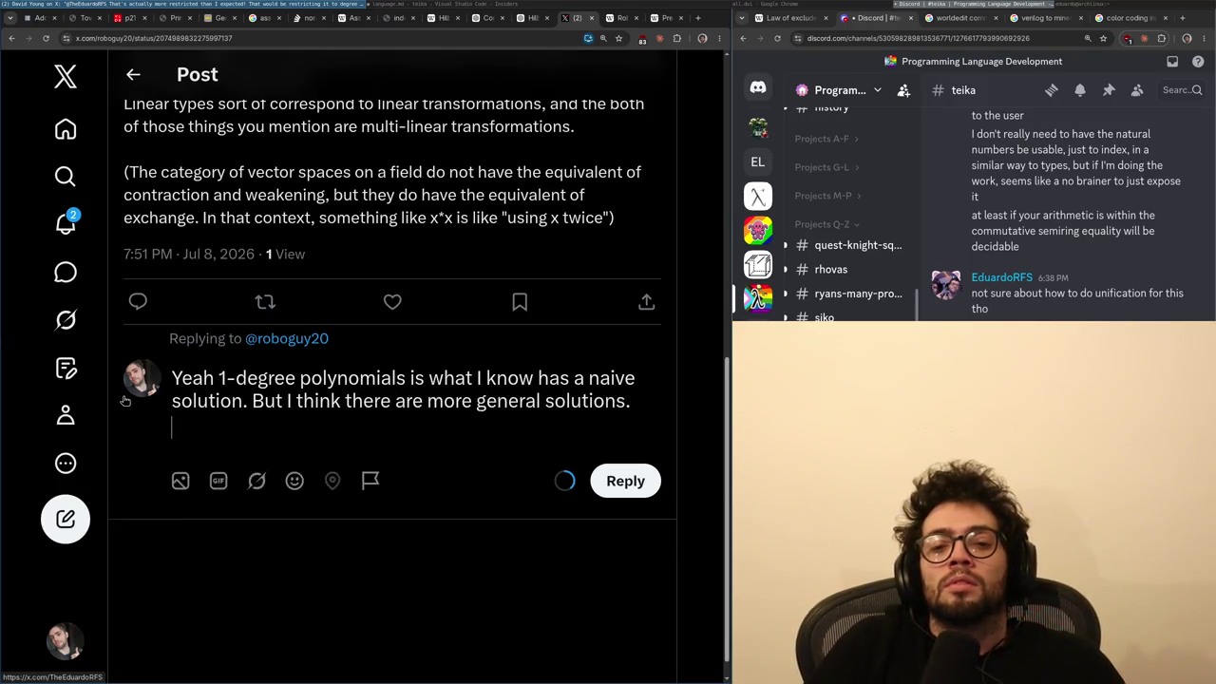
type("https://en.wikipedia.org/wiki/Presburger_arithmetic")
- Drop 'I think' so it reads 'But there are more general solutions.' and adjust paragraph breaks
key("BackSpace")
key("Delete")
key("Delete")
key("Delete")
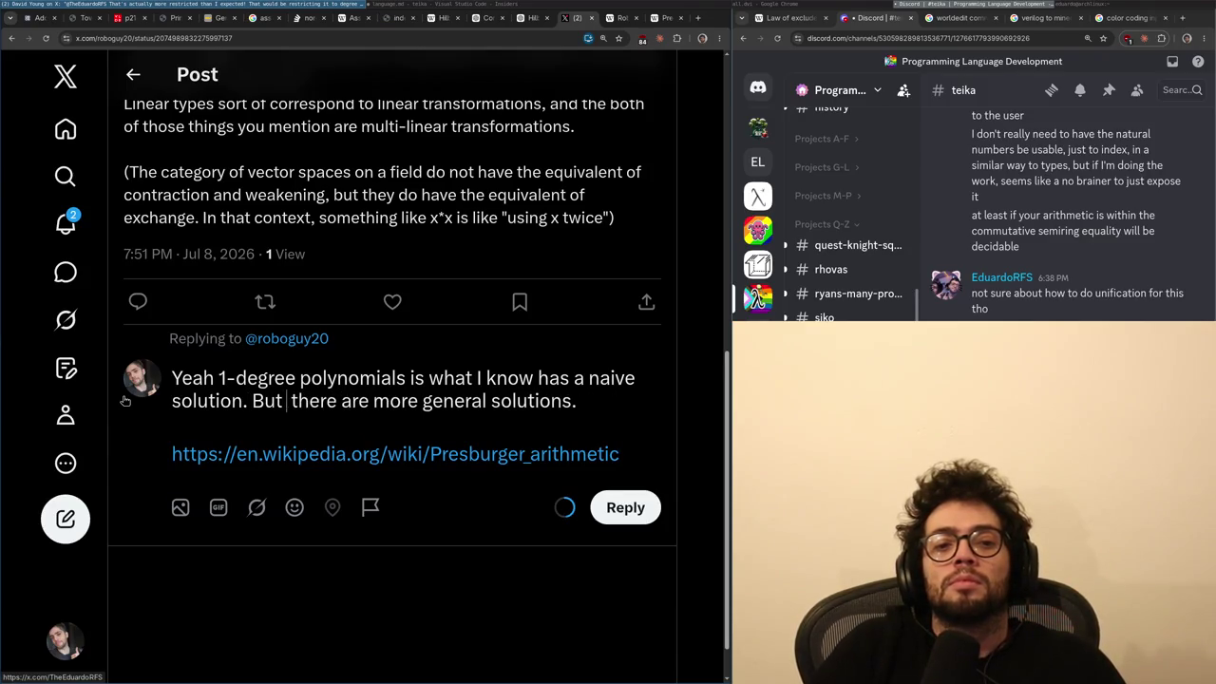
key("ctrl+Right")
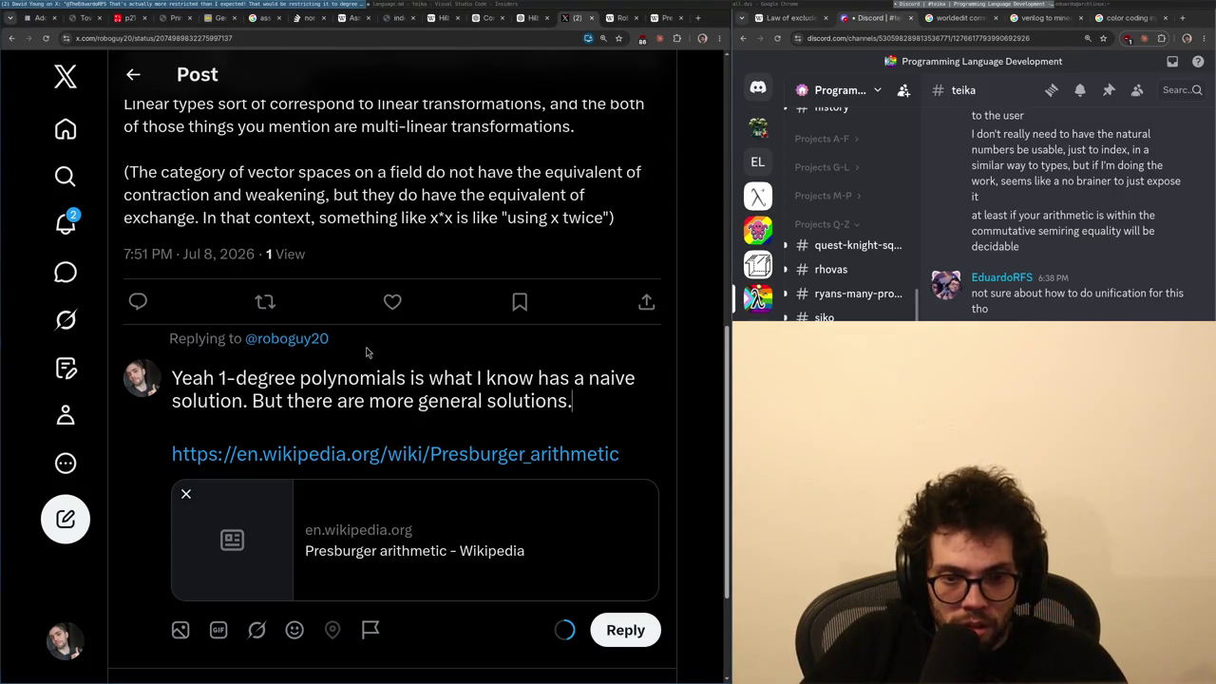
scroll(368, 352, "up", 4)
scroll(363, 371, "down", 6)
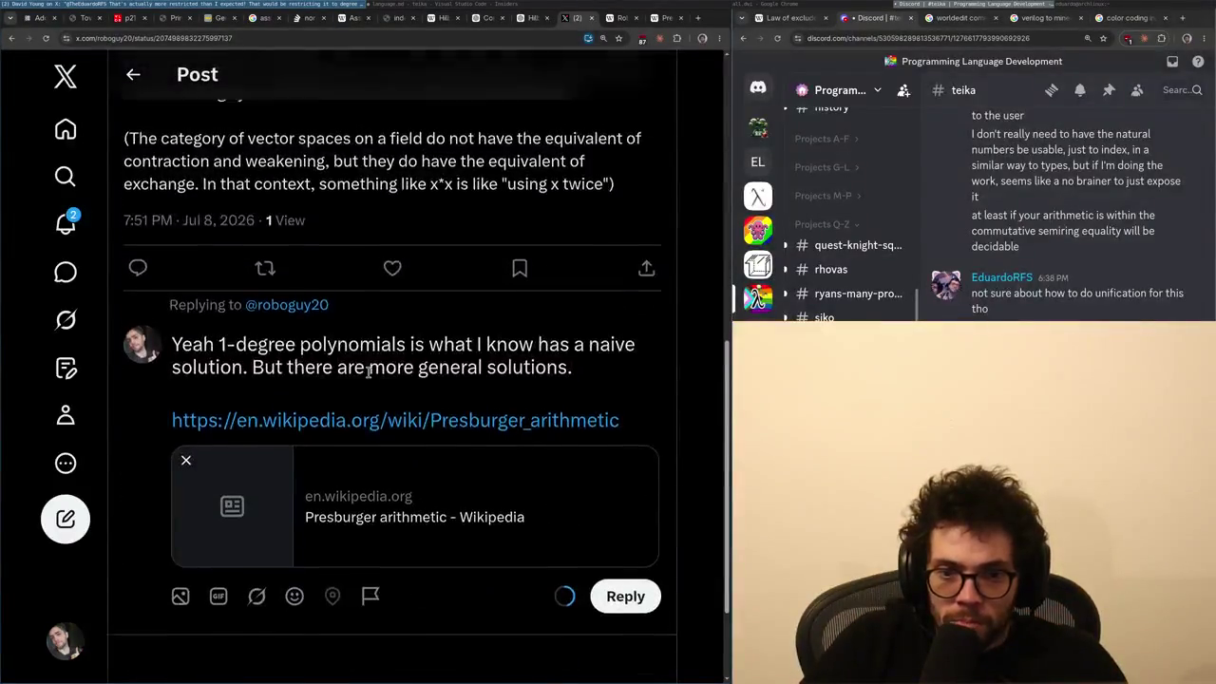
scroll(361, 380, "up", 2)
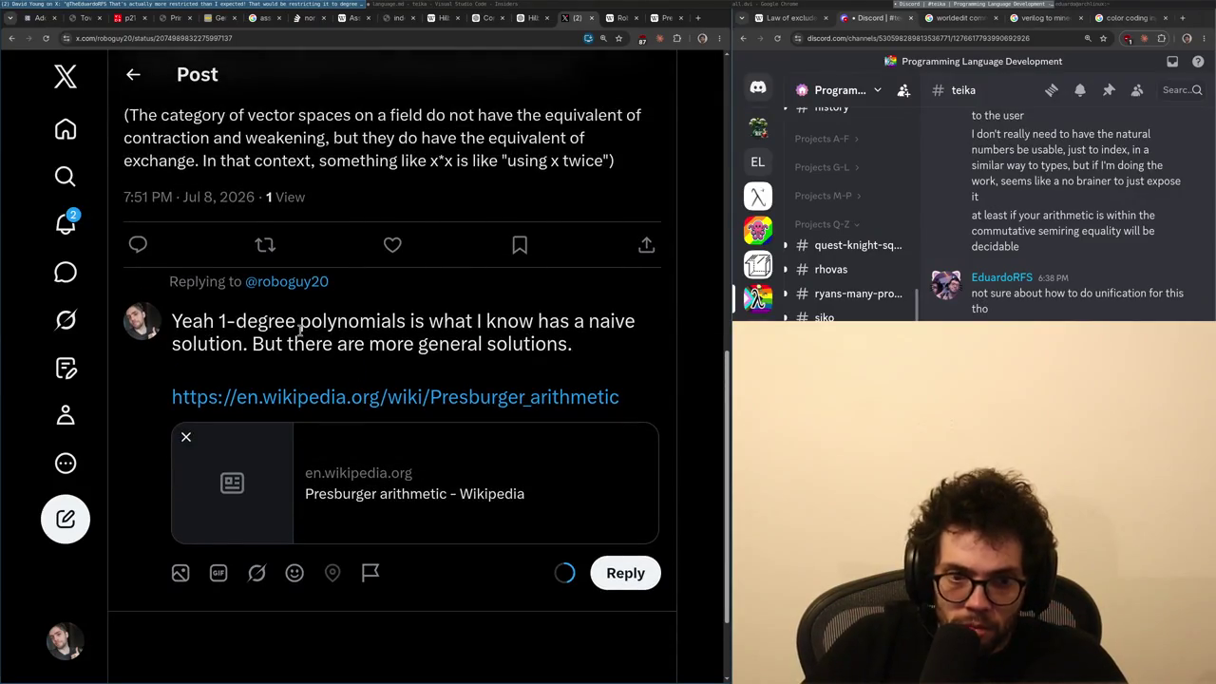
key("BackSpace")
key("Return")
key("Return")
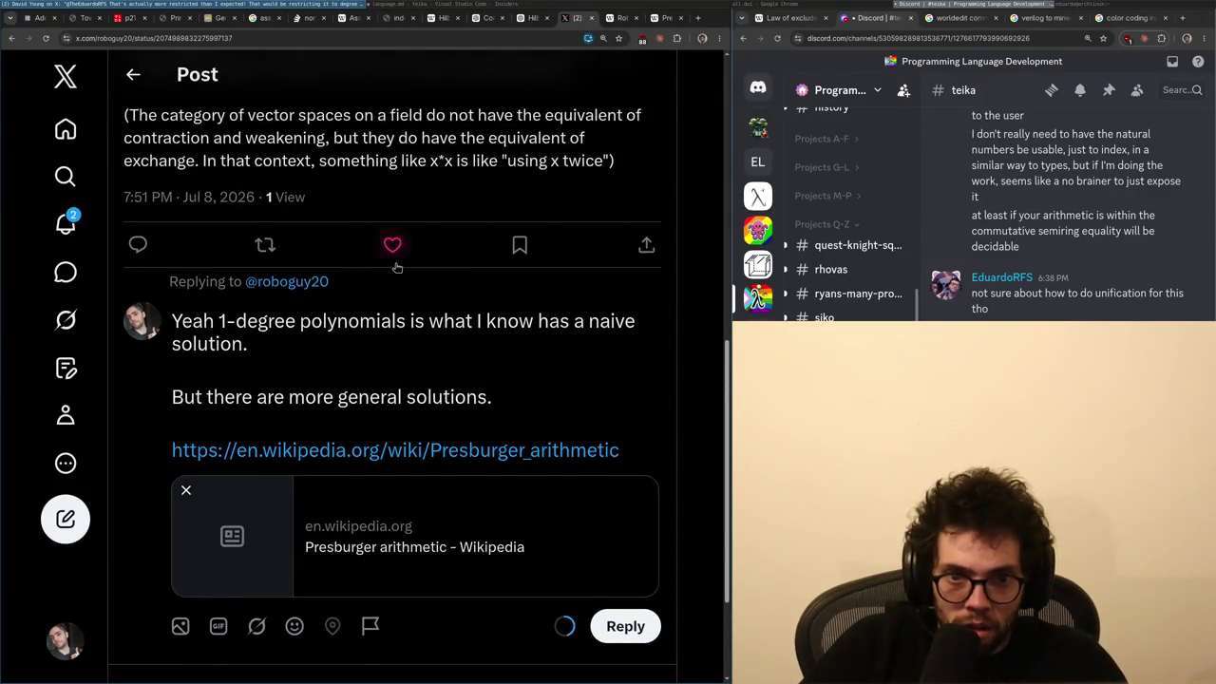
scroll(361, 327, "up", 4)
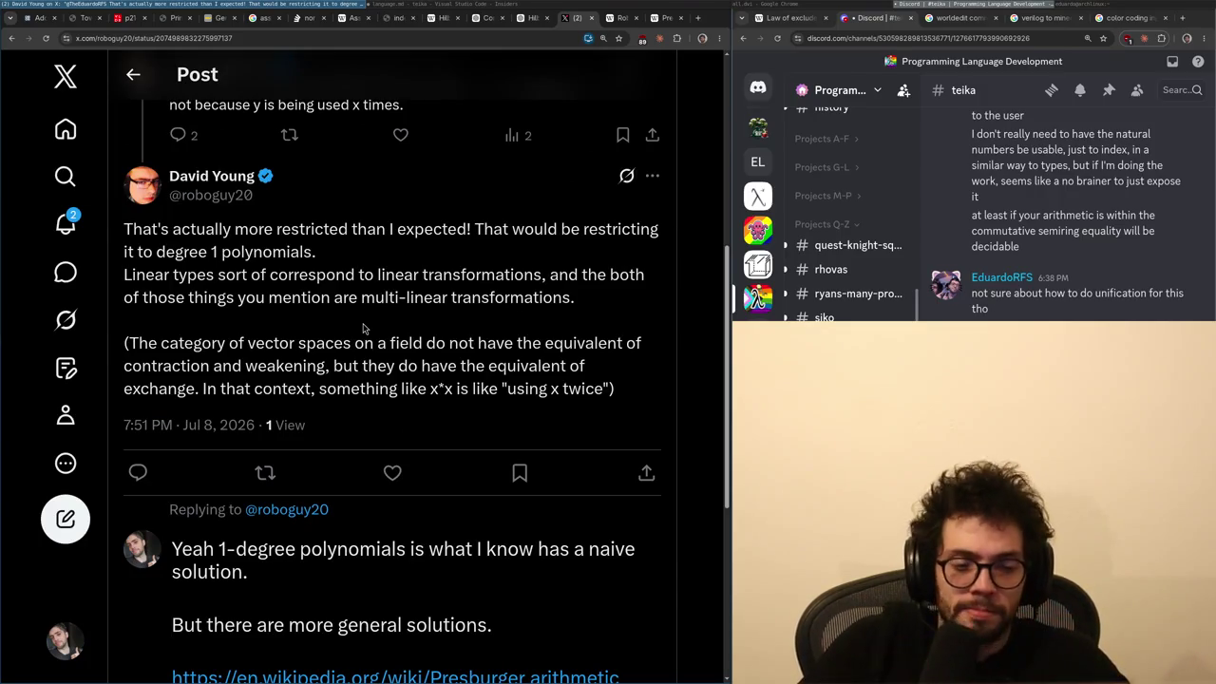
key("BackSpace")
key("BackSpace")
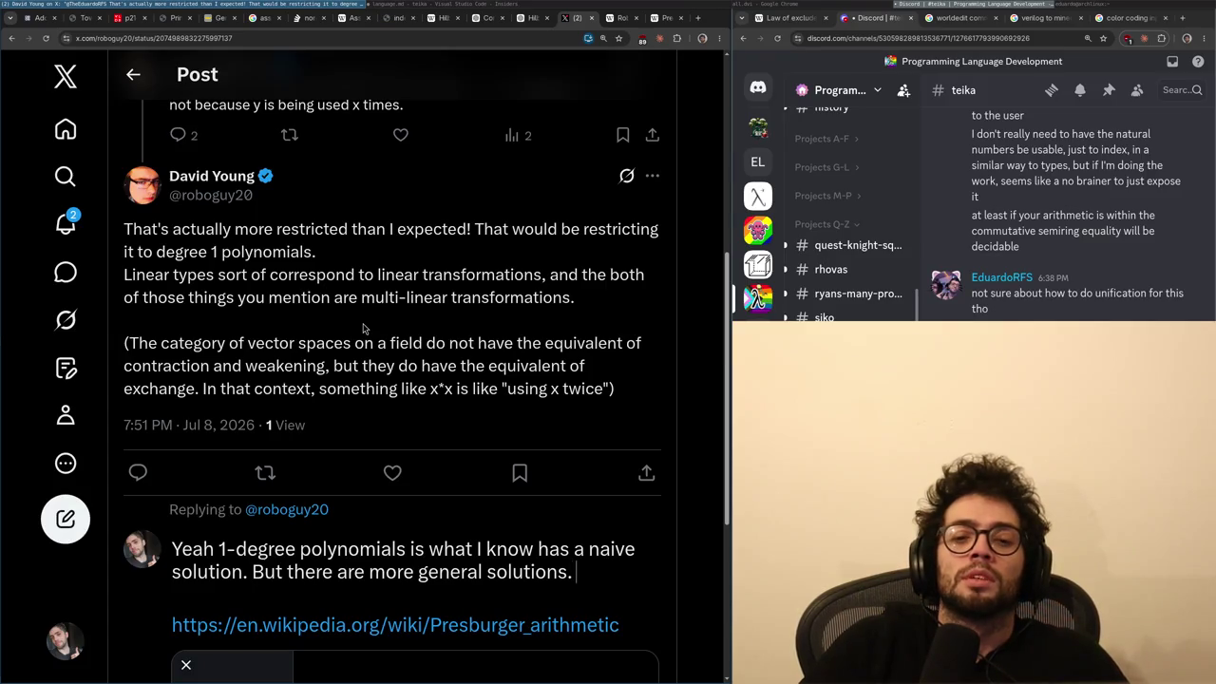
type("* x, isn")
- Add that in linear logics with a recursor over the naturals, x * x isn't using x twice
key("BackSpace")
key("BackSpace")
key("BackSpace")
type("doesn't")
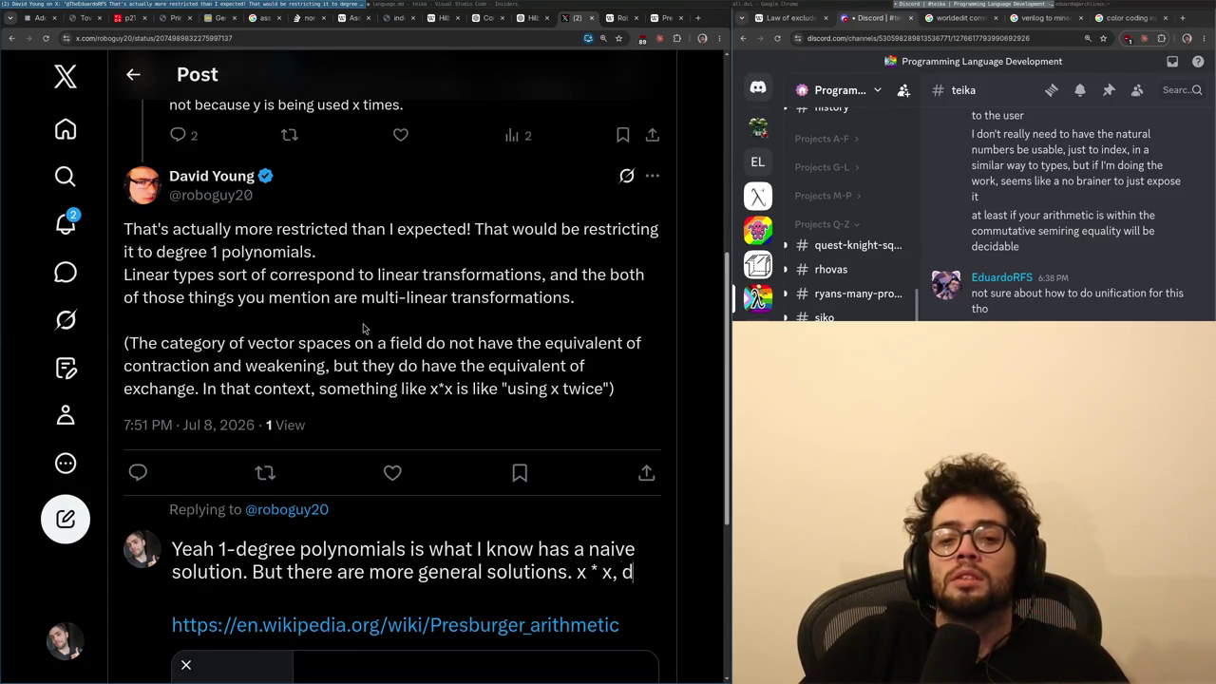
key("BackSpace")
key("BackSpace")
key("BackSpace")
type("In")
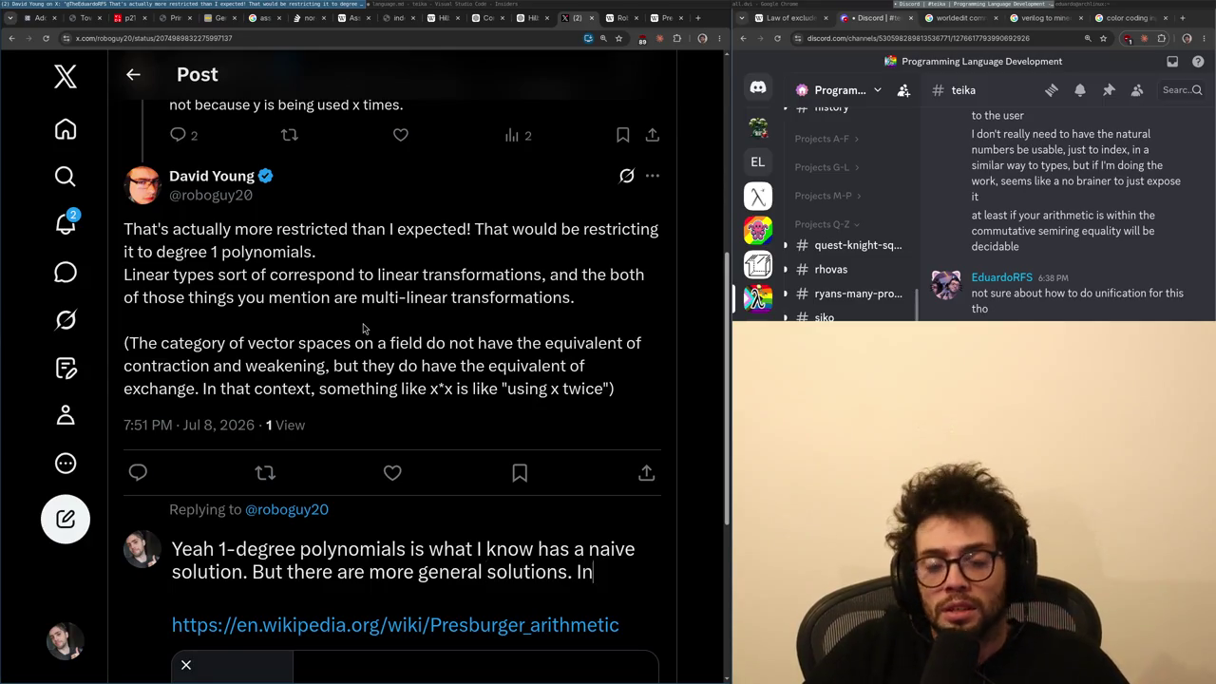
type(" a linear theory")
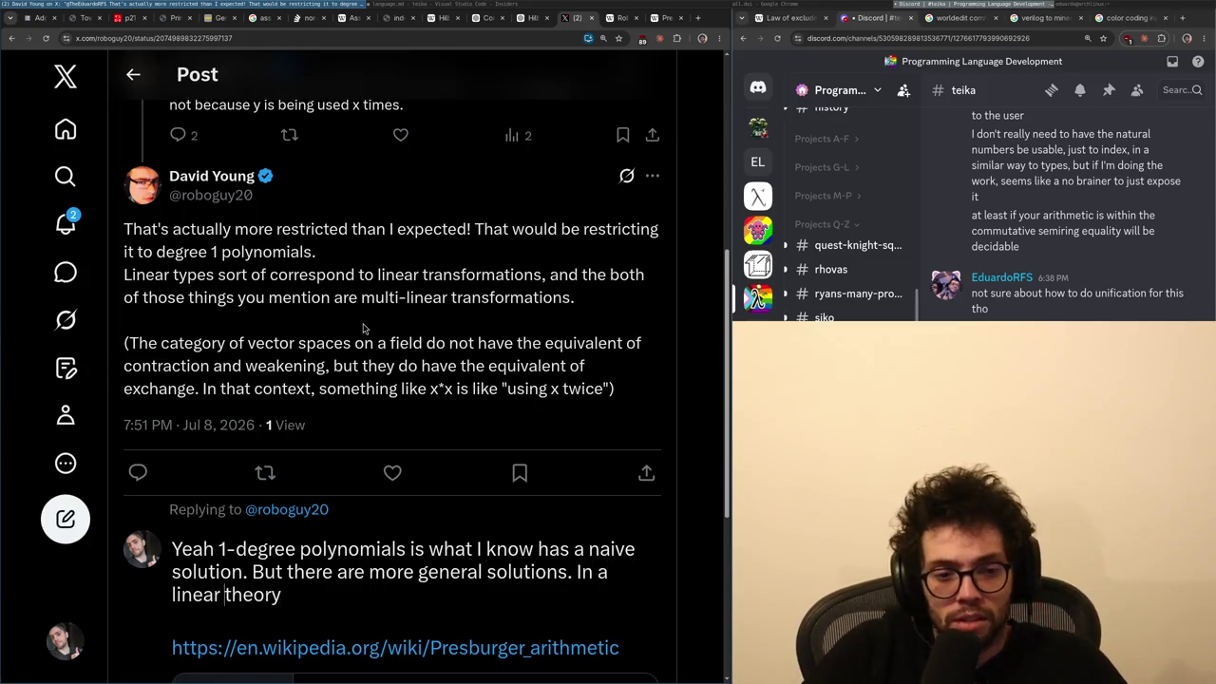
key("ctrl+BackSpace")
key("ctrl+BackSpace")
type("in")
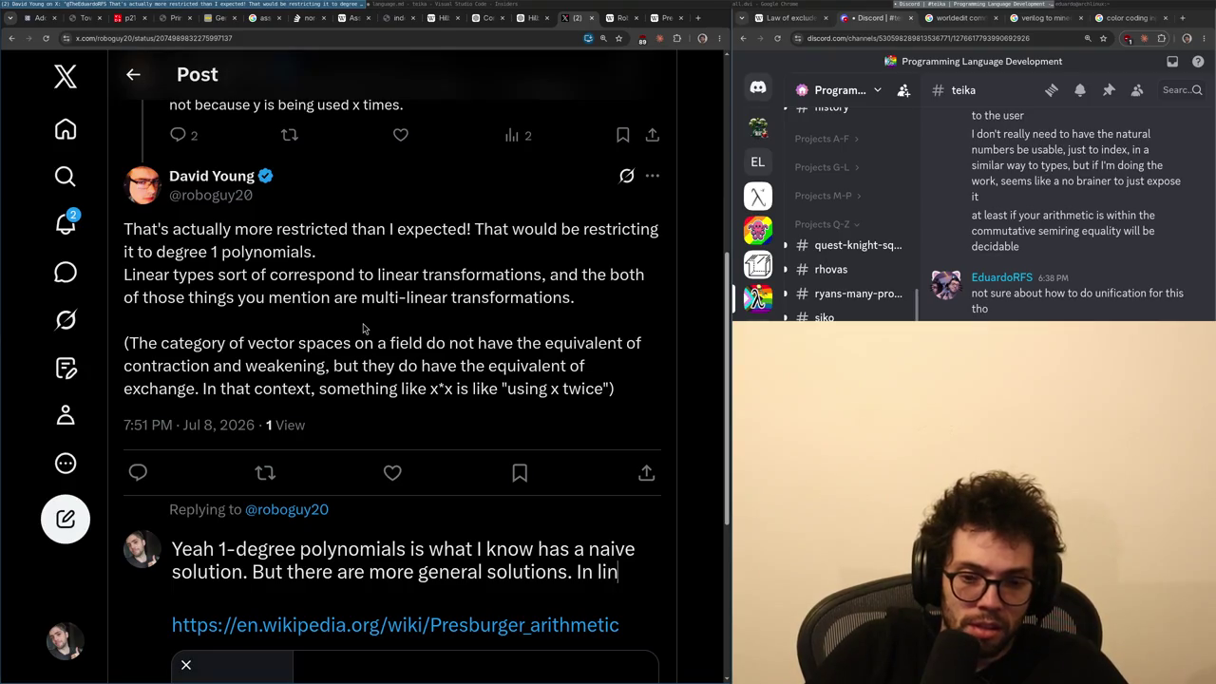
type("ear logics with a recur")
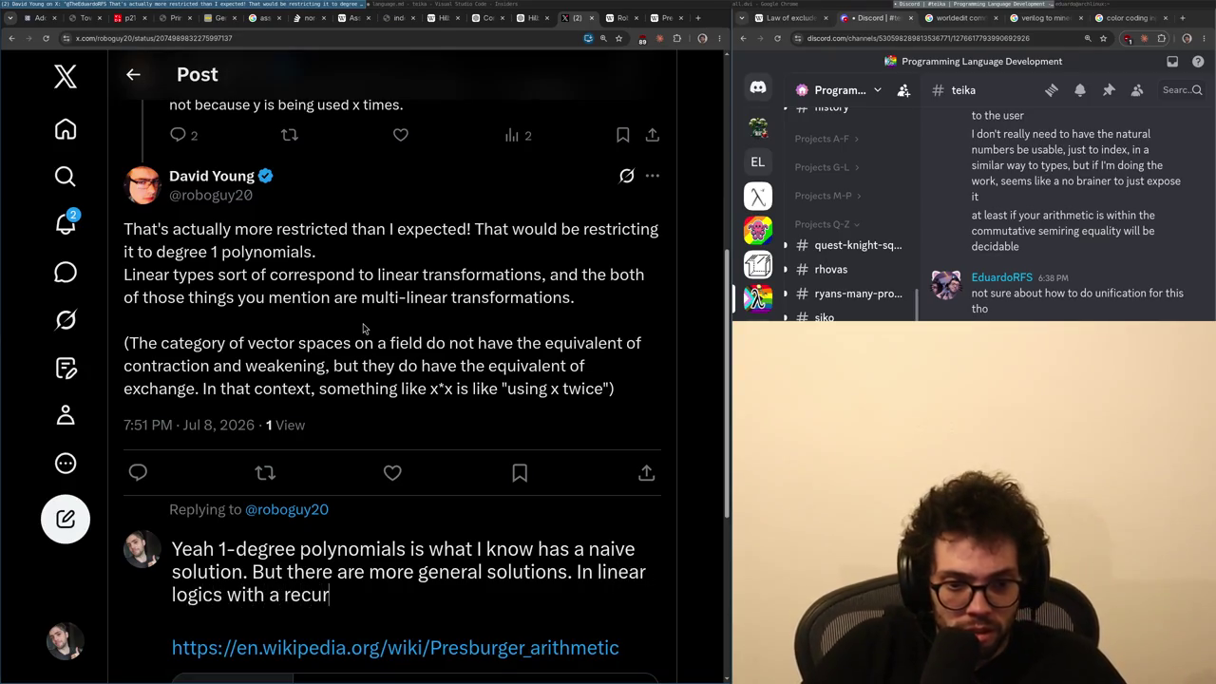
type("sor over t")
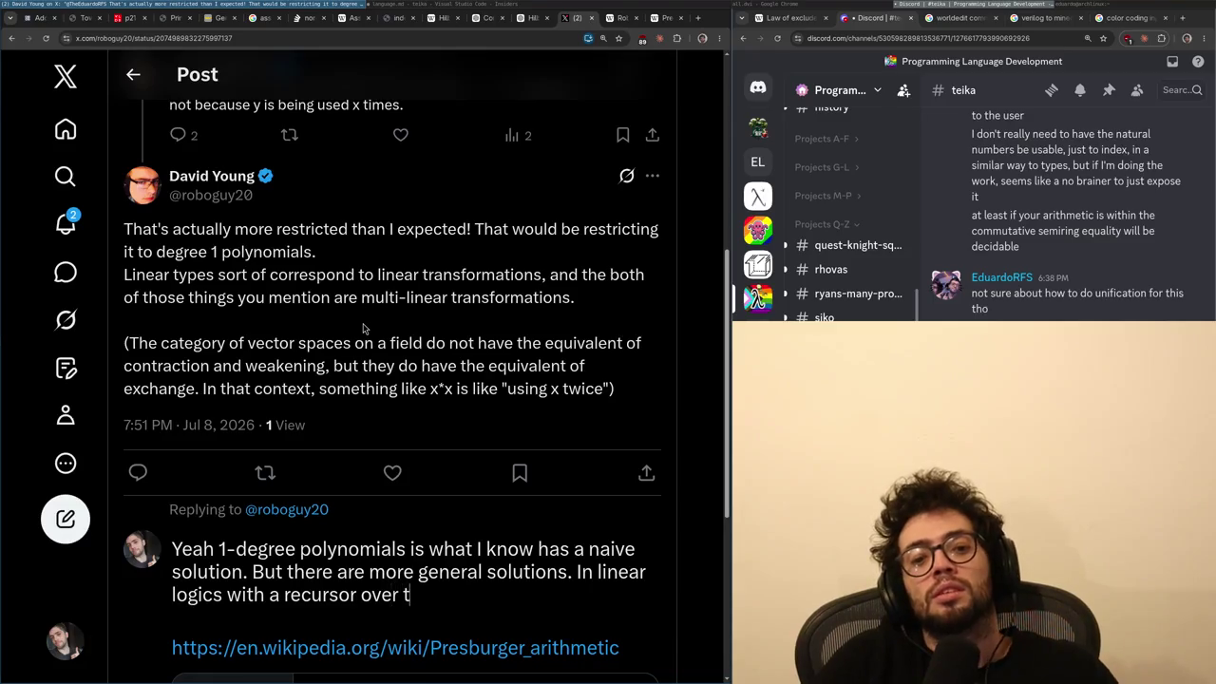
type("he naturals, x * x is ")
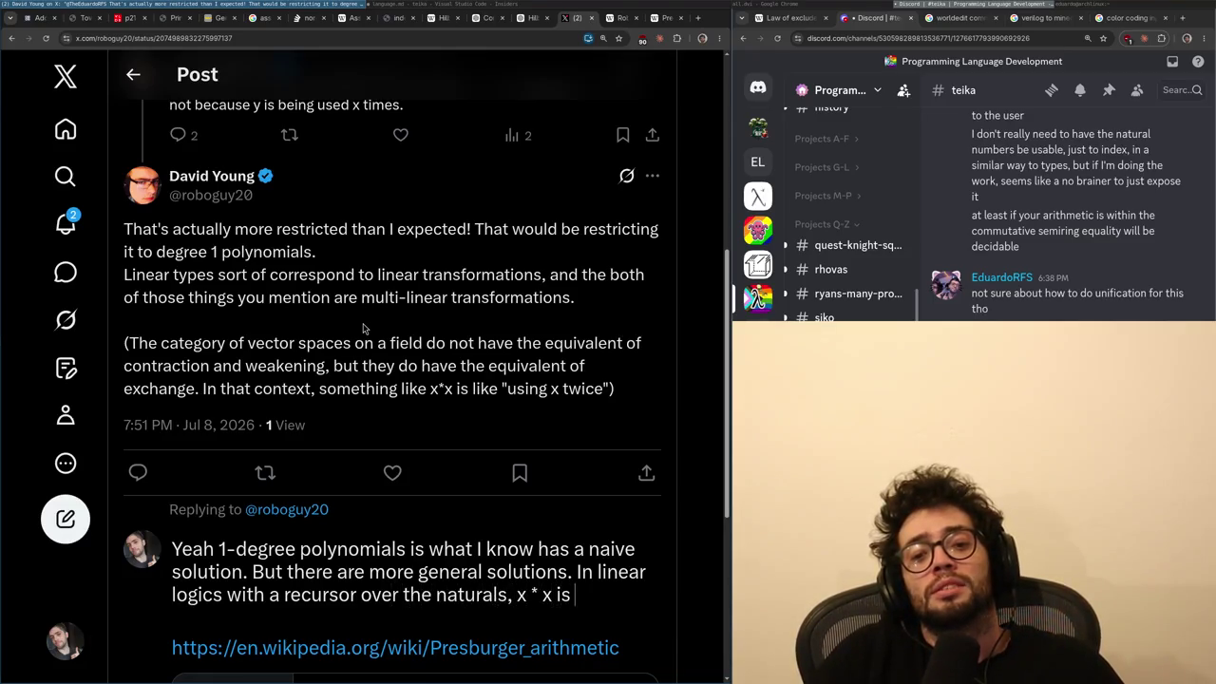
type("not even using x twice, it's just using x once.")
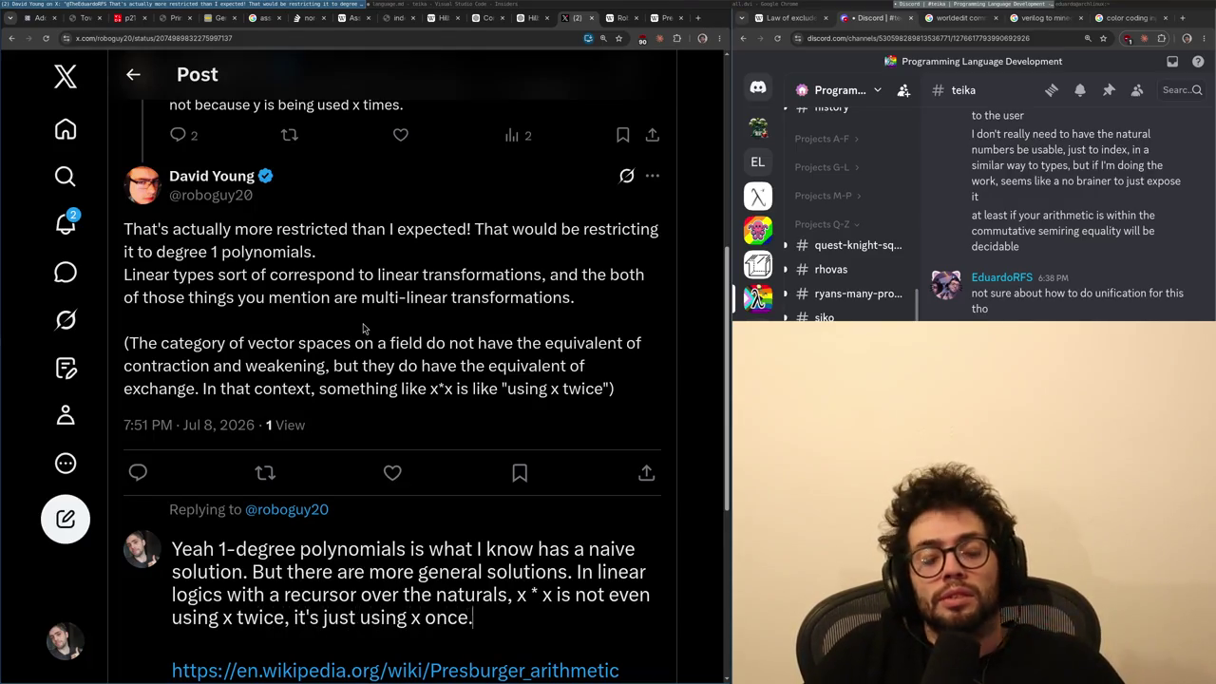
scroll(363, 328, "down", 5)
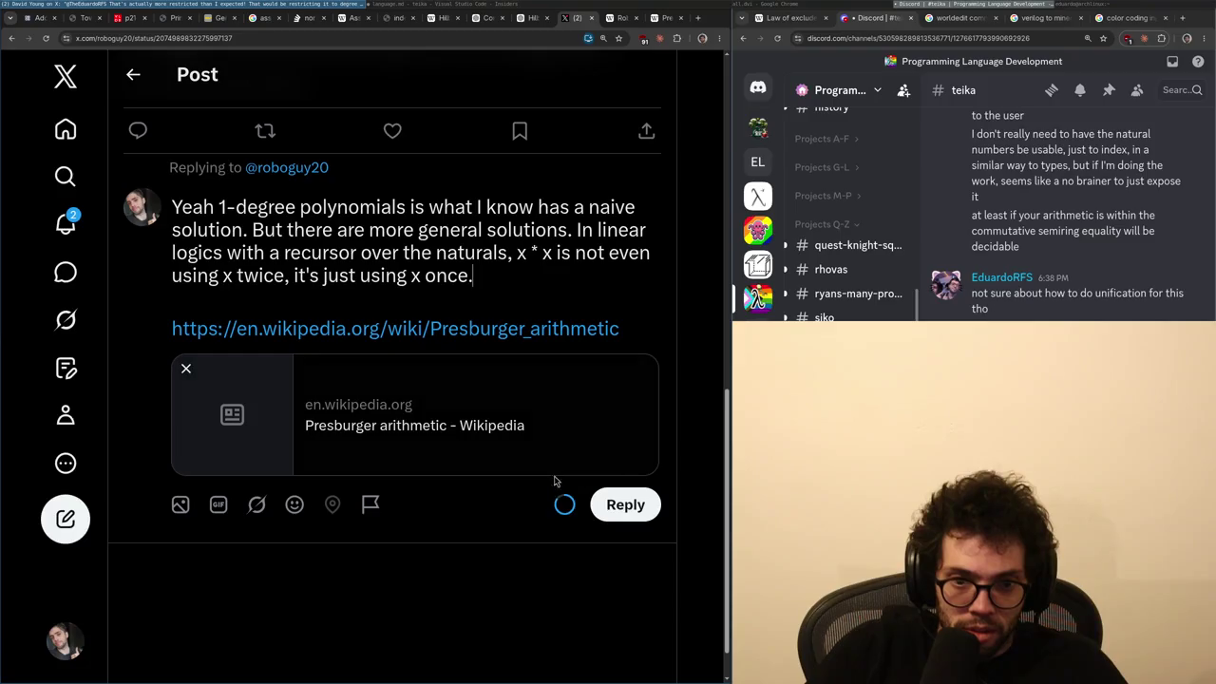
- Insert 'Also something is truly off' as its own paragraph, post the reply, and begin a follow-up
key("Up")
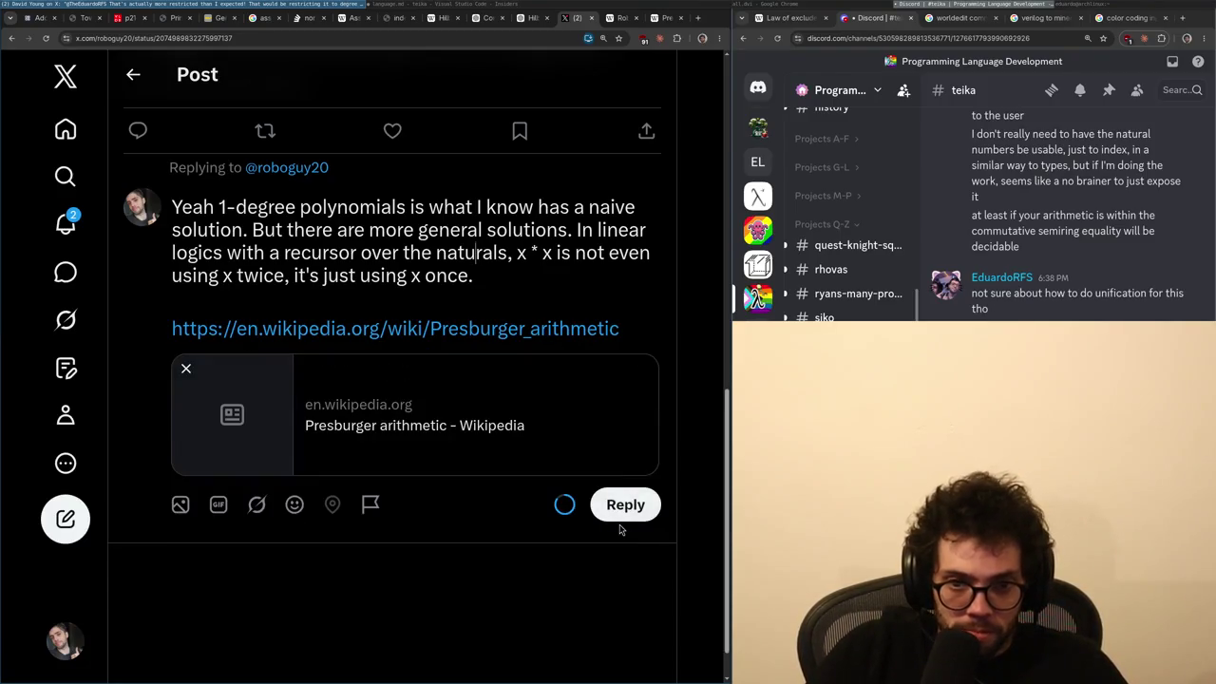
type("Also something is t")
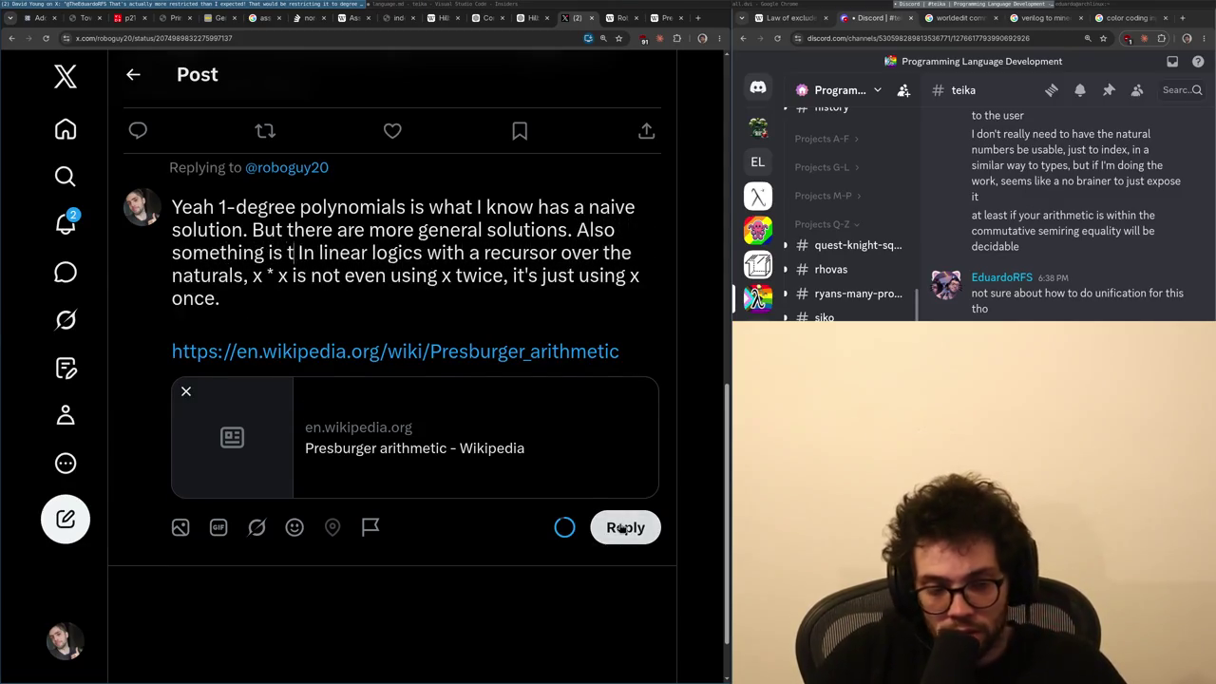
type("ruly off")
key("Right")
key("Delete")
type("i")
key("Up")
key("ctrl+Left")
key("ctrl+Left")
key("ctrl+Left")
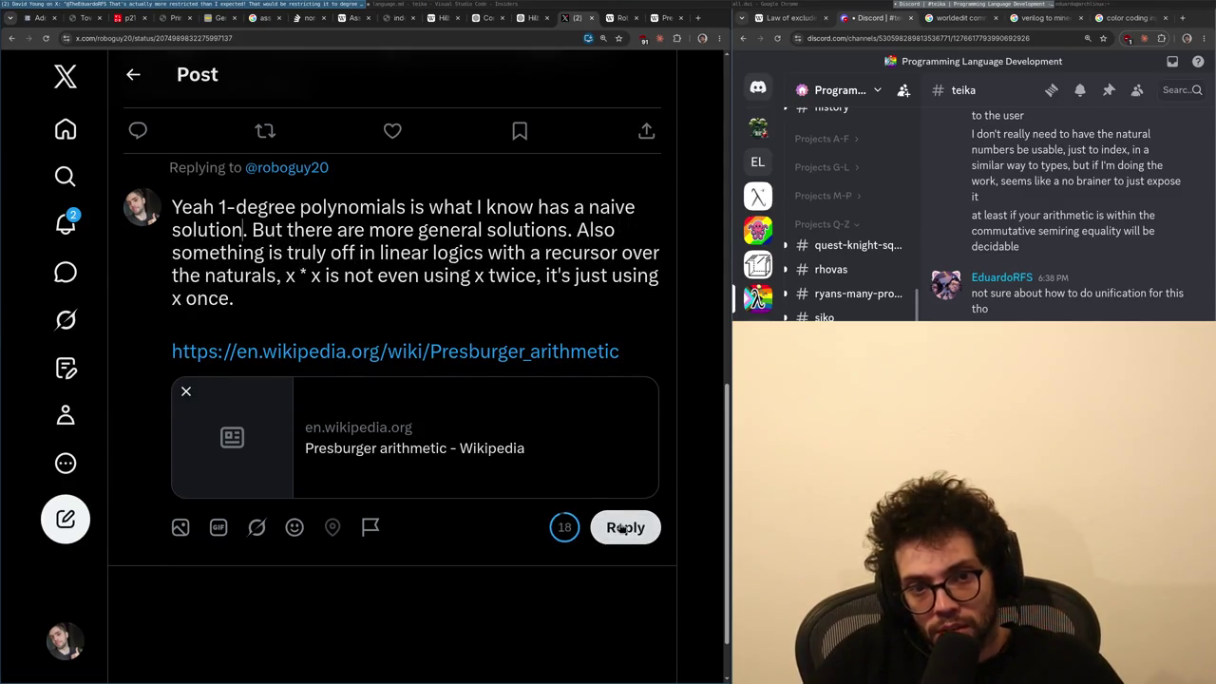
key("Delete")
key("BackSpace")
type(".")
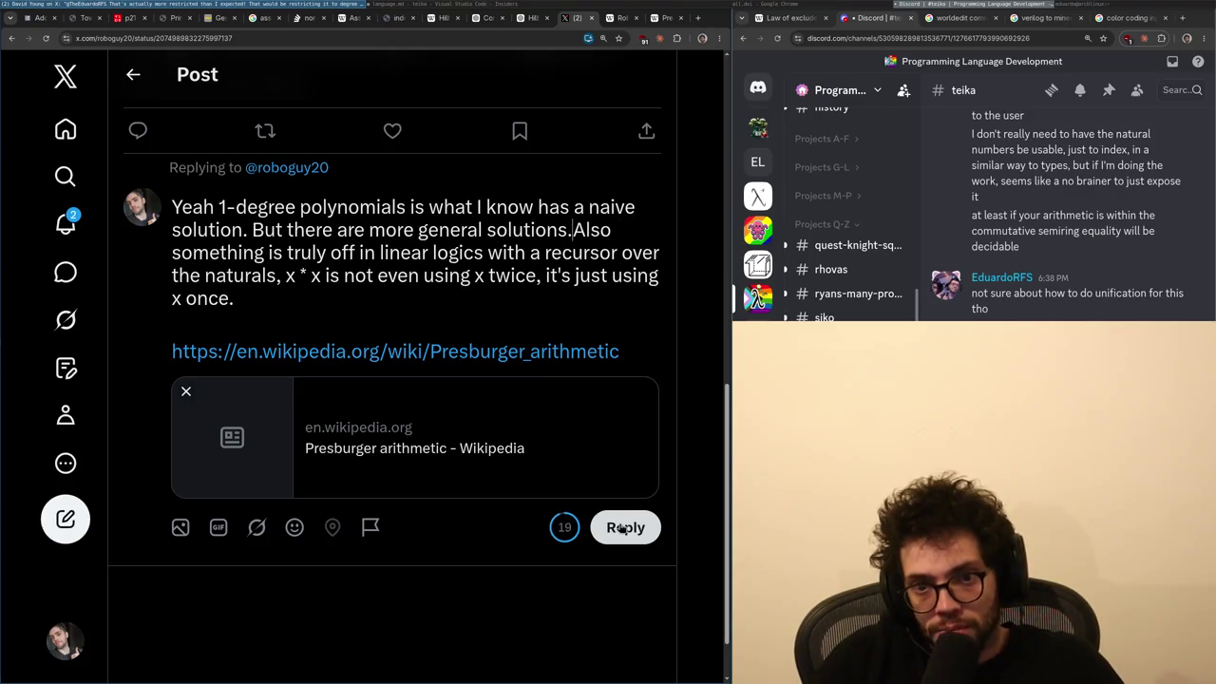
key("Return")
key("Return")
left_click(625, 557)
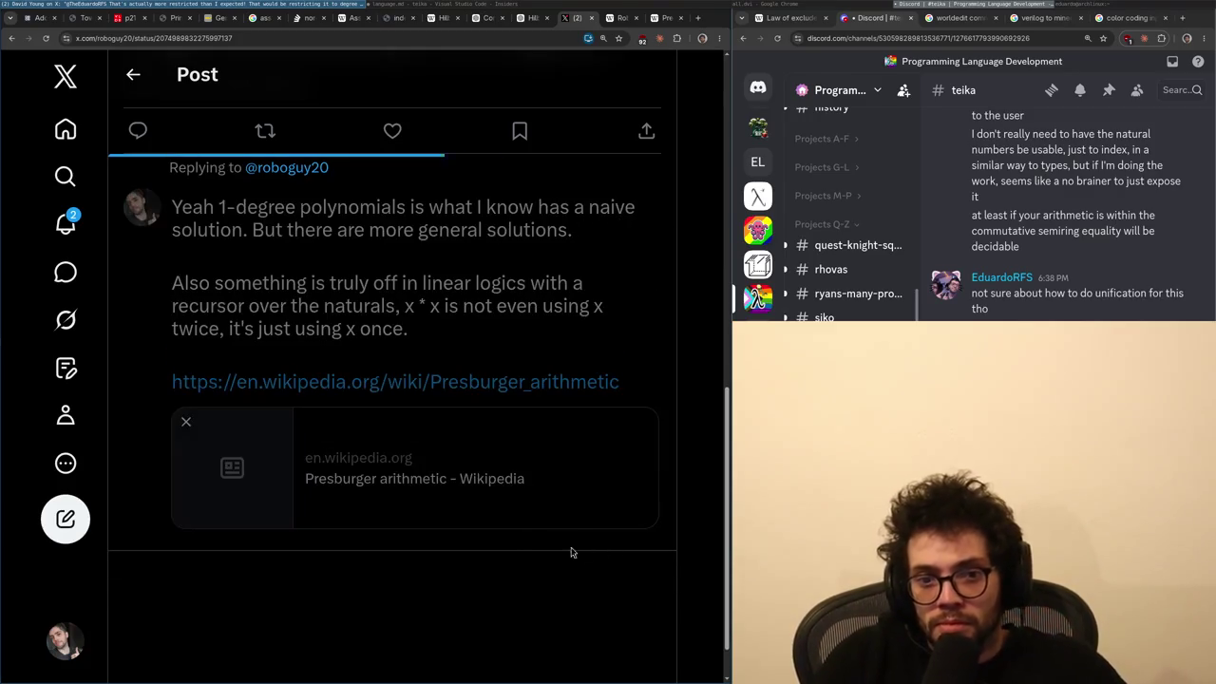
left_click(217, 532)
- Draft a follow-up saying some models of linear type theory may refute G1, giving a decidable procedure
type("And I think")
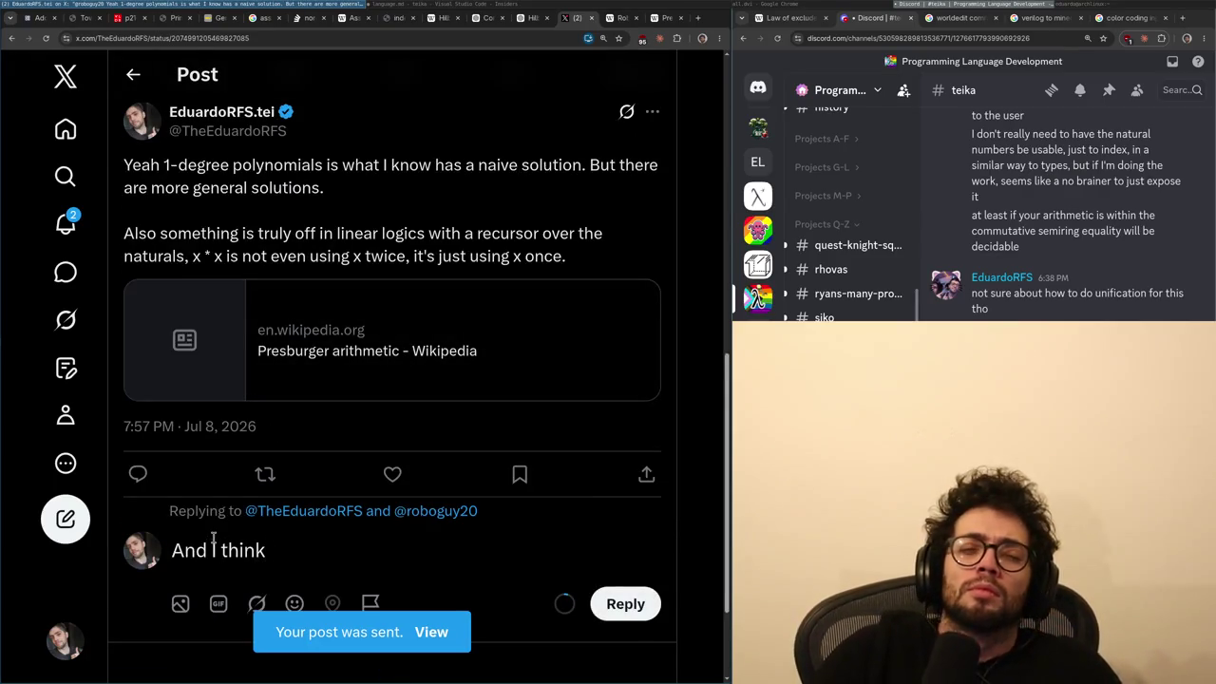
key("ctrl+BackSpace")
key("ctrl+BackSpace")
key("ctrl+BackSpace")
type("I didn't r")
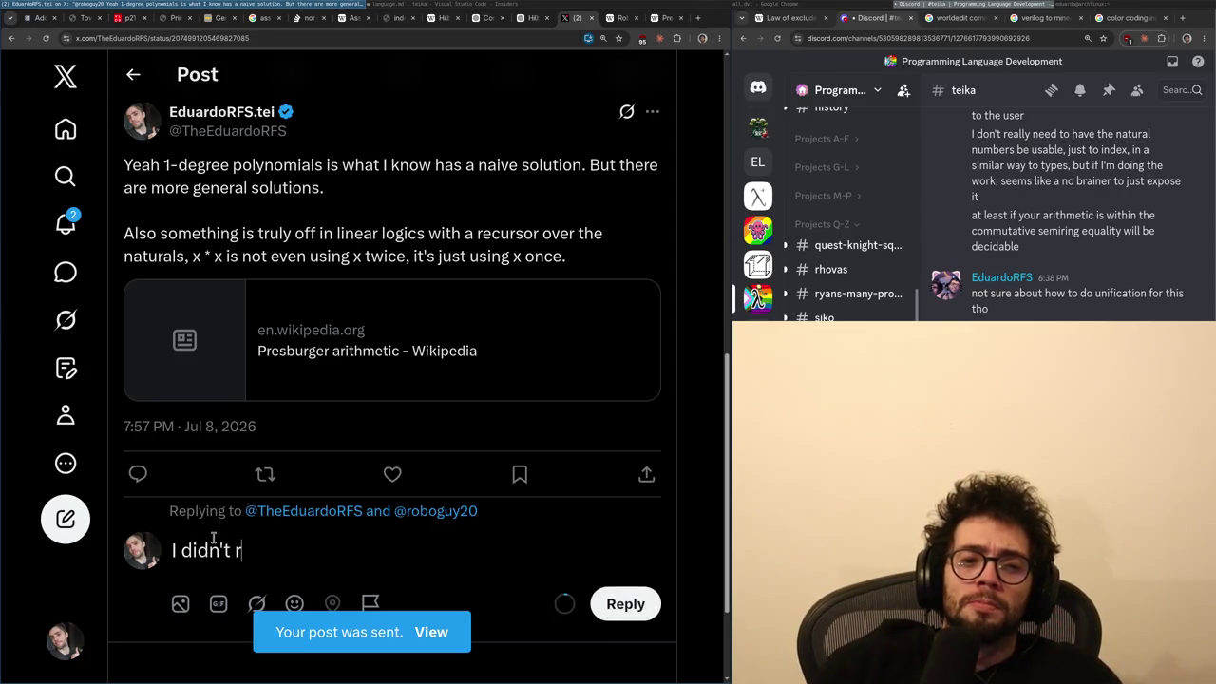
key("BackSpace")
type("prove this yet, but I think some i")
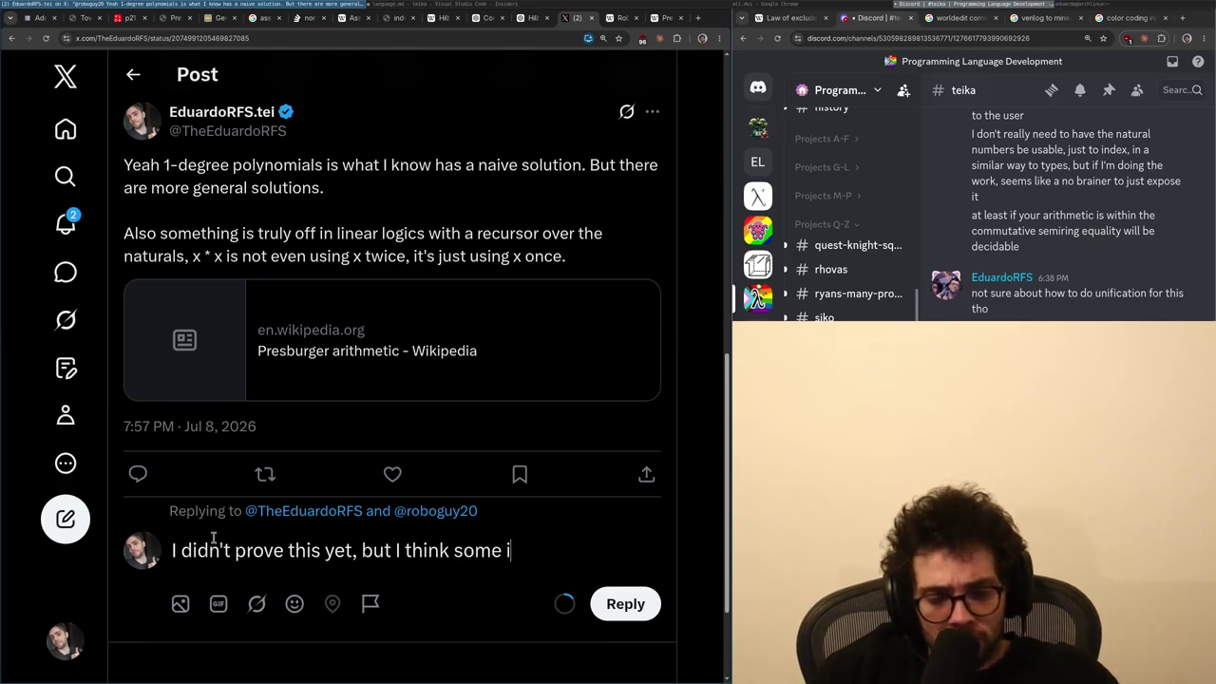
type("nstances of linear type")
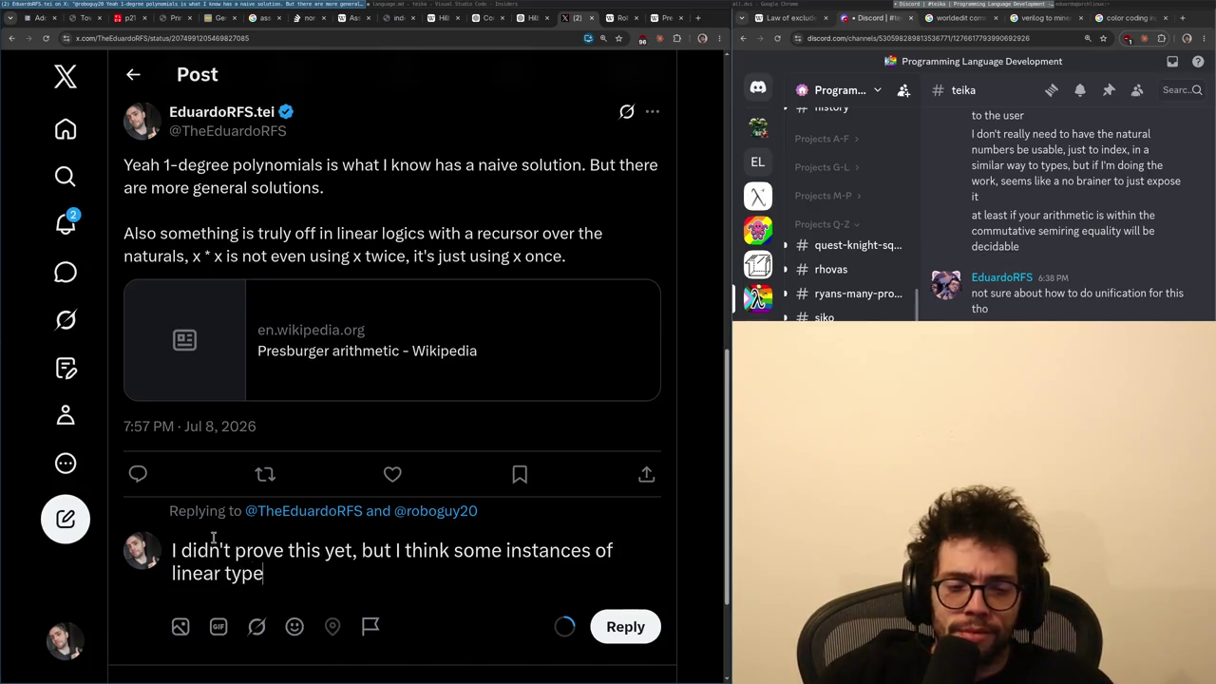
key("ctrl+BackSpace")
key("ctrl+BackSpace")
key("ctrl+BackSpace")
type("mode")
type("f linea")
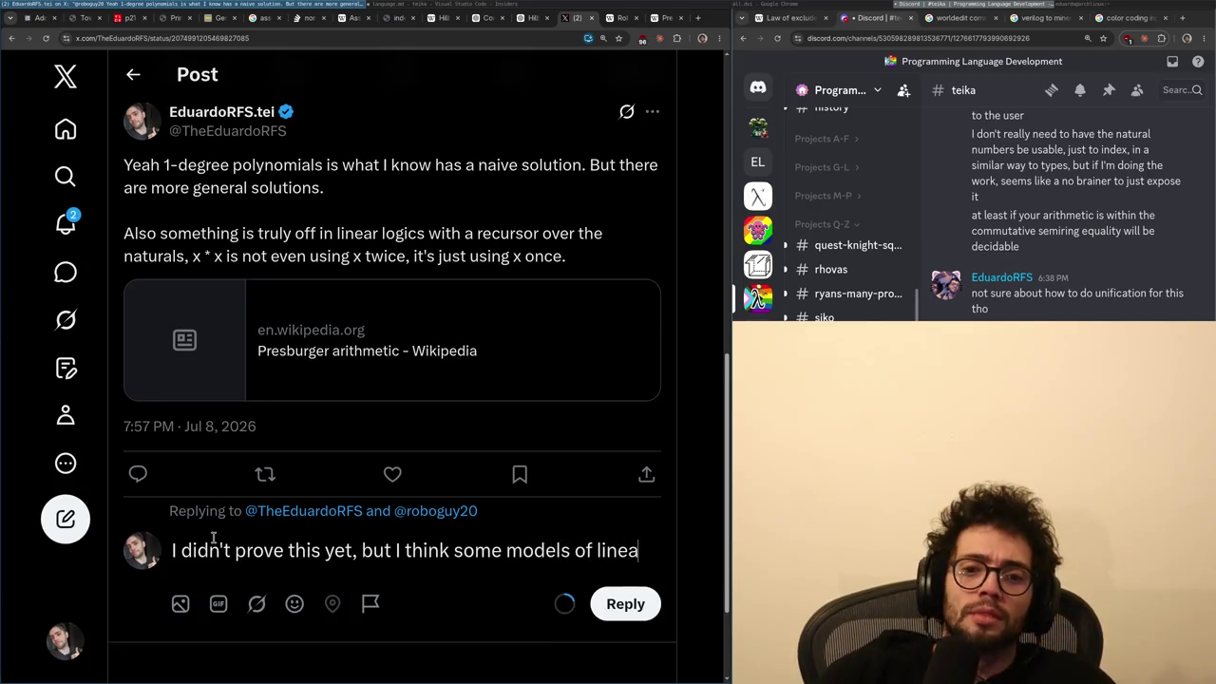
type("r type theoryfute ")
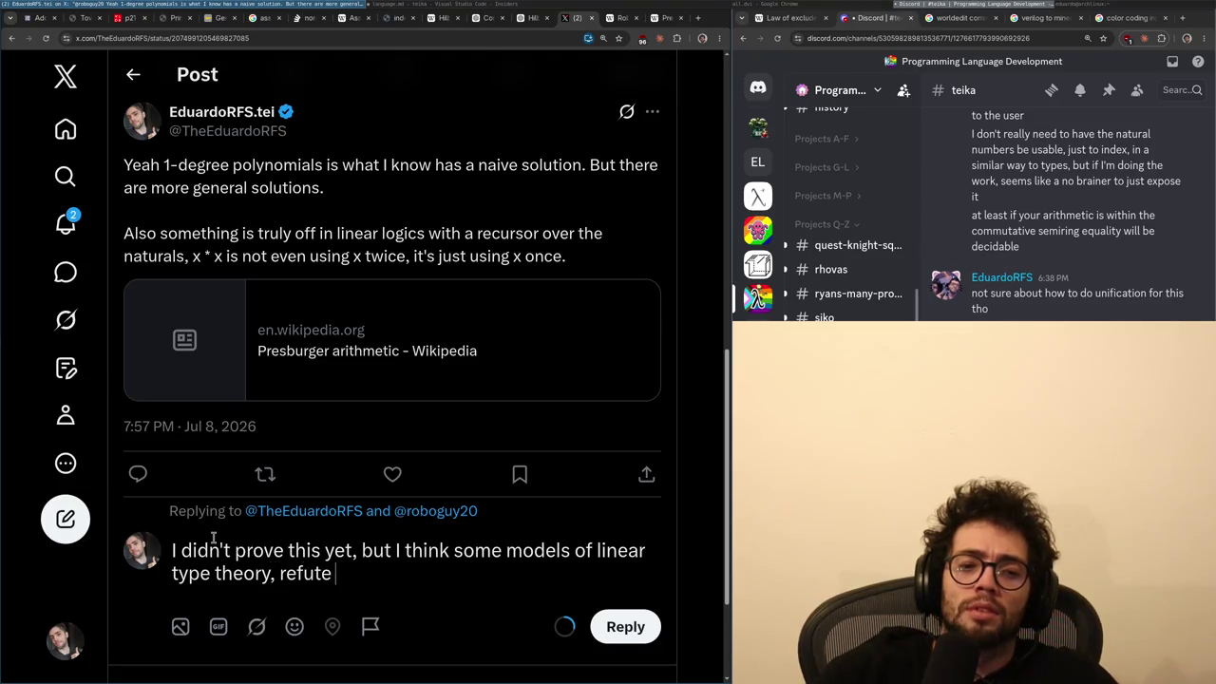
type(", which gives you d")
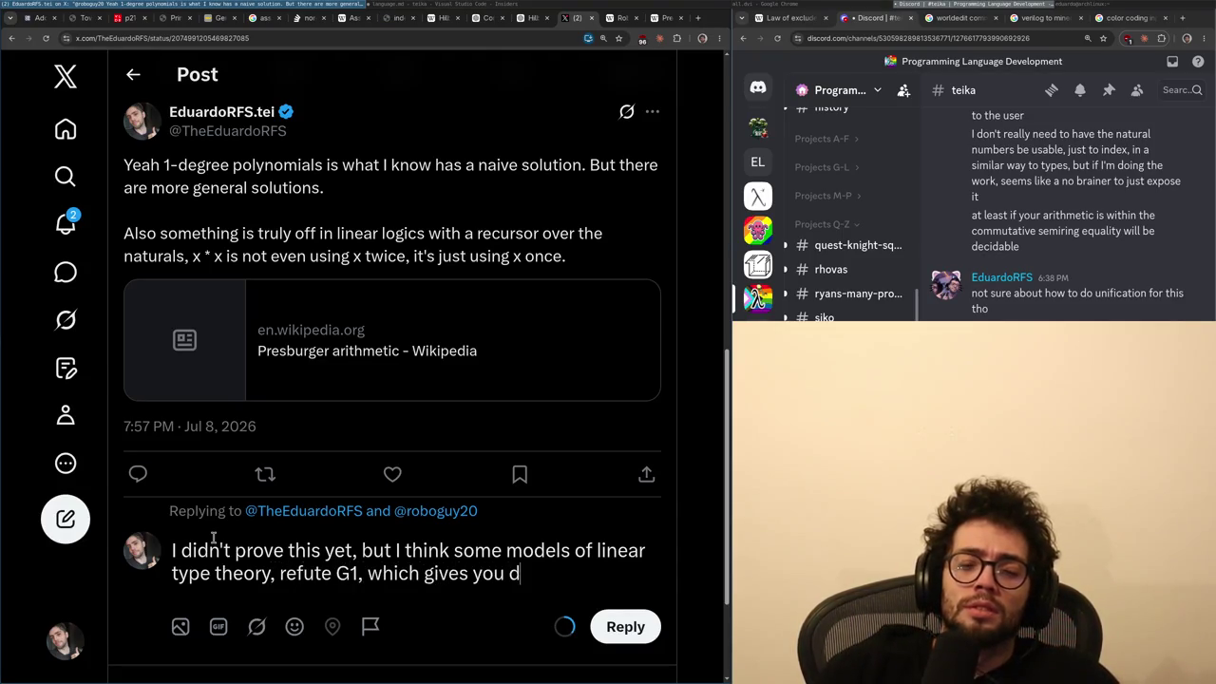
type("a decidable procedure,")
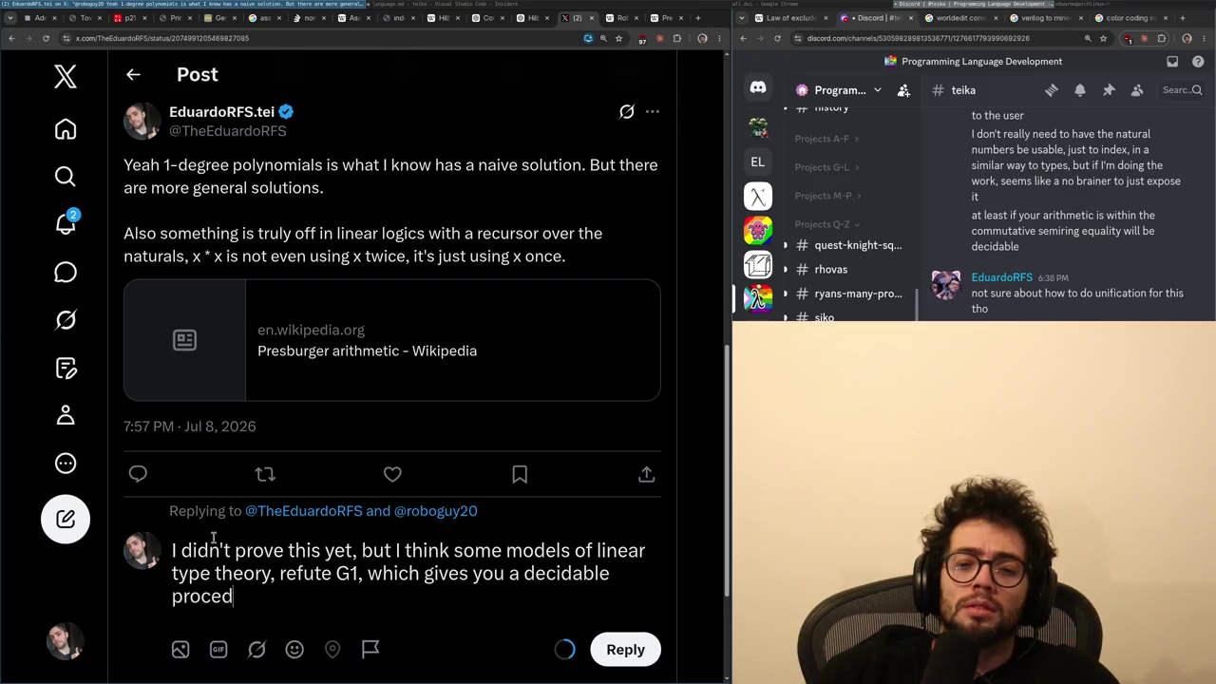
type(" that would ")
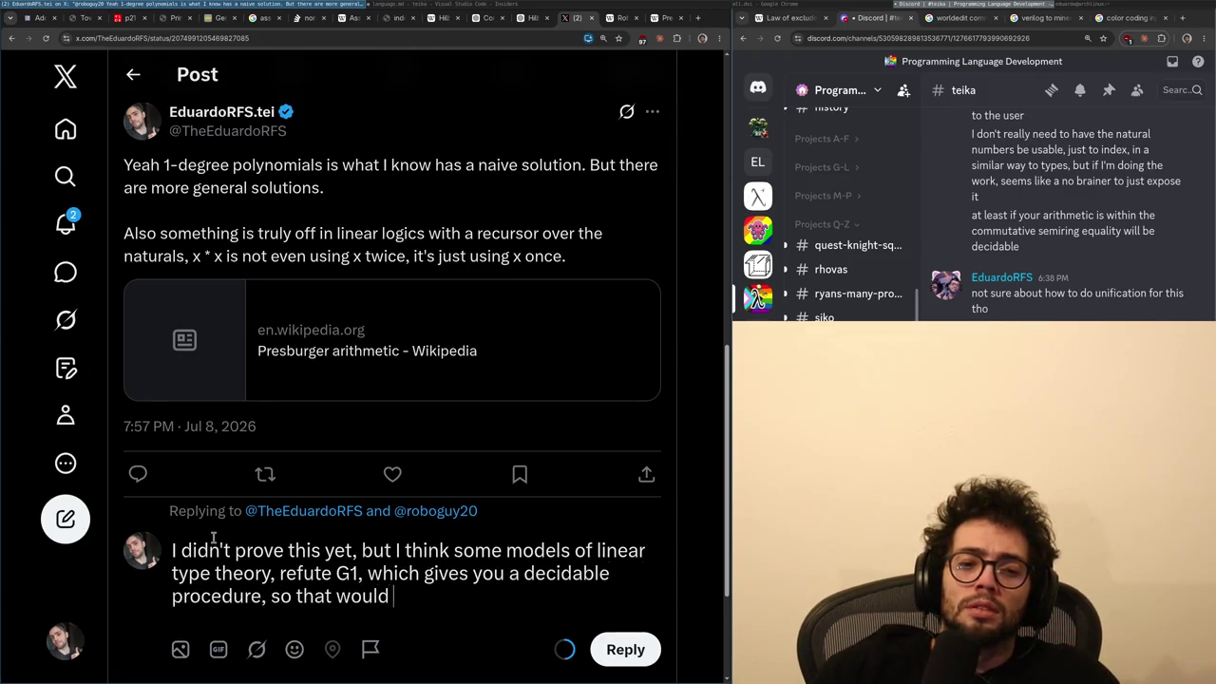
type("give ytion ")
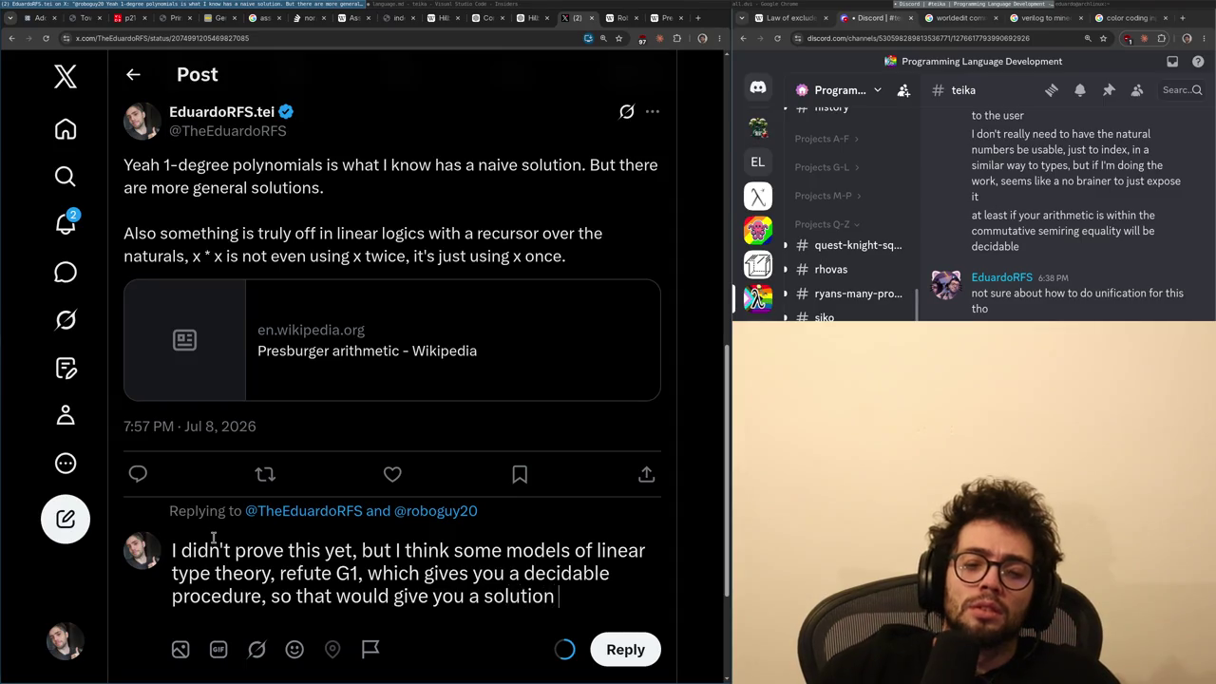
type("t least")
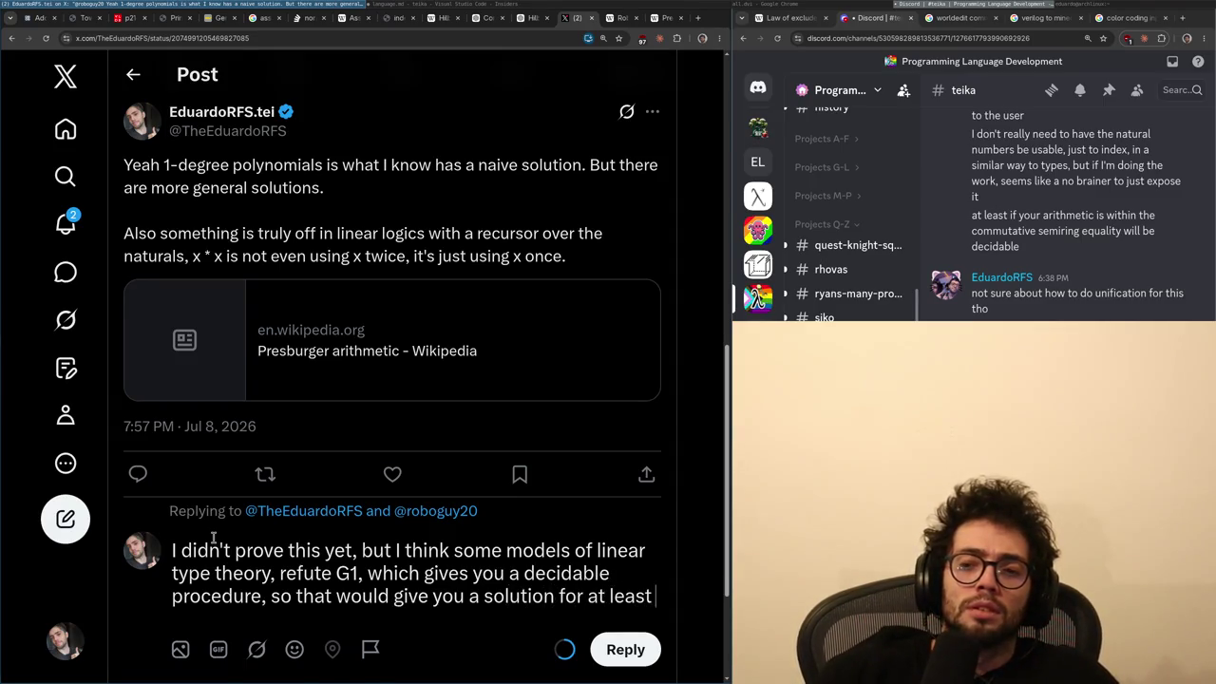
type(" a lot of equations")
type("maybe")
- End the follow-up with 'not sure which ones you can encode…' and post it
key("ctrl+shift+Left")
key("BackSpace")
key("BackSpace")
key("BackSpace")
type(".")
key("Up")
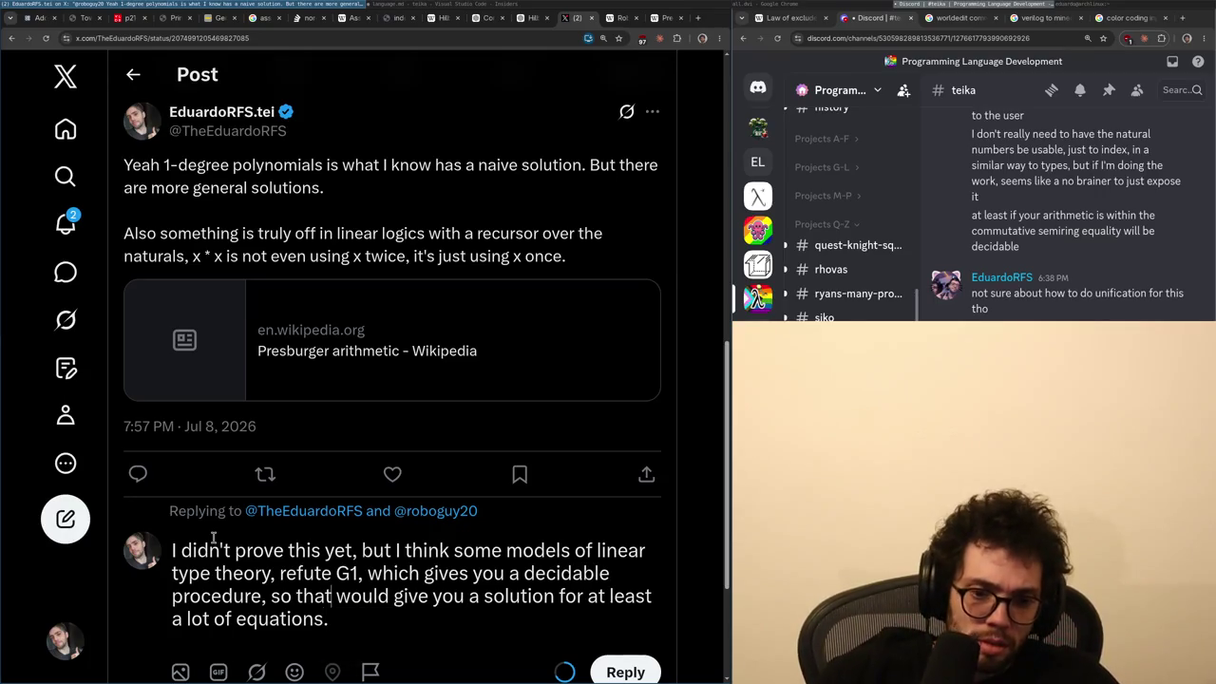
type(". not sure which ones you")
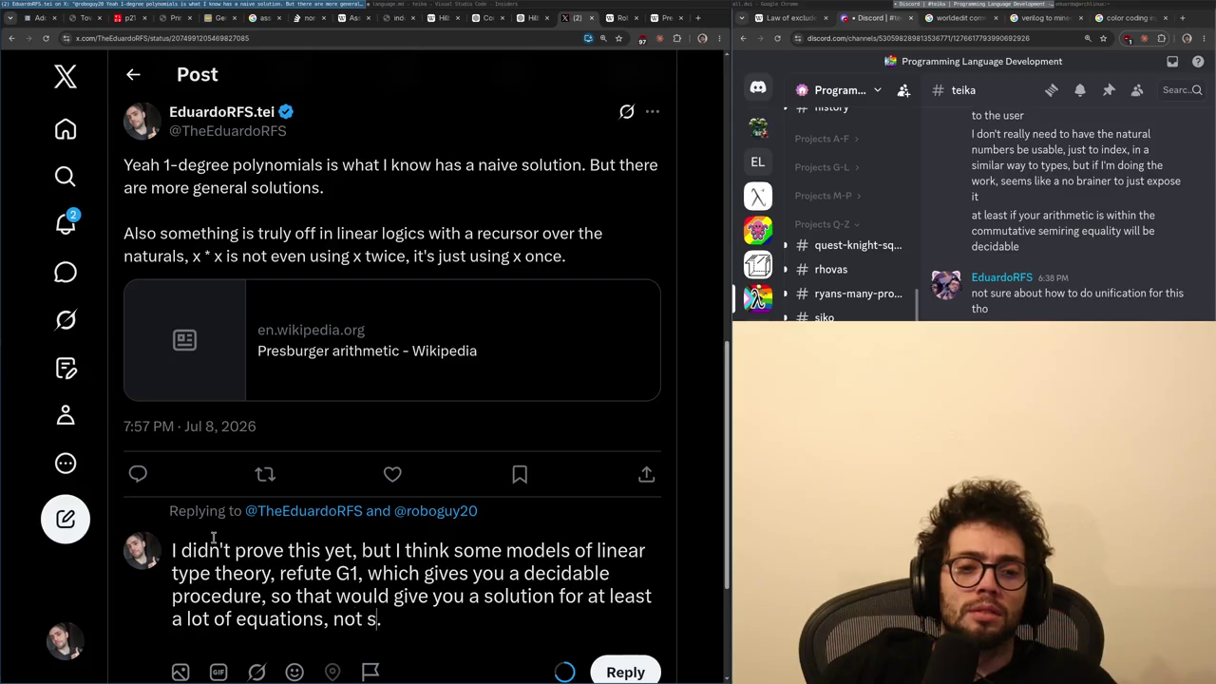
type(" can encode tho")
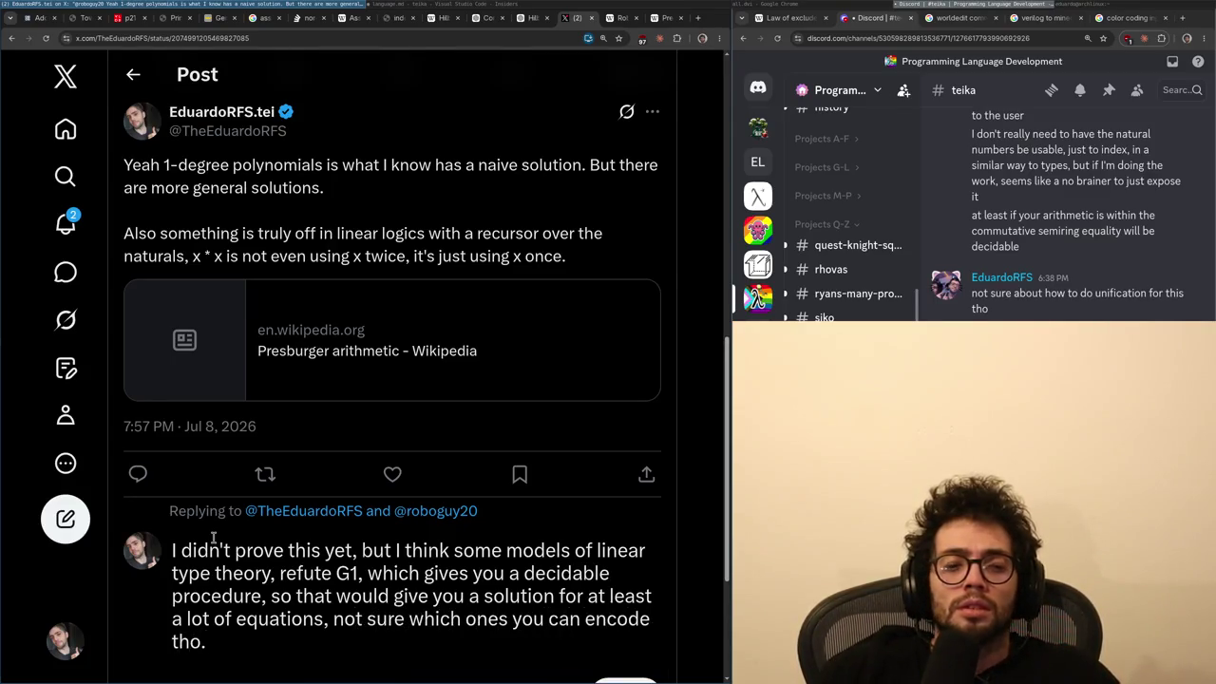
scroll(214, 537, "down", 2)
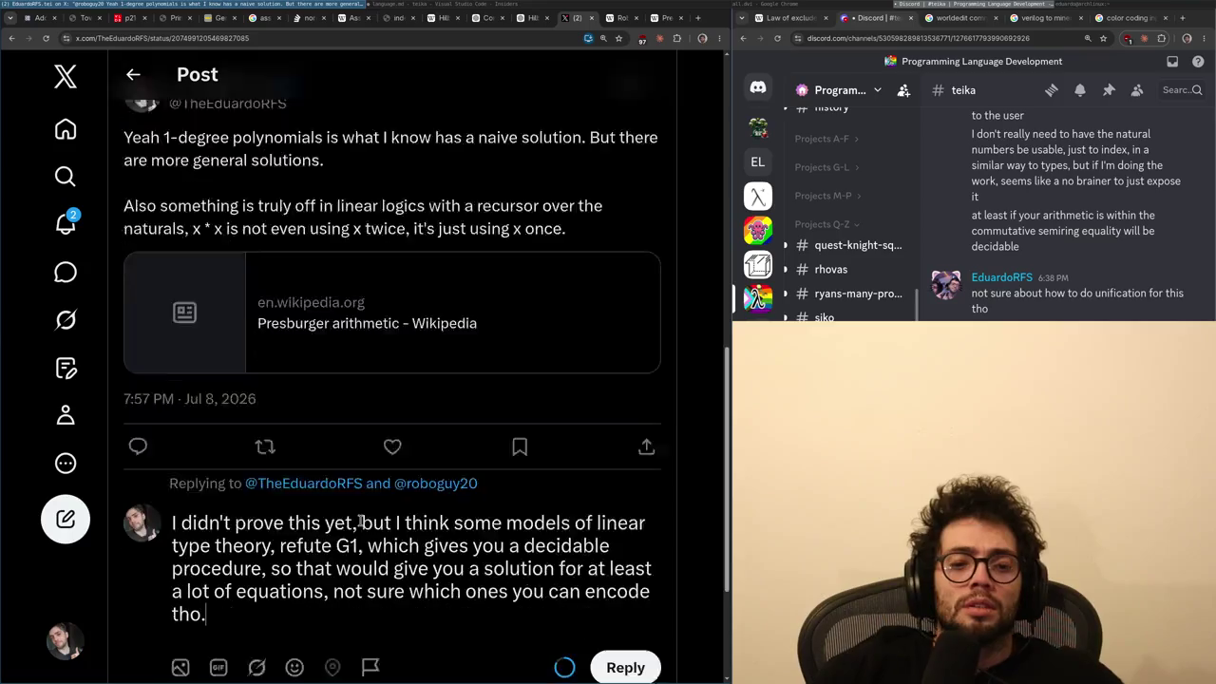
left_click(624, 521)
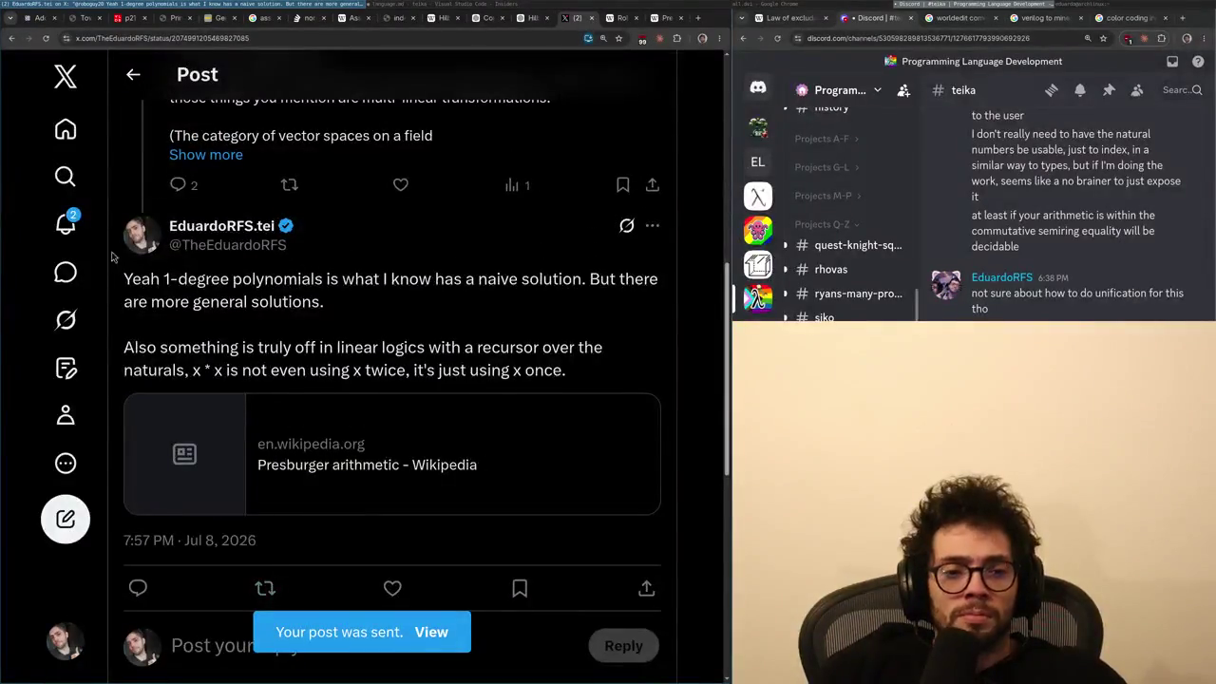
- From Notifications, open the newer reply about vector spaces and start a reply to it
left_click(65, 224)
left_click(237, 251)
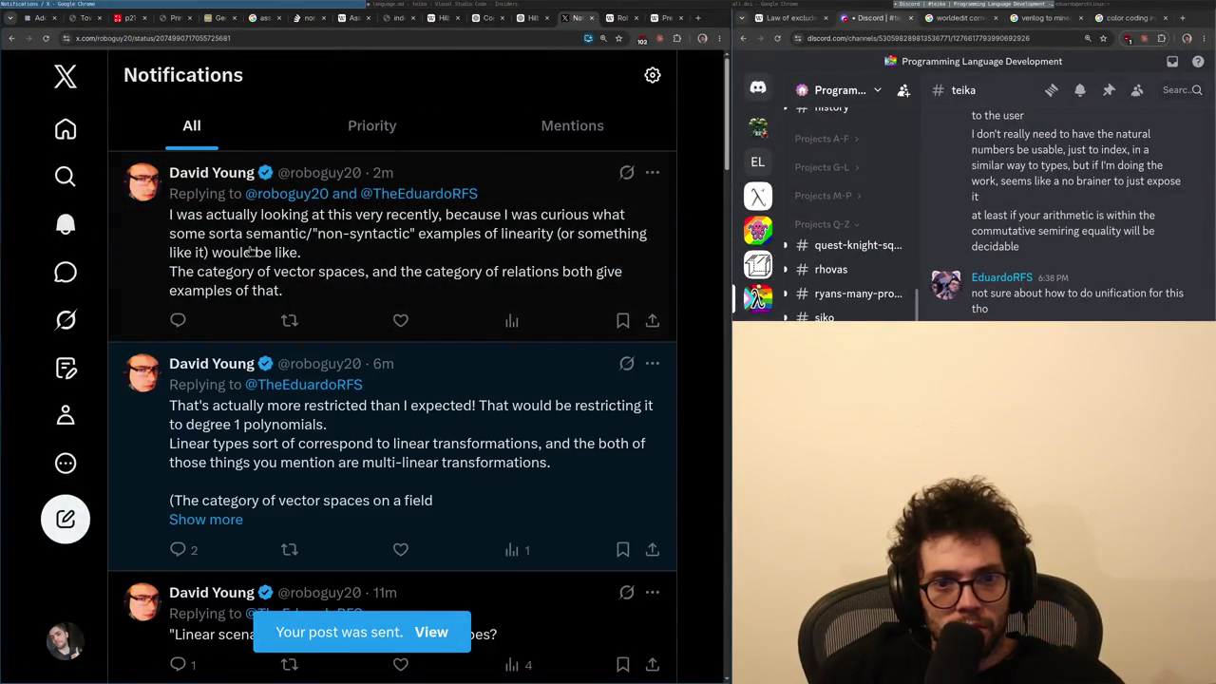
scroll(256, 394, "down", 3)
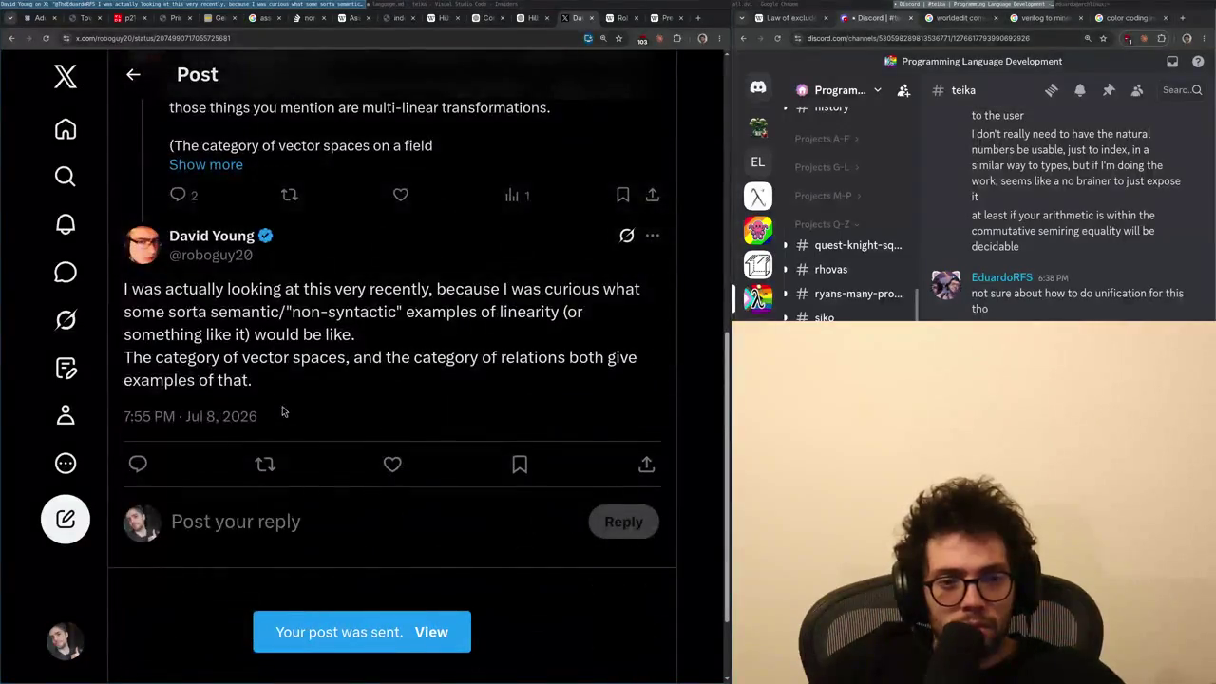
left_click(275, 536)
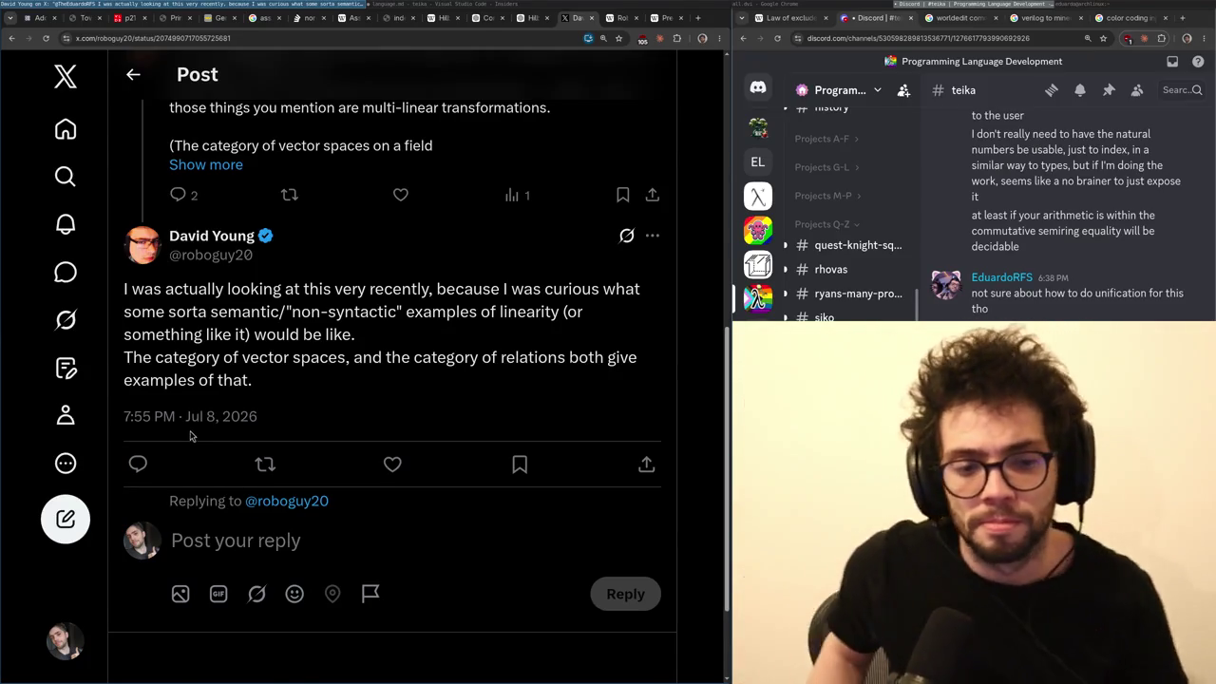
key("alt+Left")
key("alt+Left")
scroll(431, 385, "up", 1)
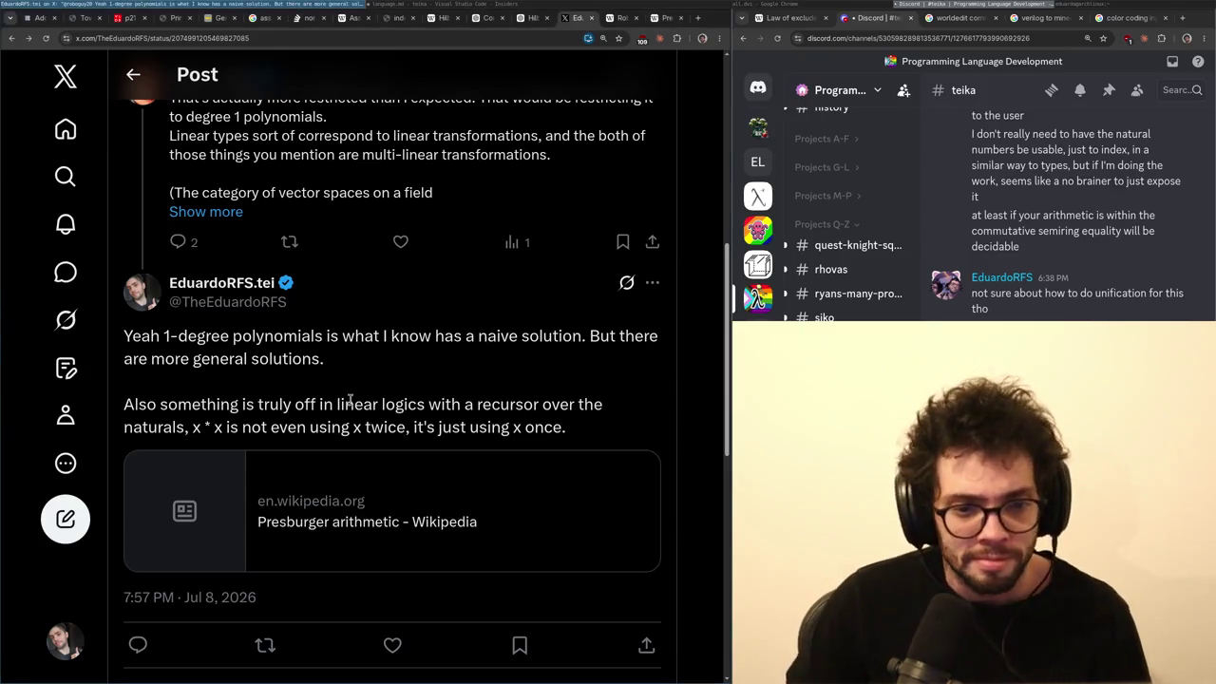
key("alt+Left")
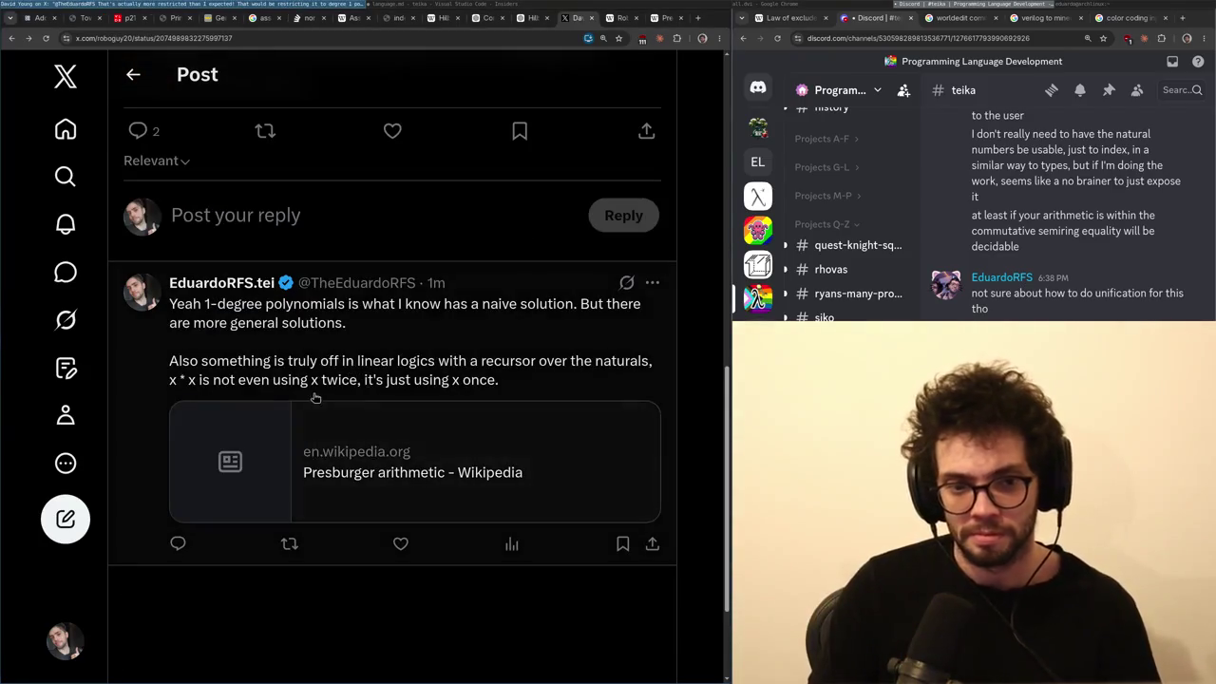
key("alt+Left")
left_click(271, 454)
scroll(249, 427, "down", 6)
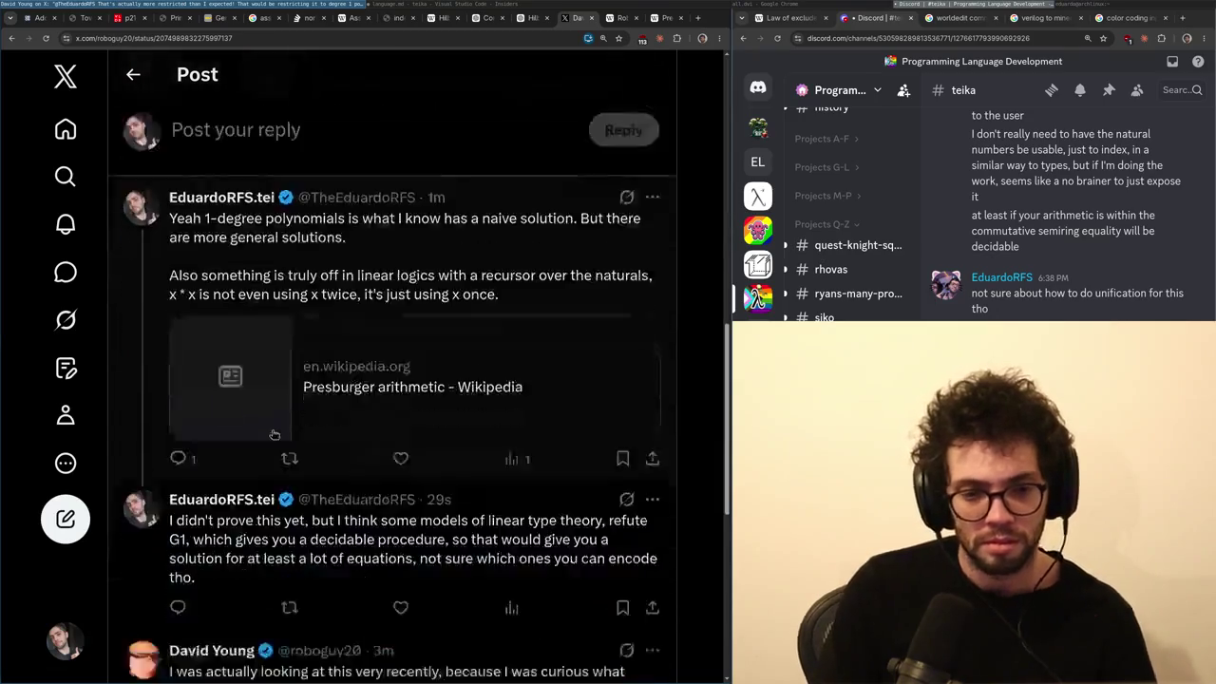
left_click(259, 463)
left_click(203, 403)
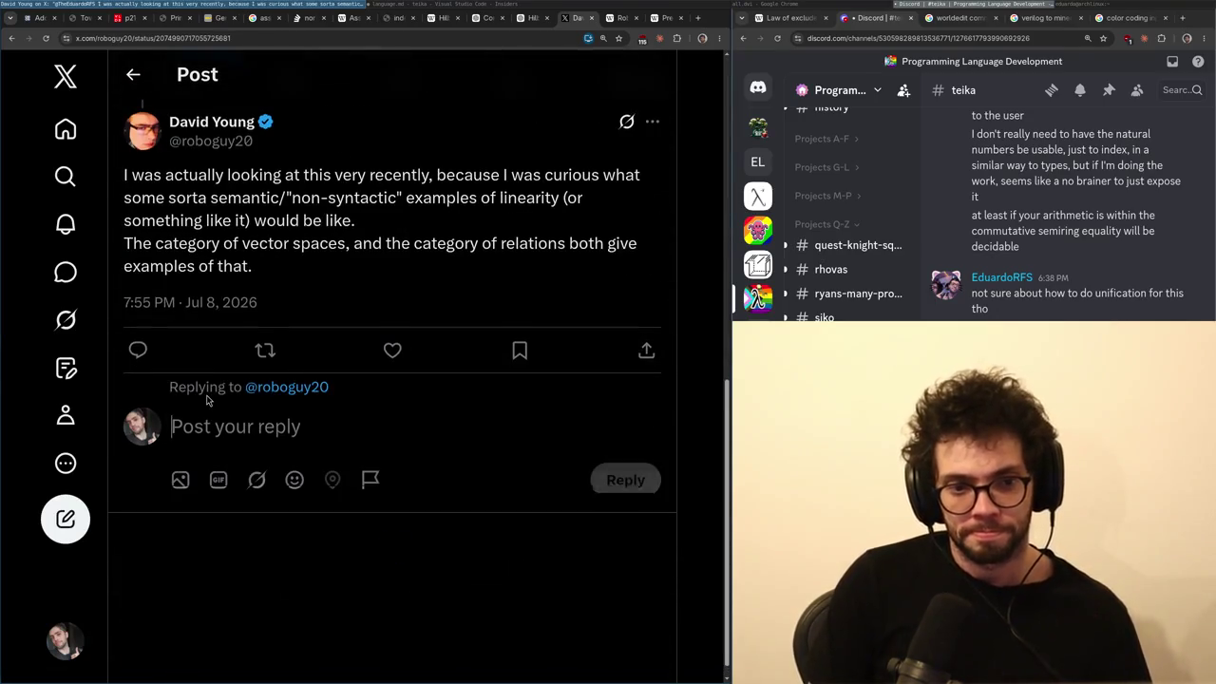
- Draft the reply wanting automagic solutions for a graded type theory with a semiring at the "grade" level
type("I'm l")
type("ooking f")
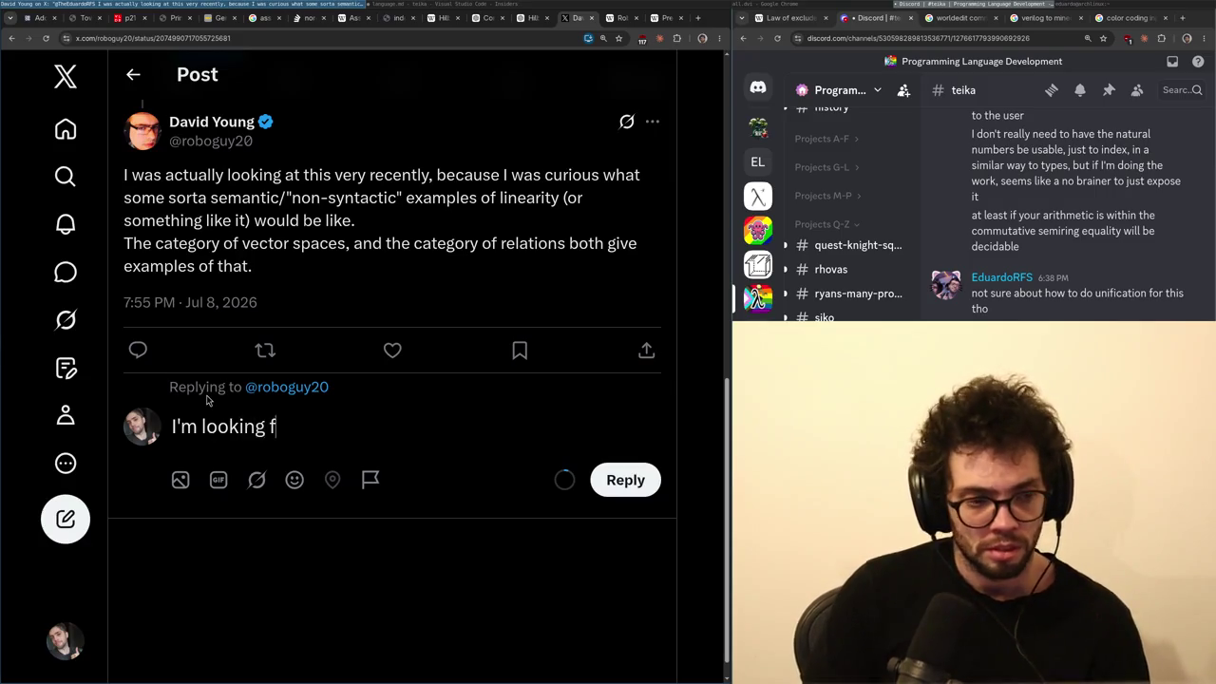
type("be")
key("BackSpace")
key("BackSpace")
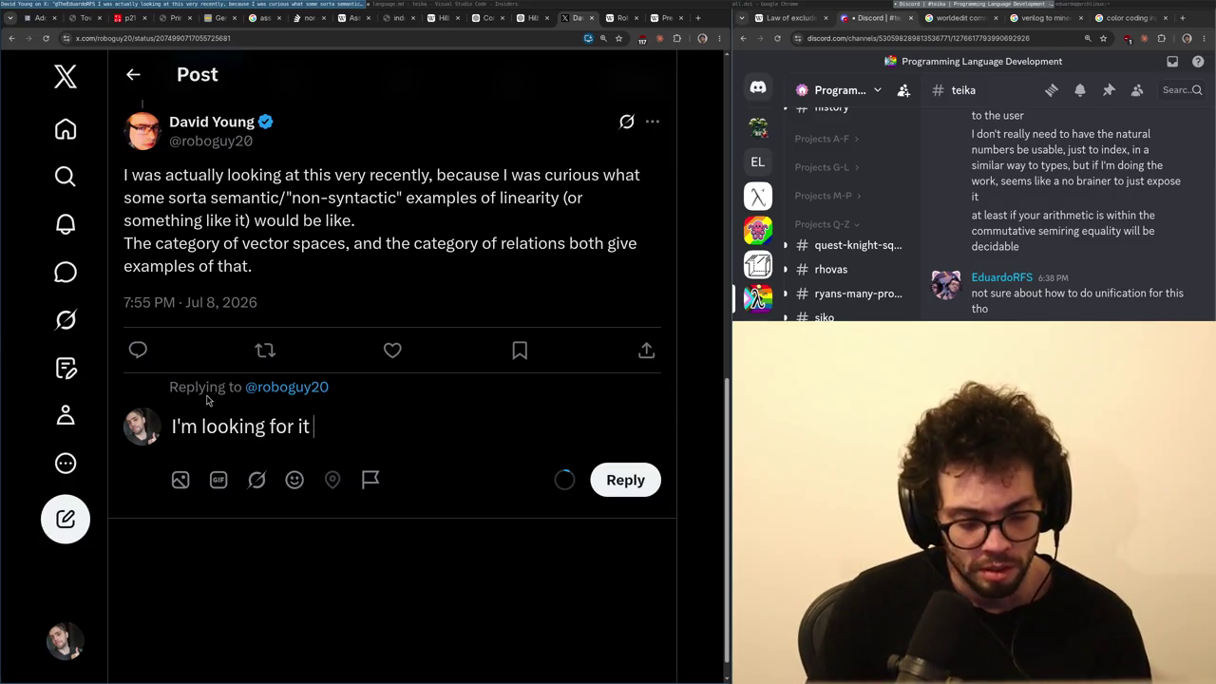
type("to make automagic solutions of my")
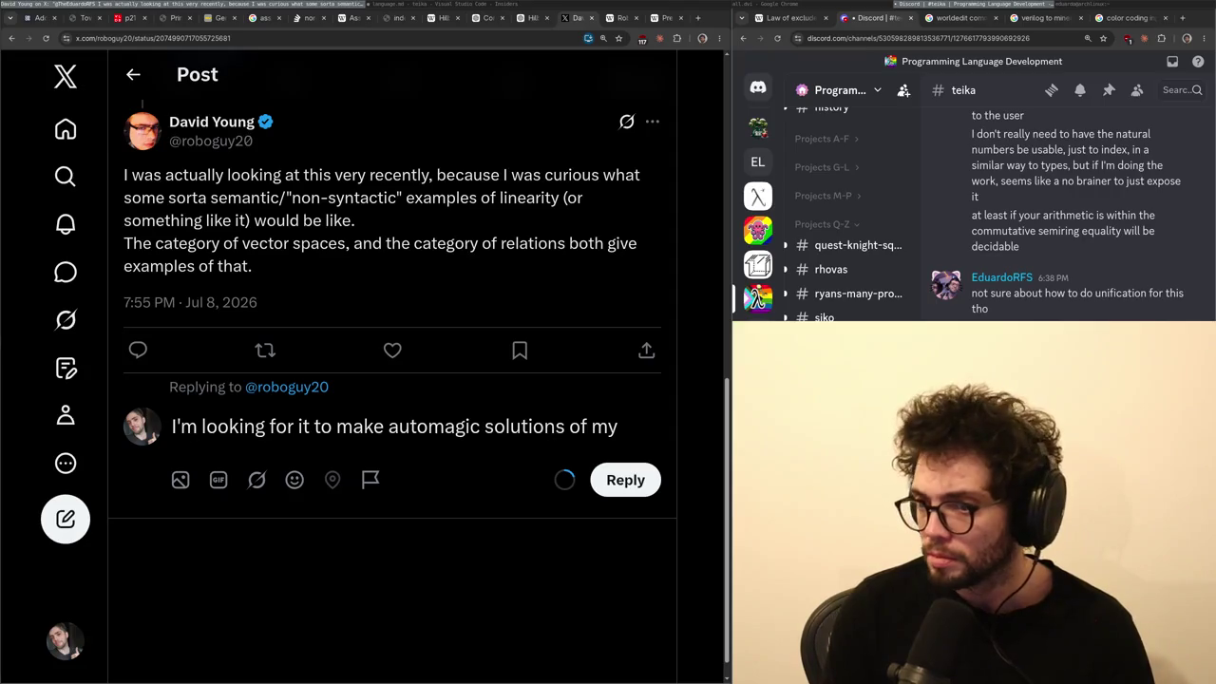
type(" graded t")
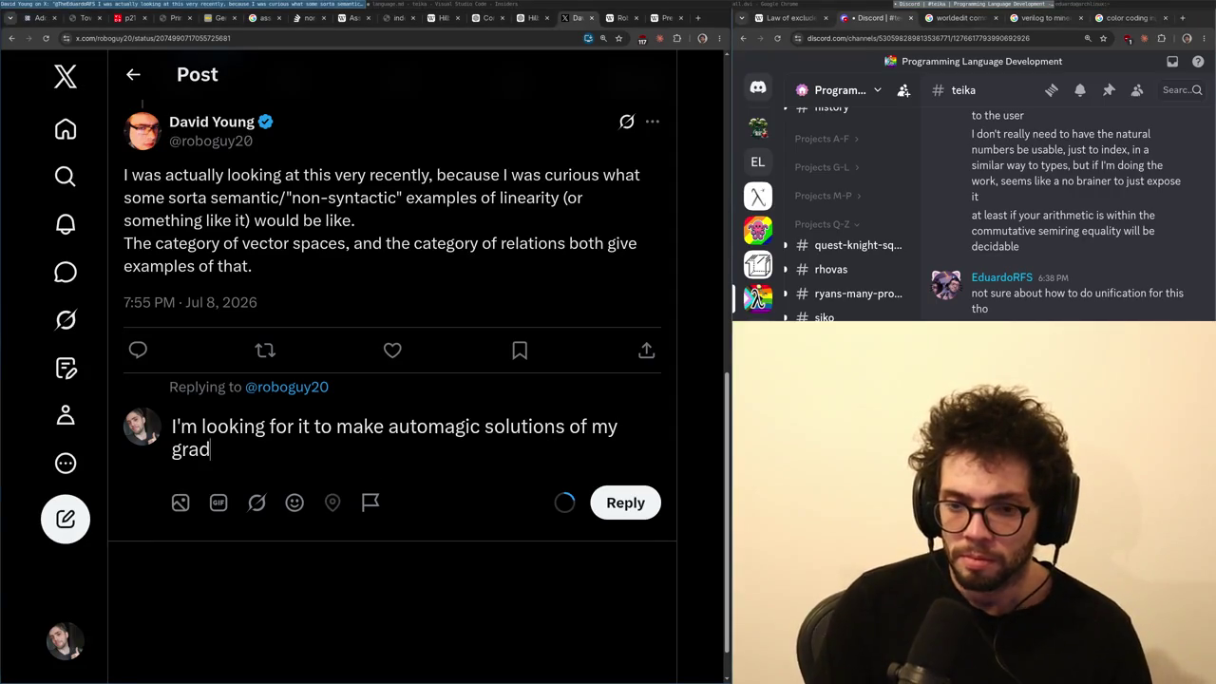
type("ype theory, inste")
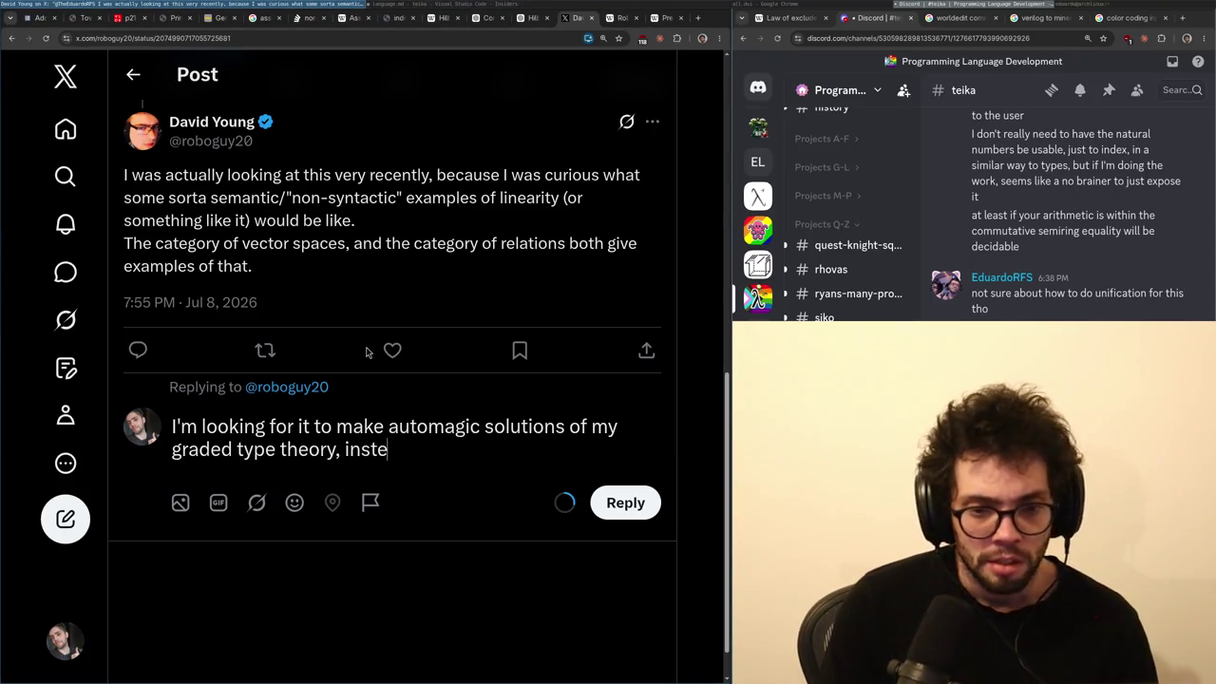
key("ctrl+BackSpace")
type("as I get a semiring at th")
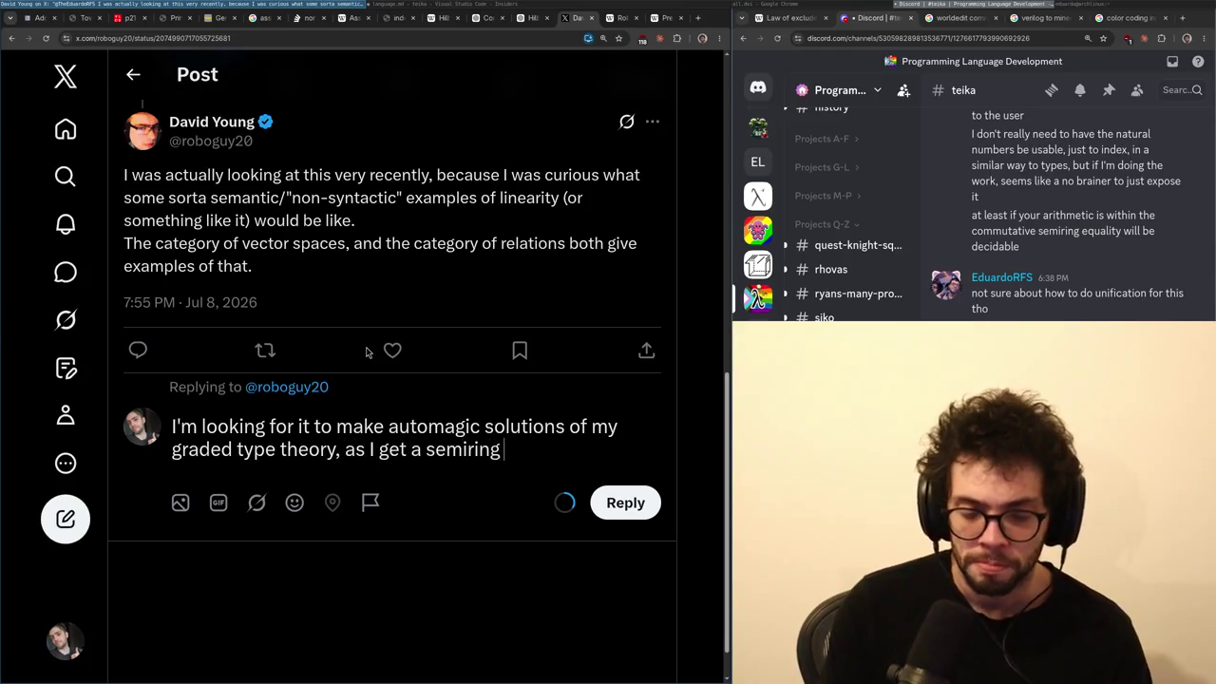
type("e type-level")
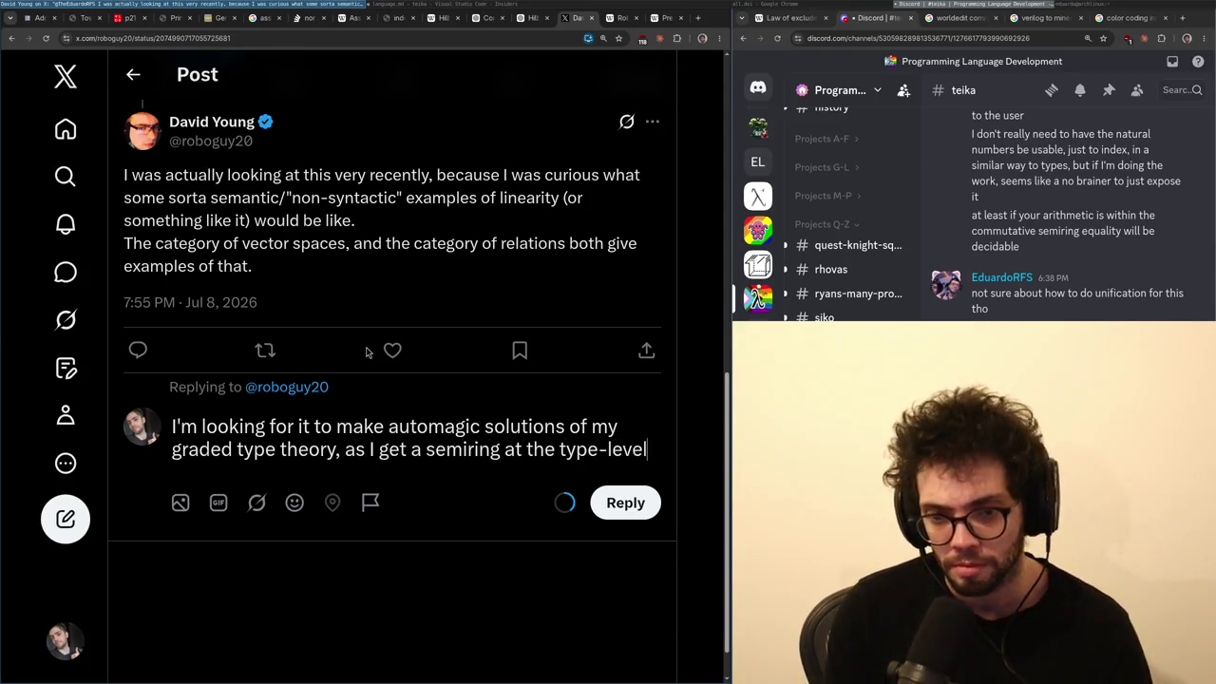
type(", if")
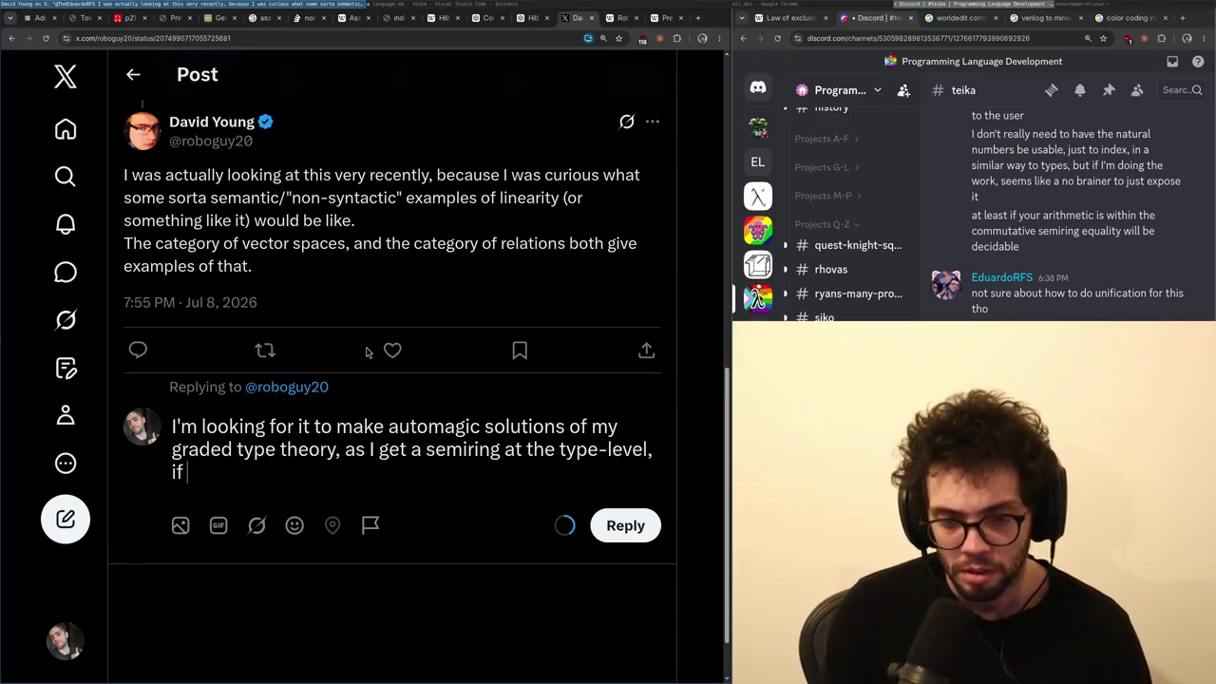
key("BackSpace")
key("BackSpace")
key("BackSpace")
type("if I")
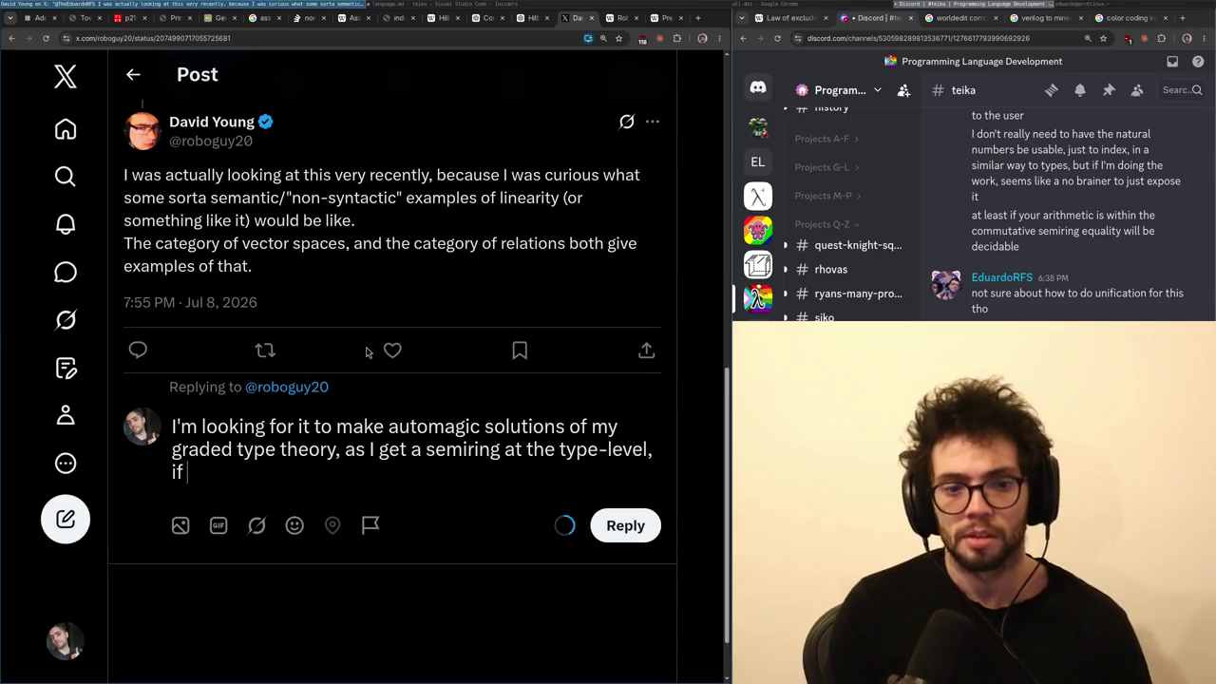
type(" had a solution for")
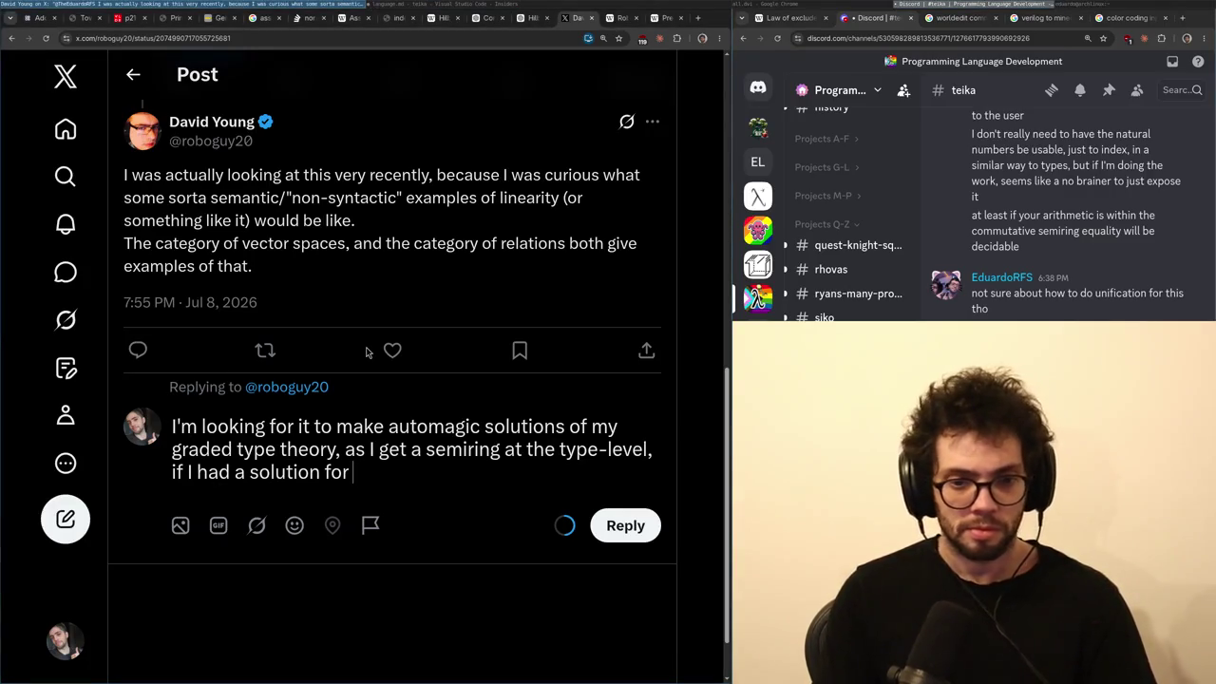
type("he semi")
key("ctrl+shift+Left")
key("ctrl+shift+Left")
key("ctrl+shift+Left")
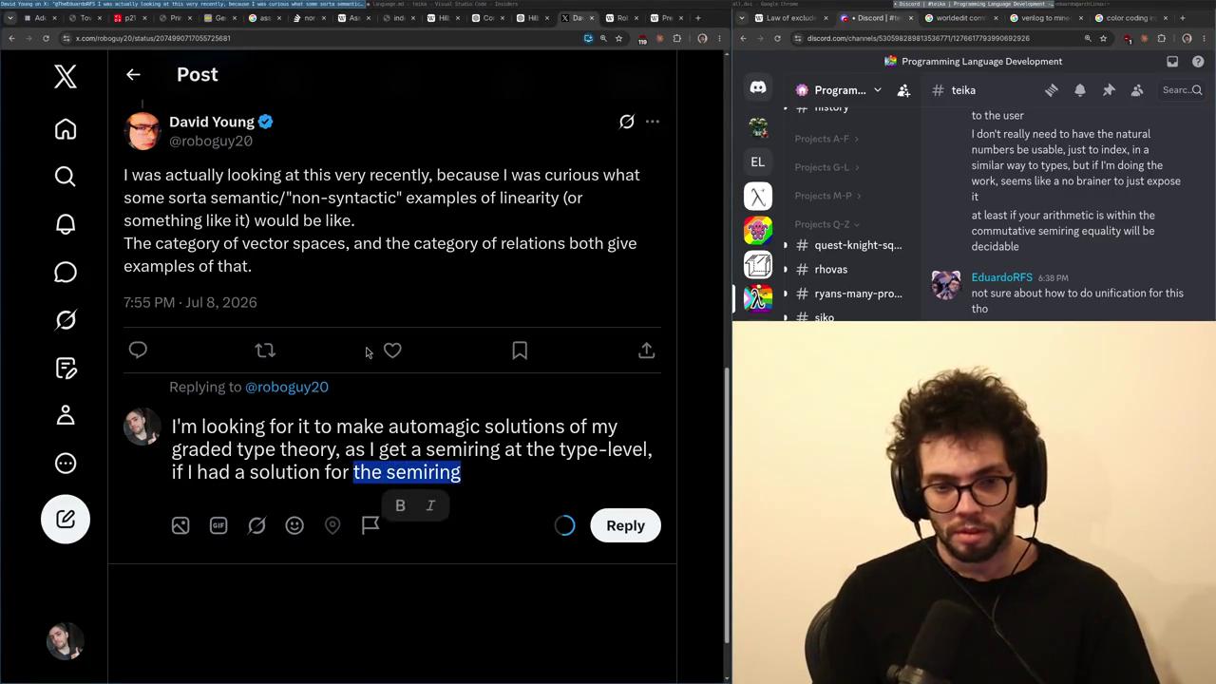
key("shift+Left")
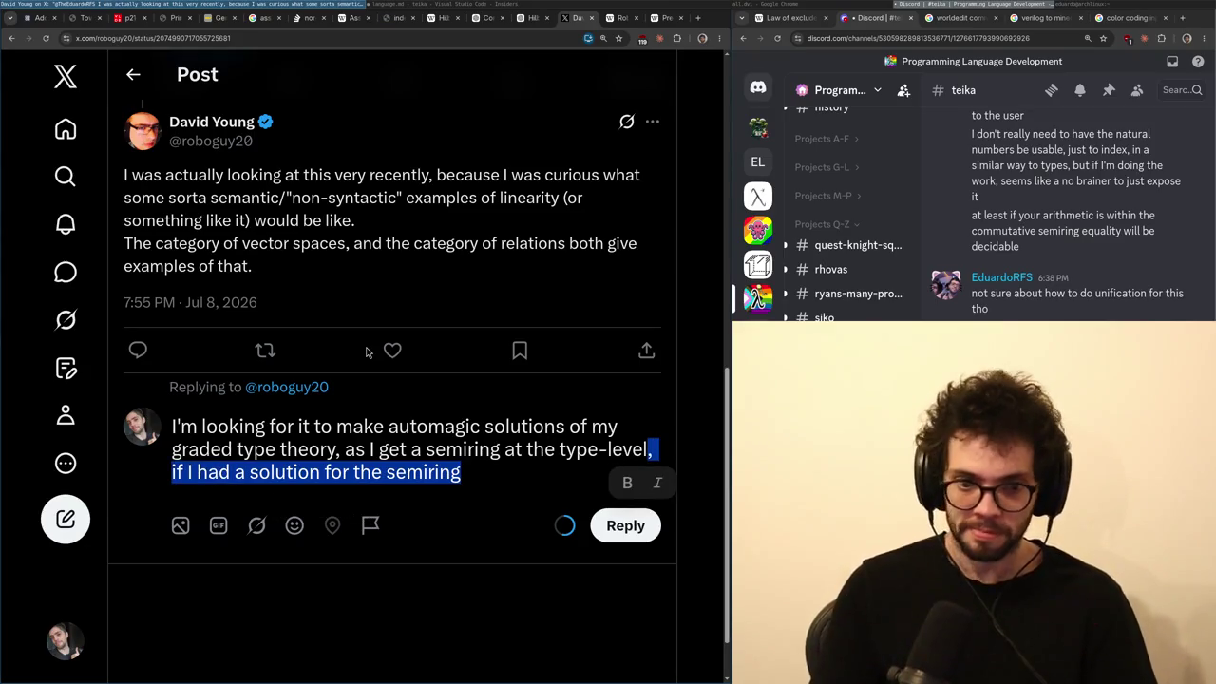
key("BackSpace")
key("BackSpace")
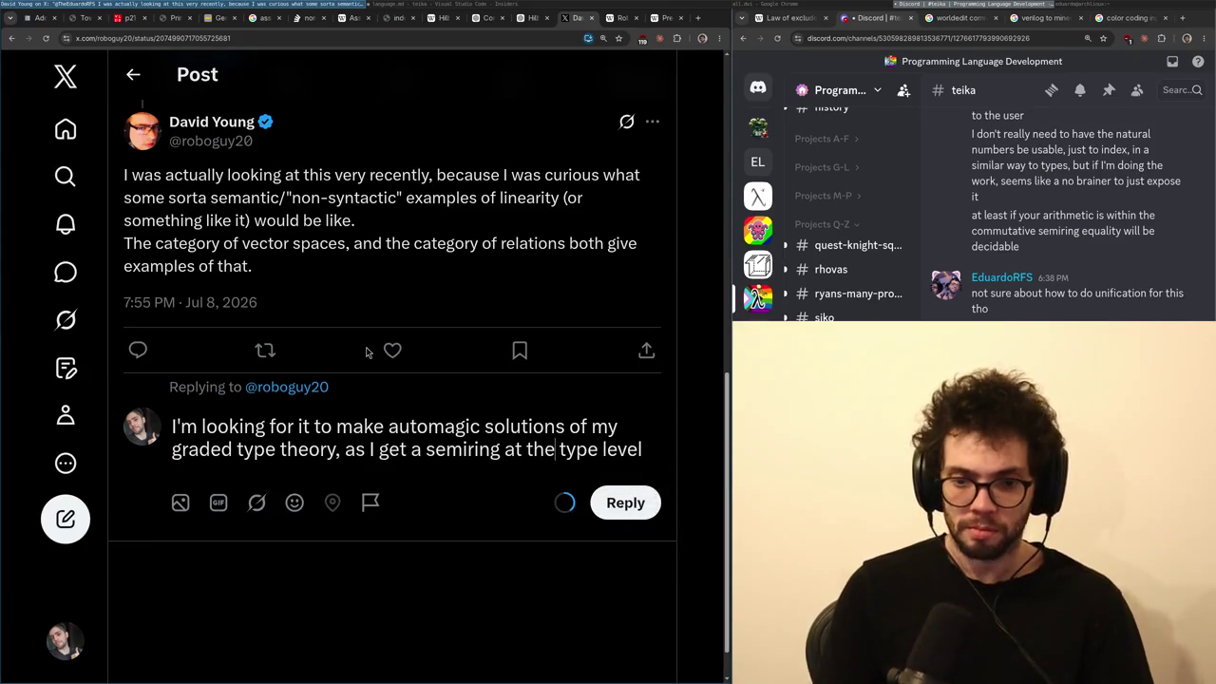
key("ctrl+Delete")
type("grade")
key("ctrl+Left")
type("\"")
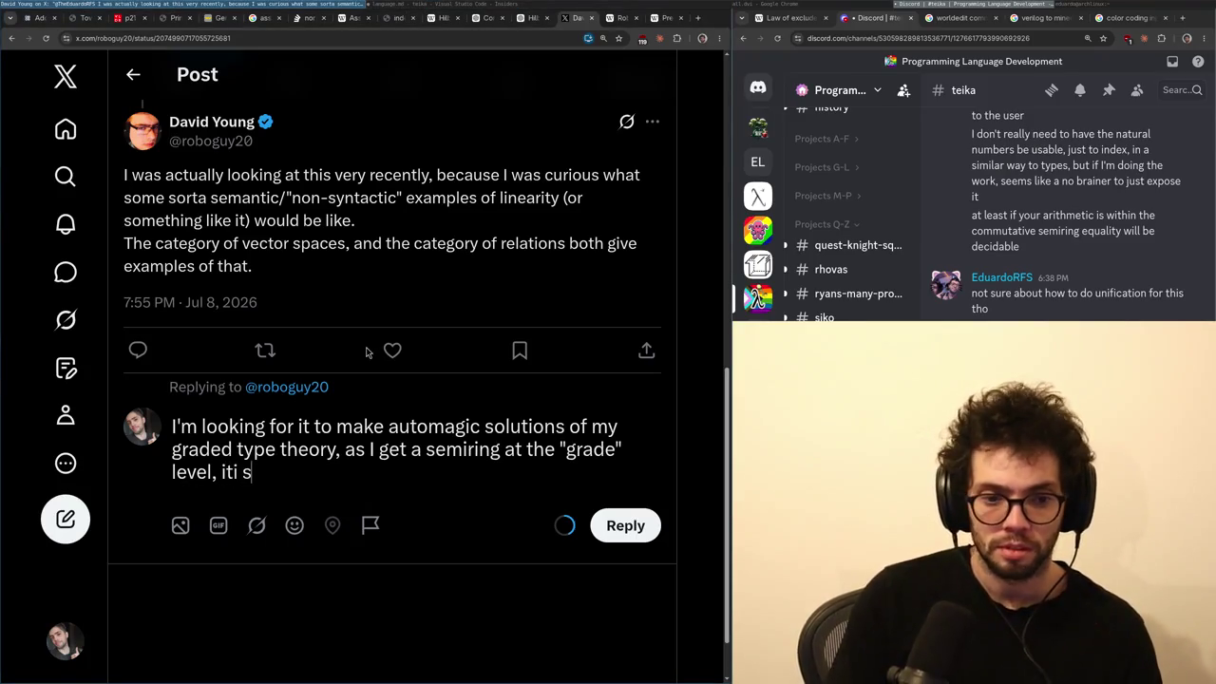
- Add a clause wishing solutions could be found in more cases to improve unification
type("it would")
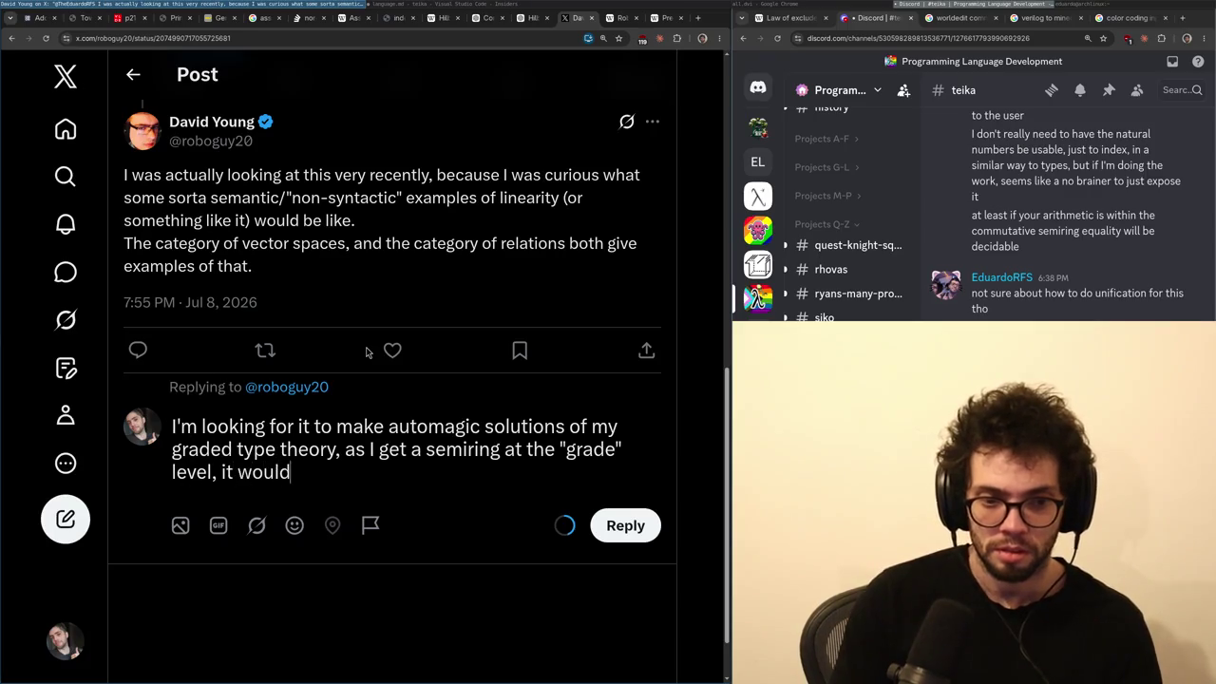
type(" be nice to be able to")
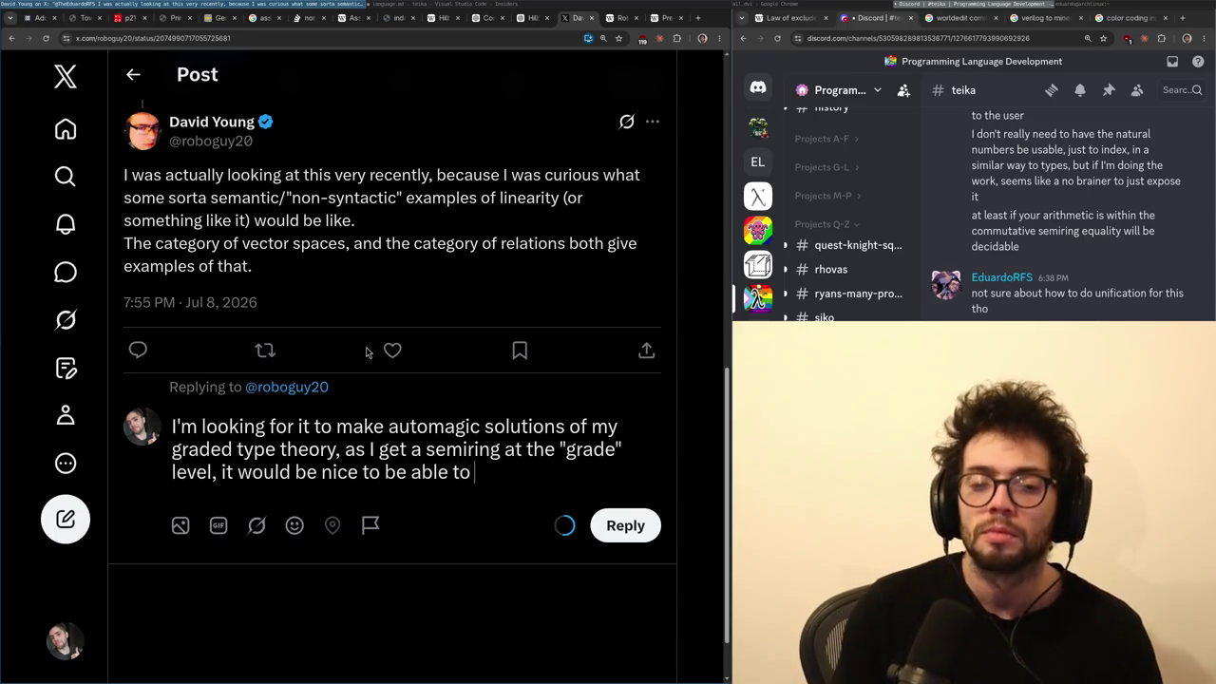
type("find solution")
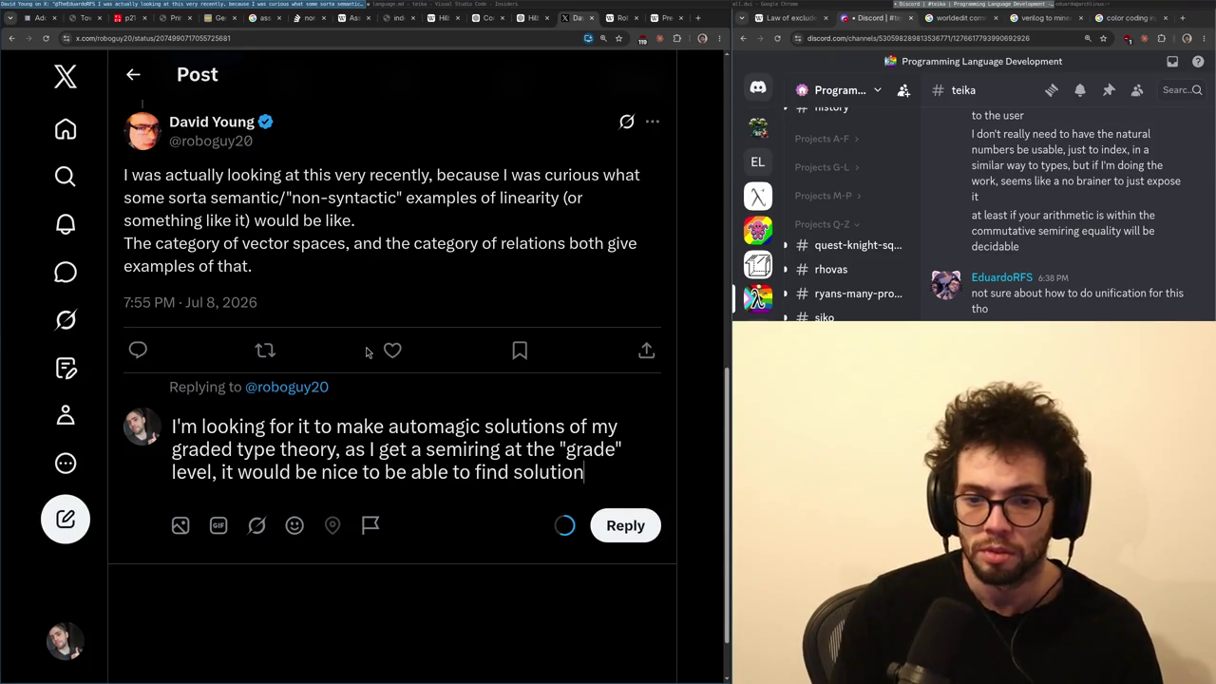
type("s in all the cases to")
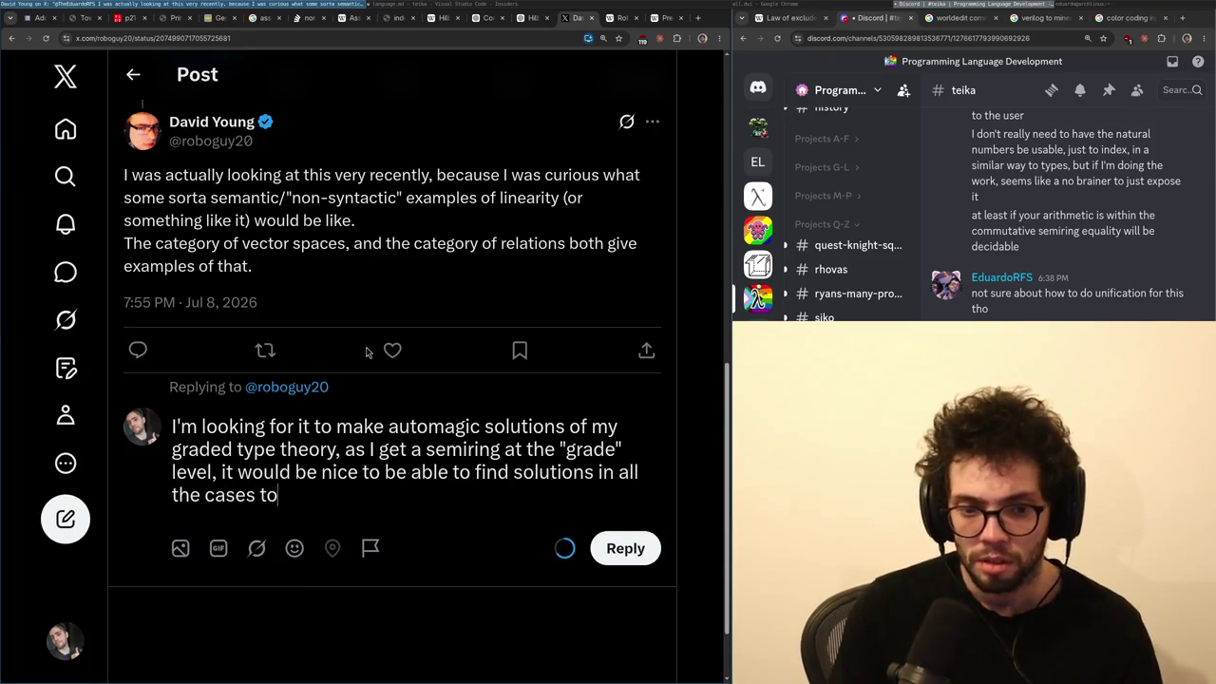
type(" just rely it")
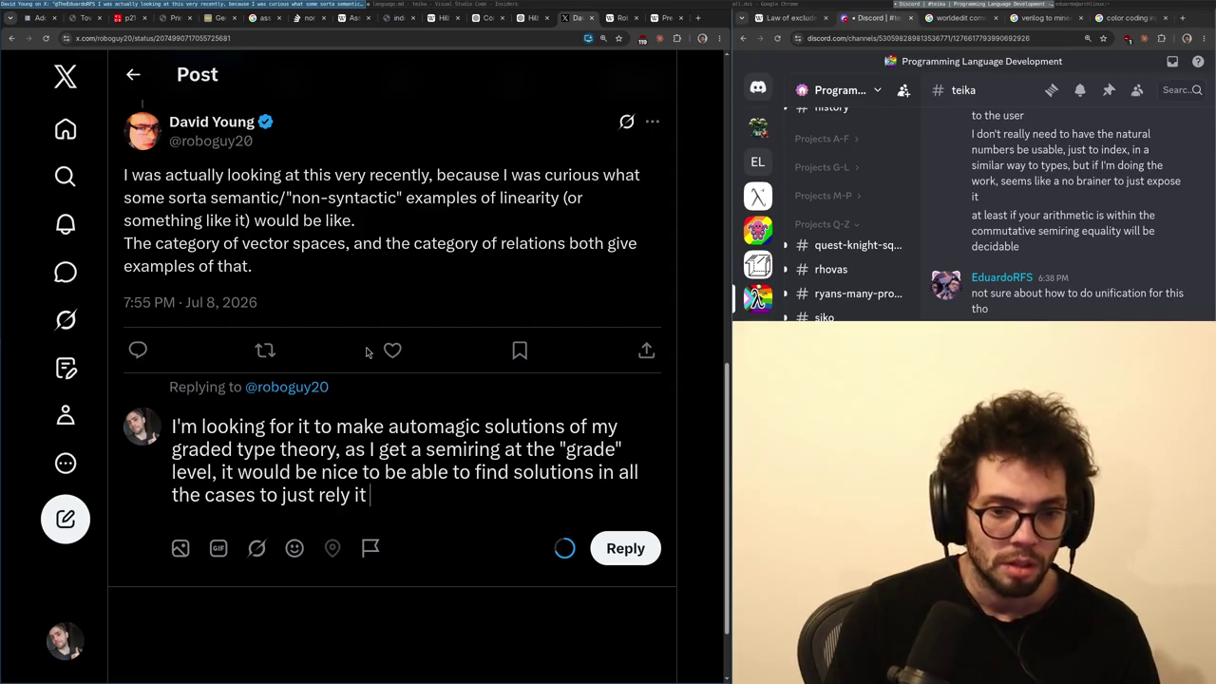
key("shift+Home")
key("ctrl+shift+Left")
key("ctrl+shift+Right")
key("ctrl+shift+Left")
key("ctrl+shift+Left")
type("in more cas")
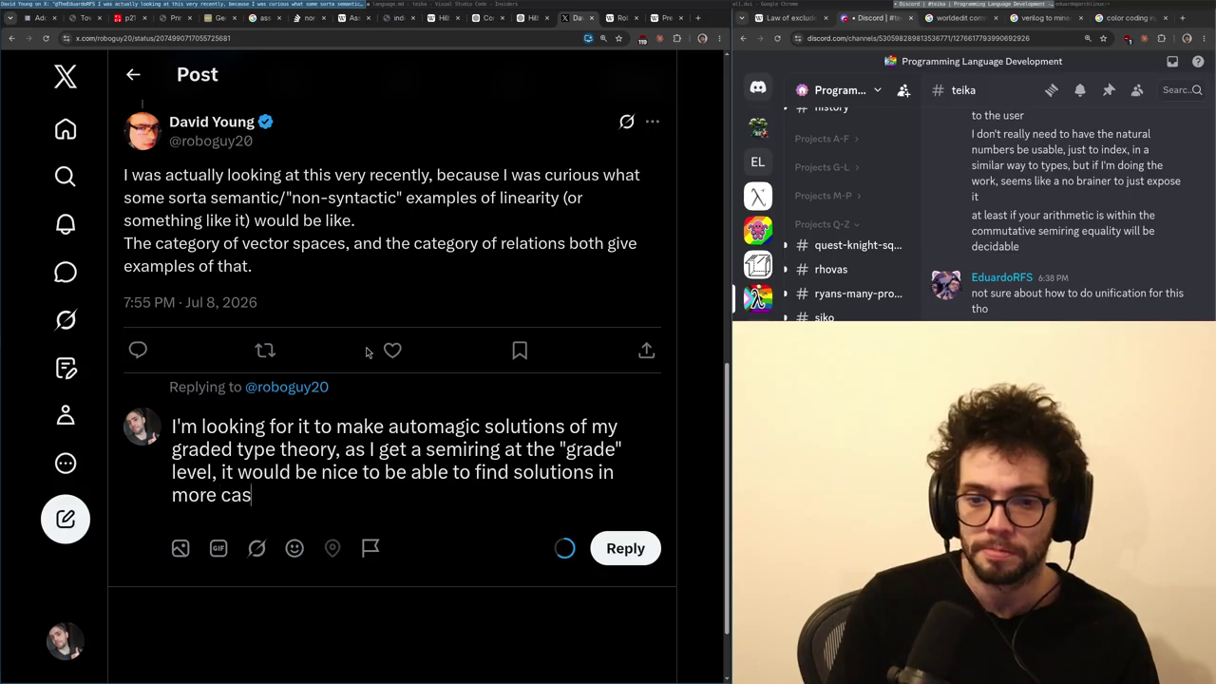
type("es to make unification more")
key("ctrl+BackSpace")
- Reword the ending about unification still succeeding in the ML fragment, then post the reply and open it
key("shift+Home")
key("ctrl+shift+Left")
key("ctrl+shift+Left")
key("ctrl+shift+Left")
key("ctrl+shift+Right")
key("ctrl+shift+Right")
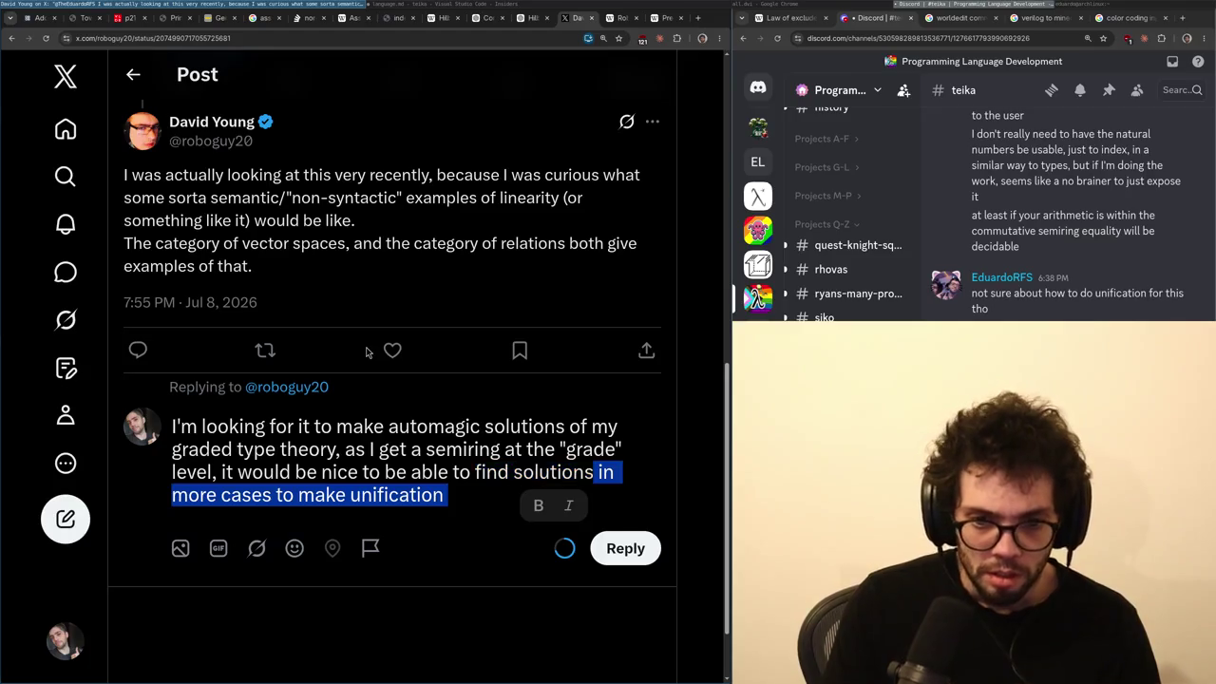
key("ctrl+shift+Left")
key("ctrl+shift+Left")
key("ctrl+shift+Left")
key("ctrl+shift+Left")
key("ctrl+shift+Left")
key("ctrl+shift+Left")
key("ctrl+shift+Right")
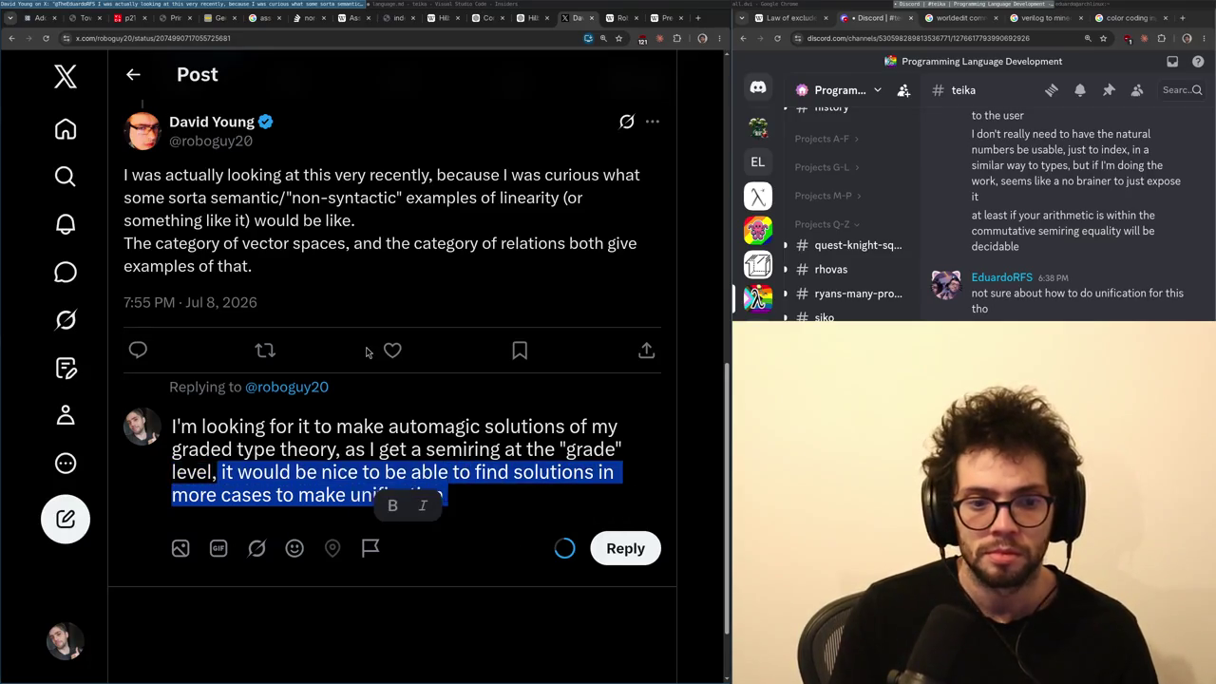
type("while ieven")
key("ctrl+BackSpace")
type("it ")
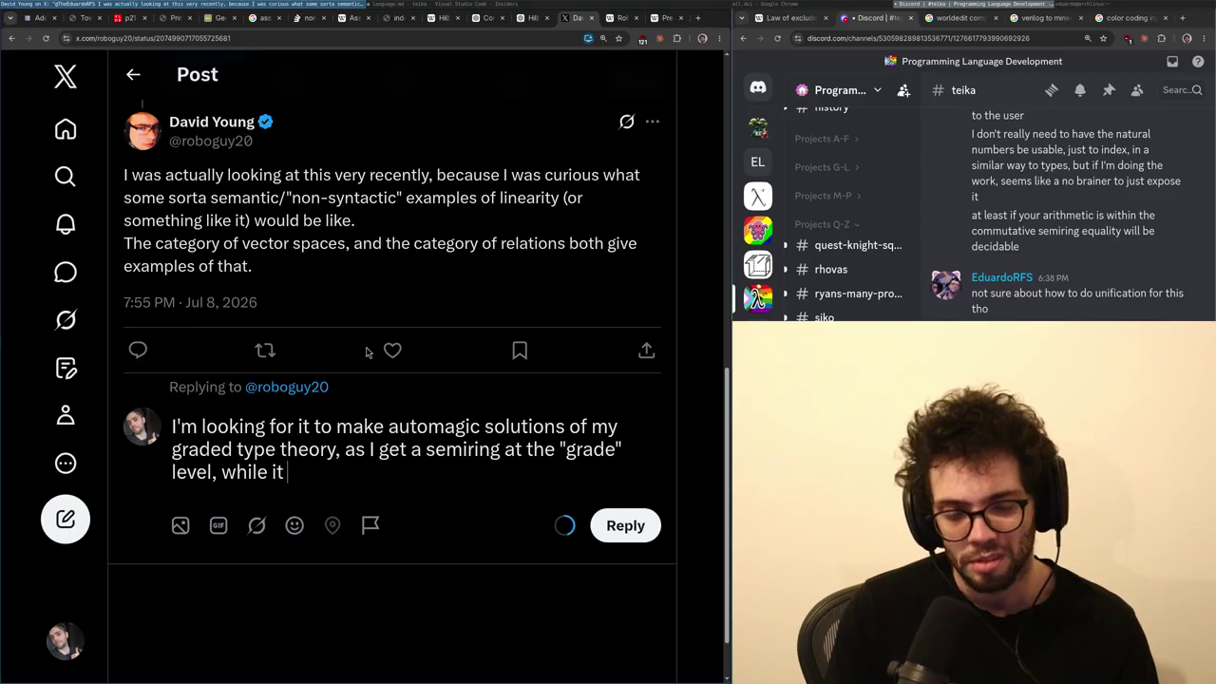
type("does still work in most common setting")
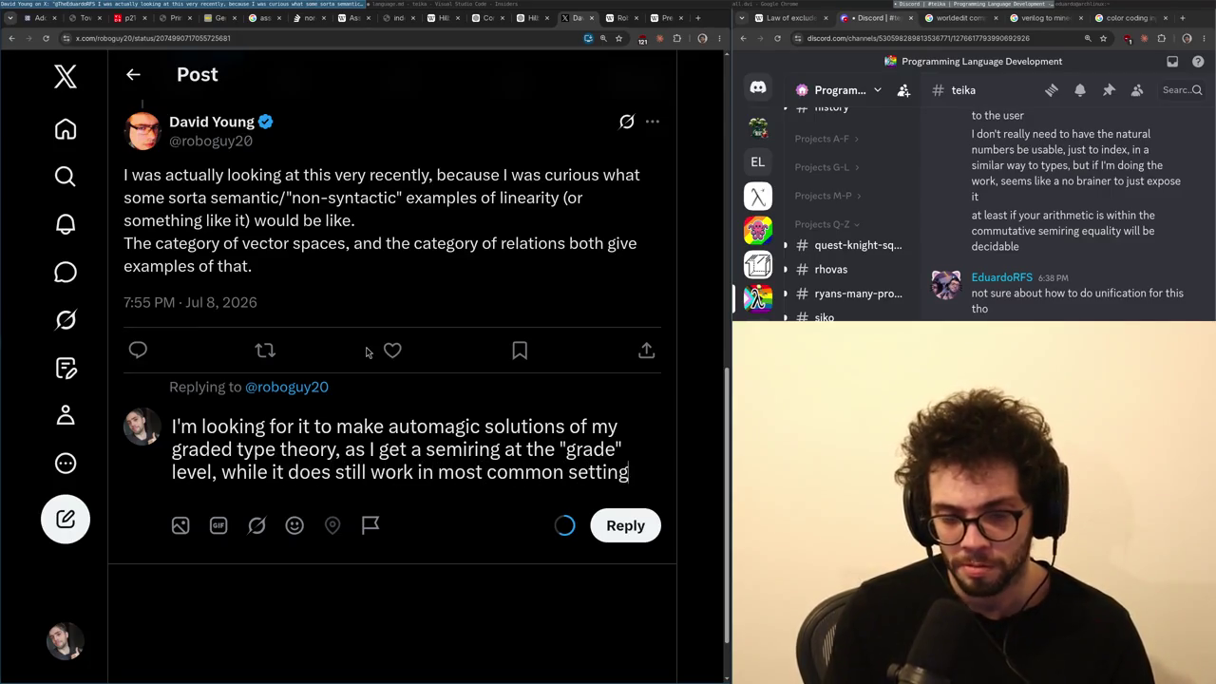
key("ctrl+shift+Left")
key("ctrl+shift+Left")
key("ctrl+shift+Left")
key("ctrl+shift+Left")
type("unificatio nstill")
key("BackSpace")
key("BackSpace")
key("BackSpace")
type("n still succeed")
key("ctrl+BackSpace")
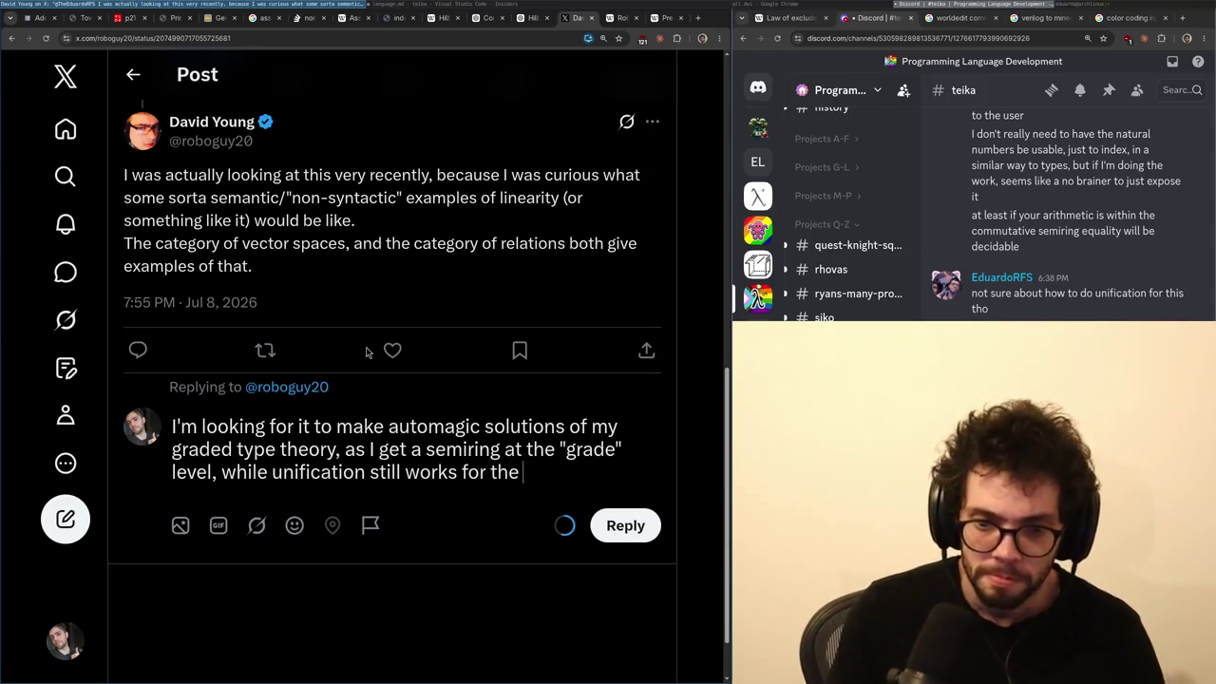
type("agment, ")
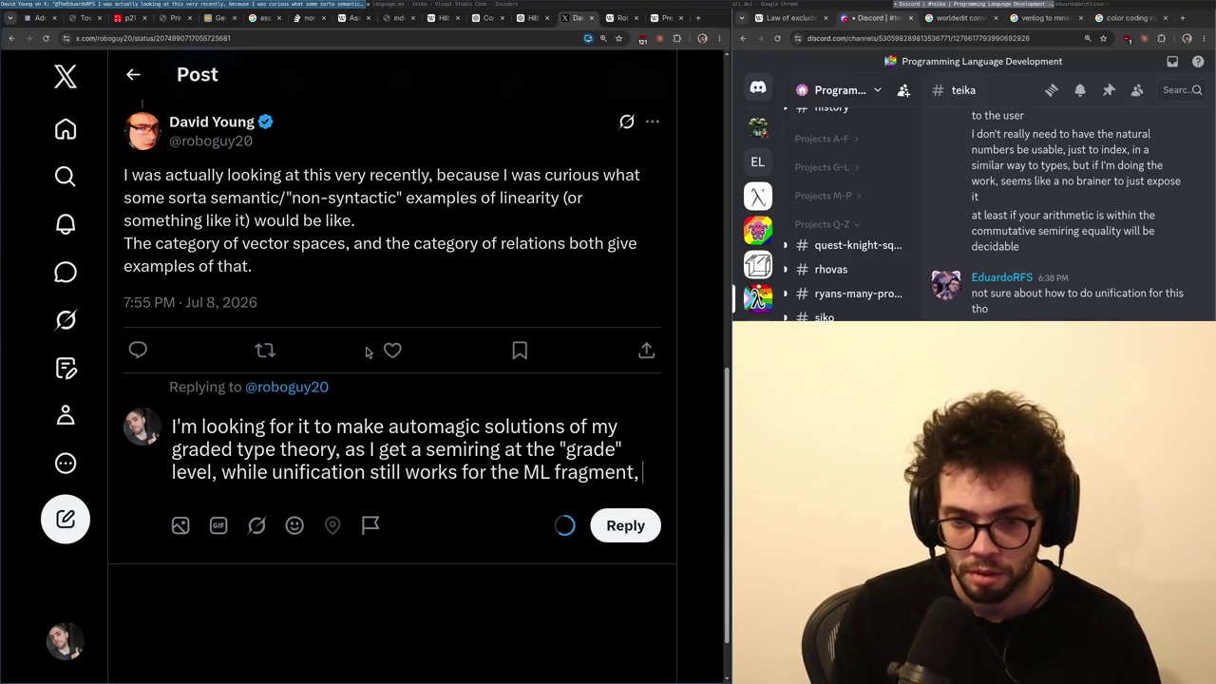
type("it would be nice to get a bit ")
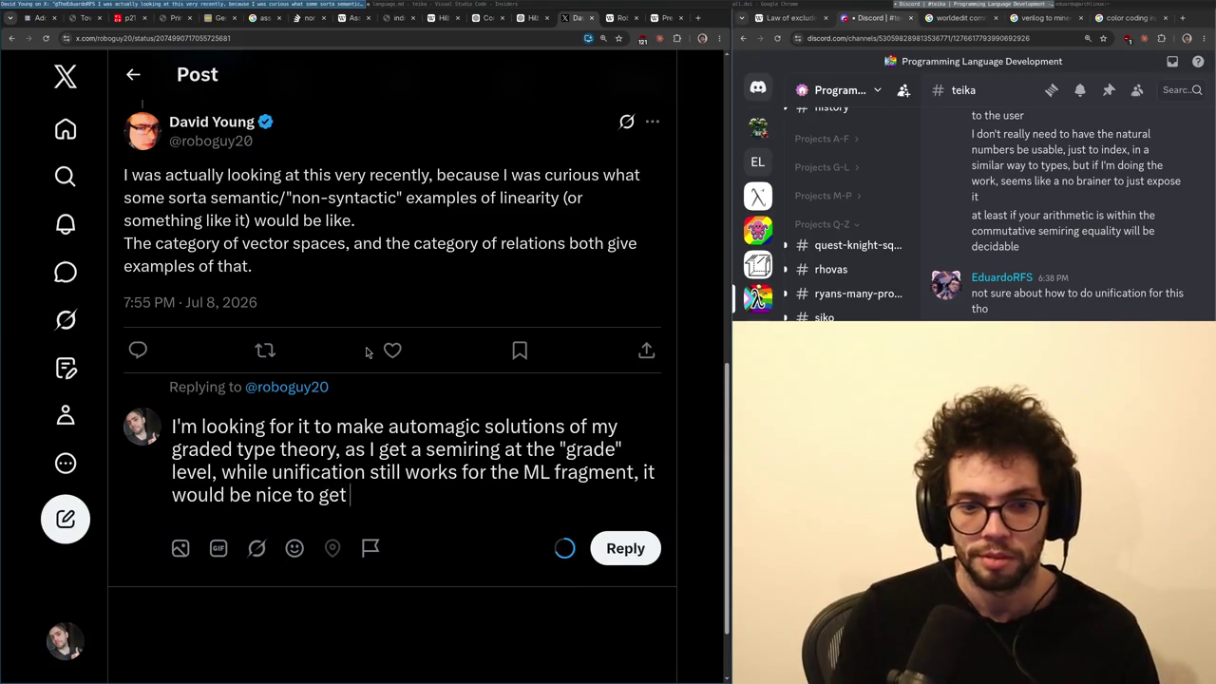
type("fancier.")
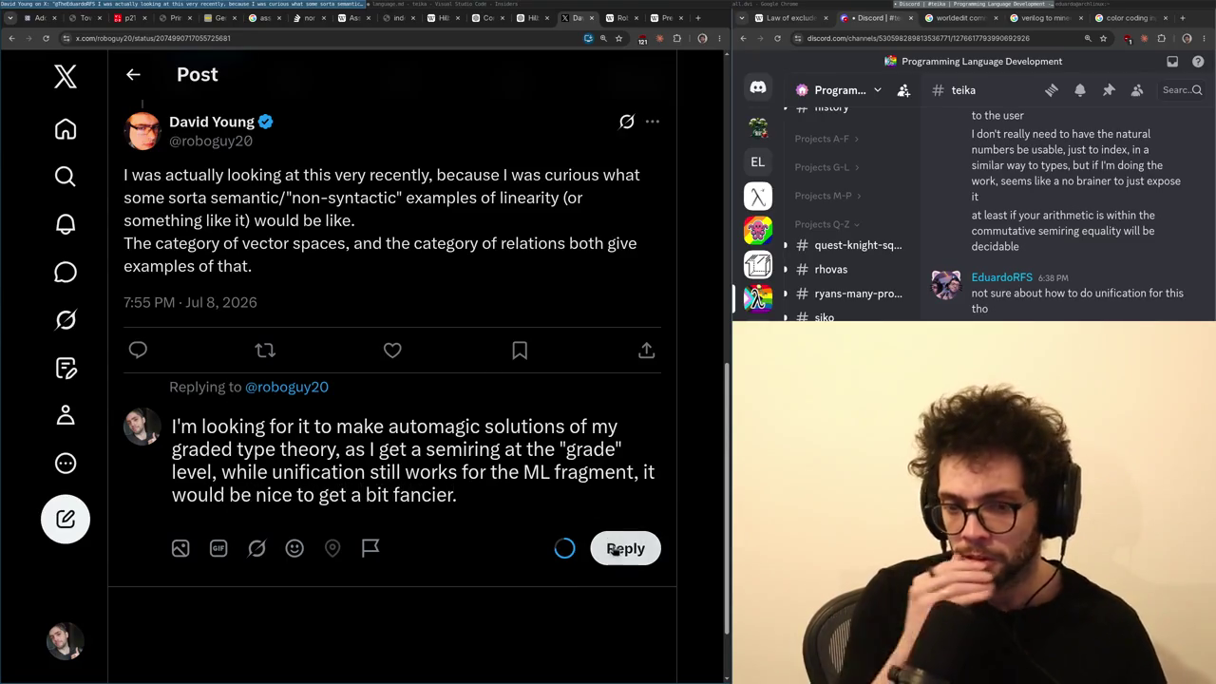
left_click(619, 548)
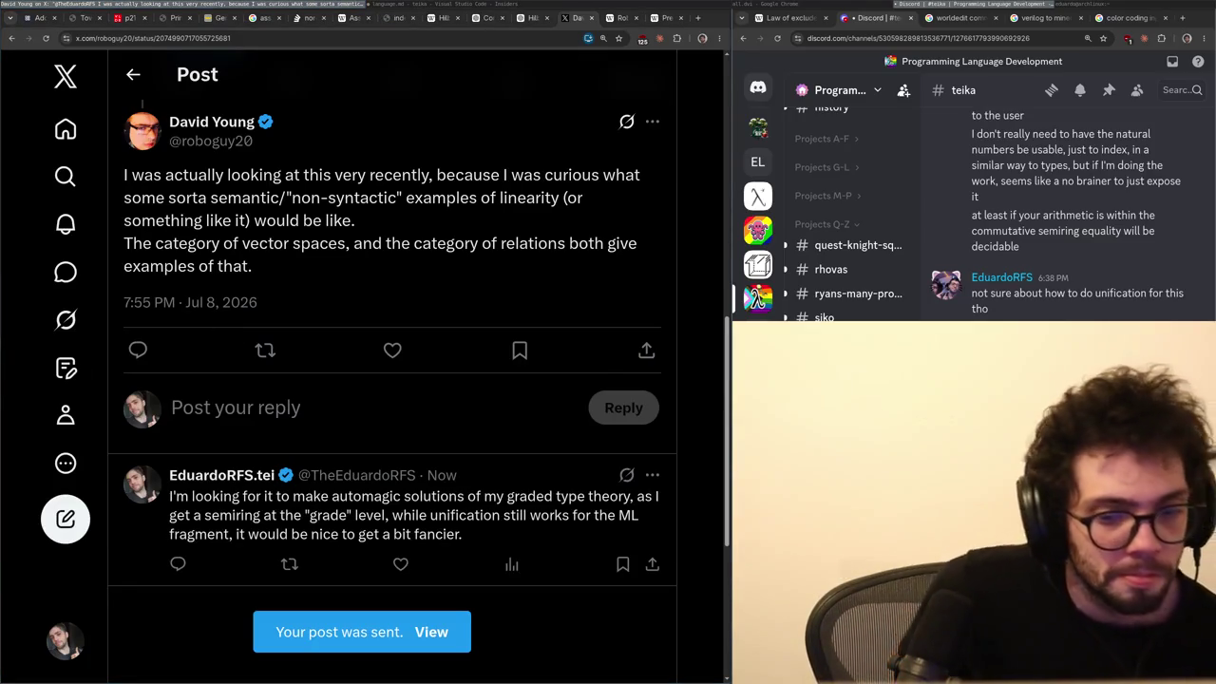
left_click(390, 503)
- Reply to the new post with "Hopefully pattern unification at least." and close the X tab
left_click(204, 371)
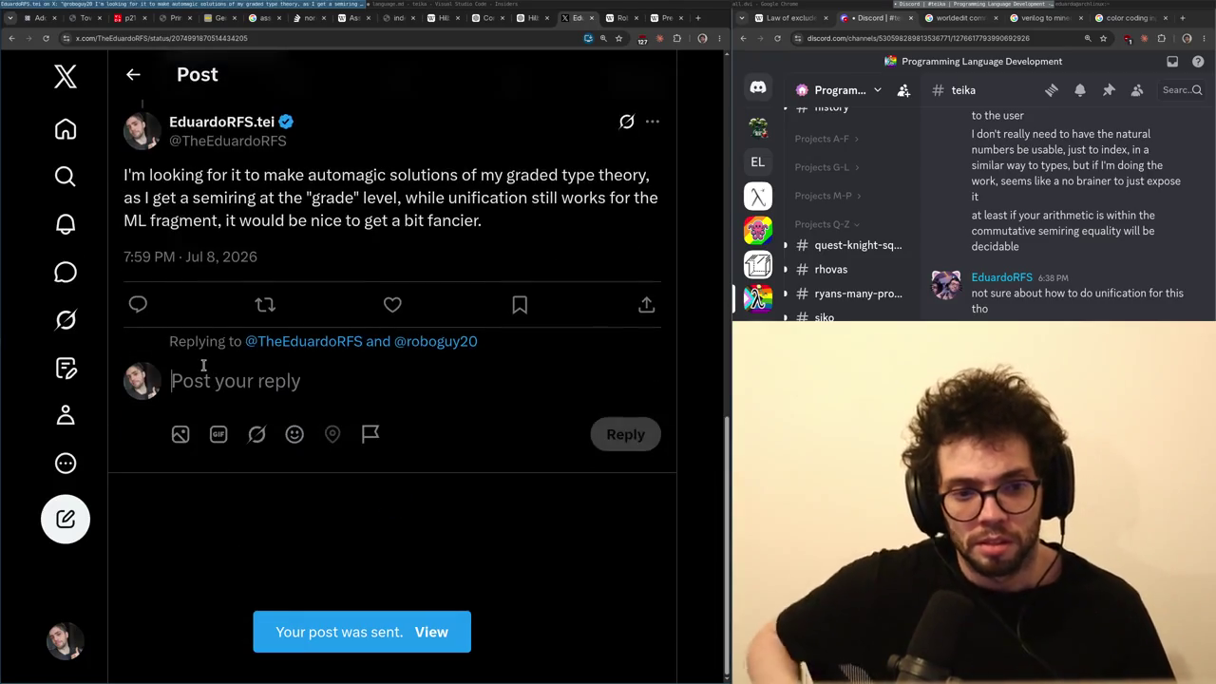
type("I think (")
key("ctrl+a")
key("BackSpace")
type("I think")
key("ctrl+a")
key("BackSpace")
type("Hopeful")
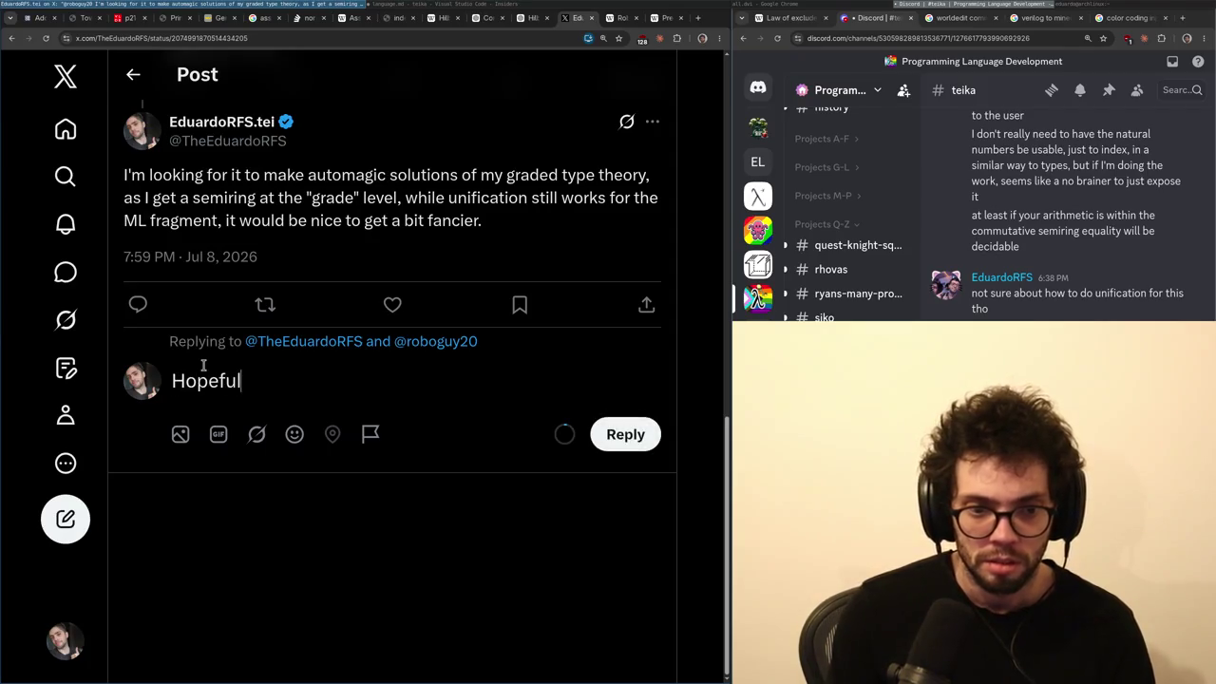
type("ly patte")
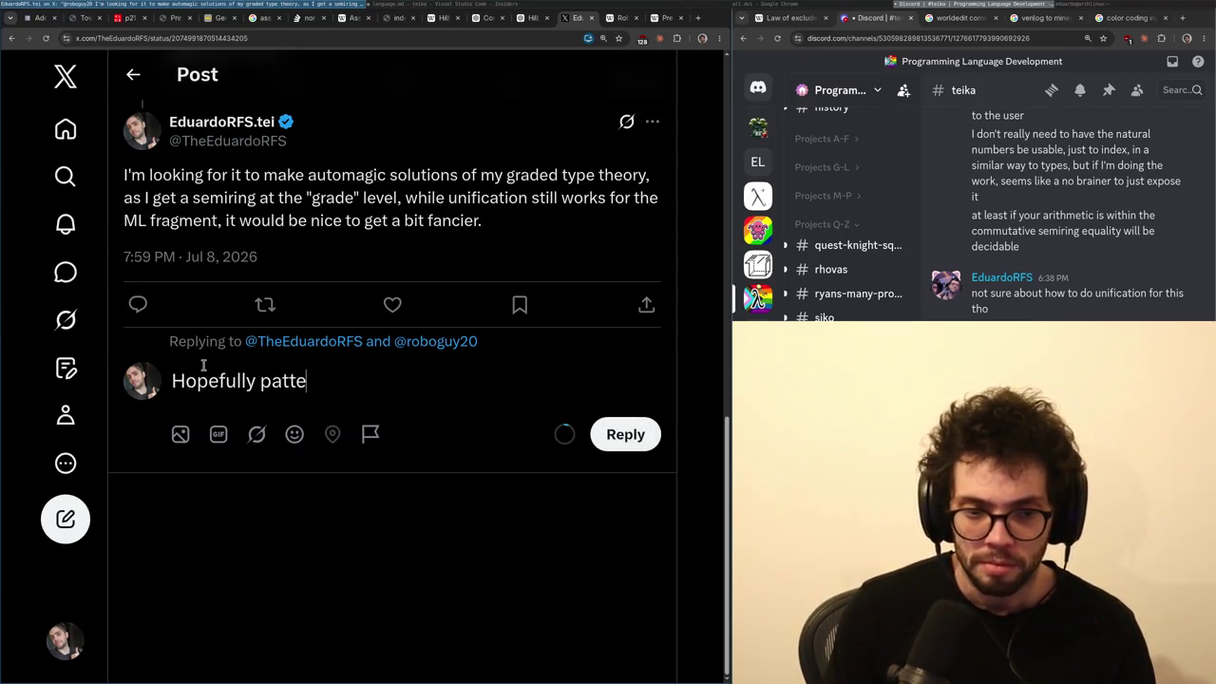
type("rn unification at leas")
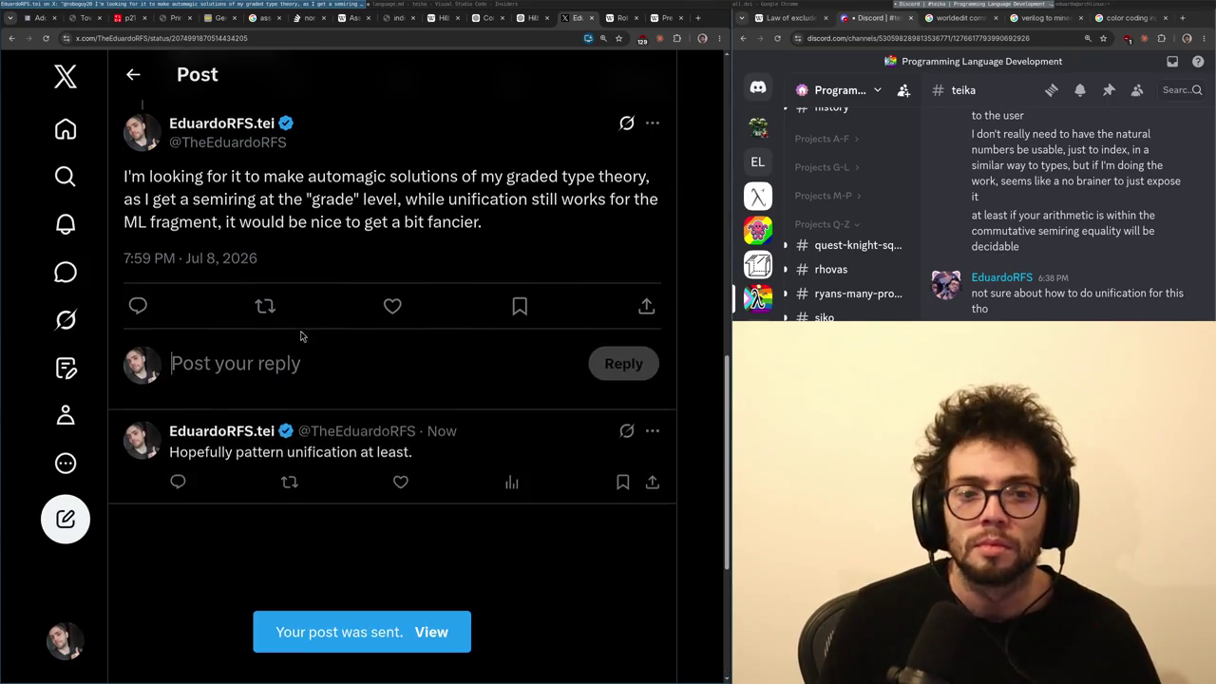
scroll(288, 342, "up", 2)
key("ctrl+w")
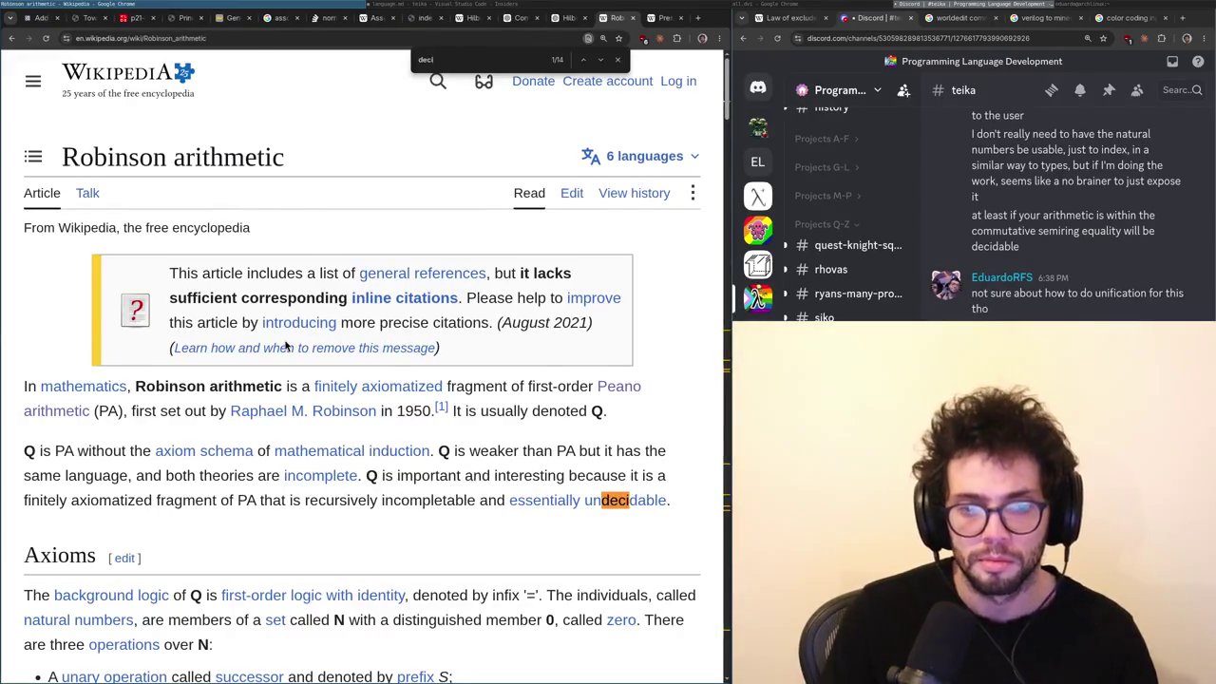
key("ctrl+Page_Up")
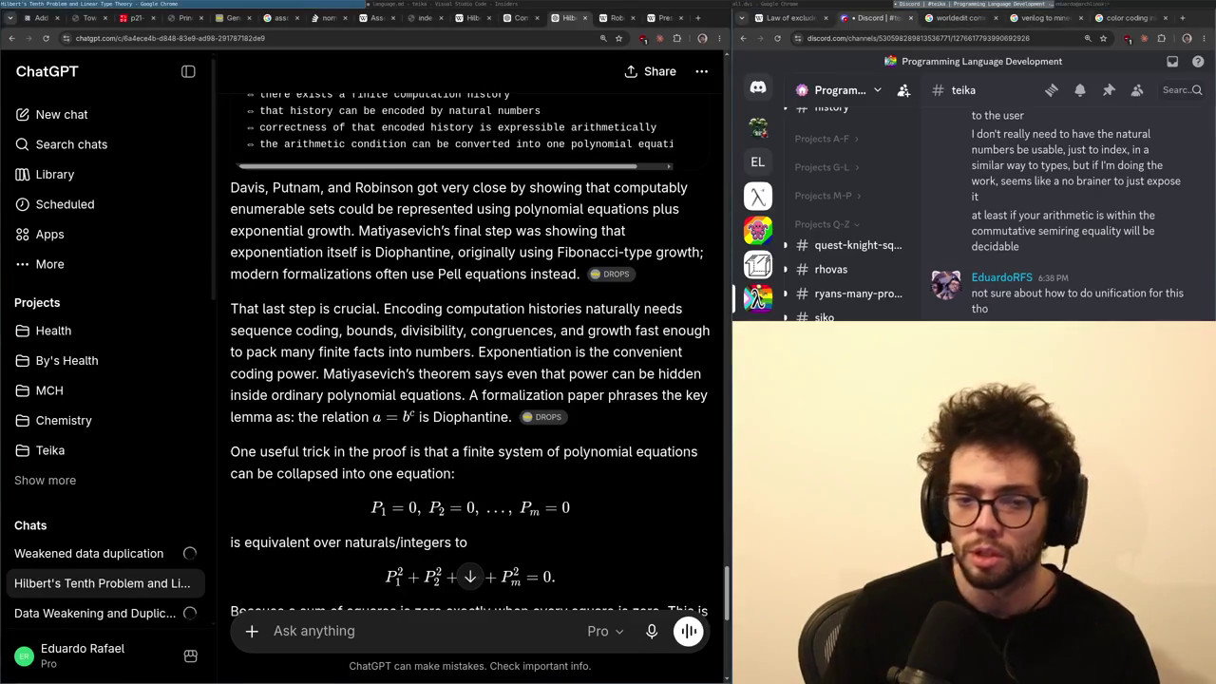
scroll(469, 389, "down", 5)
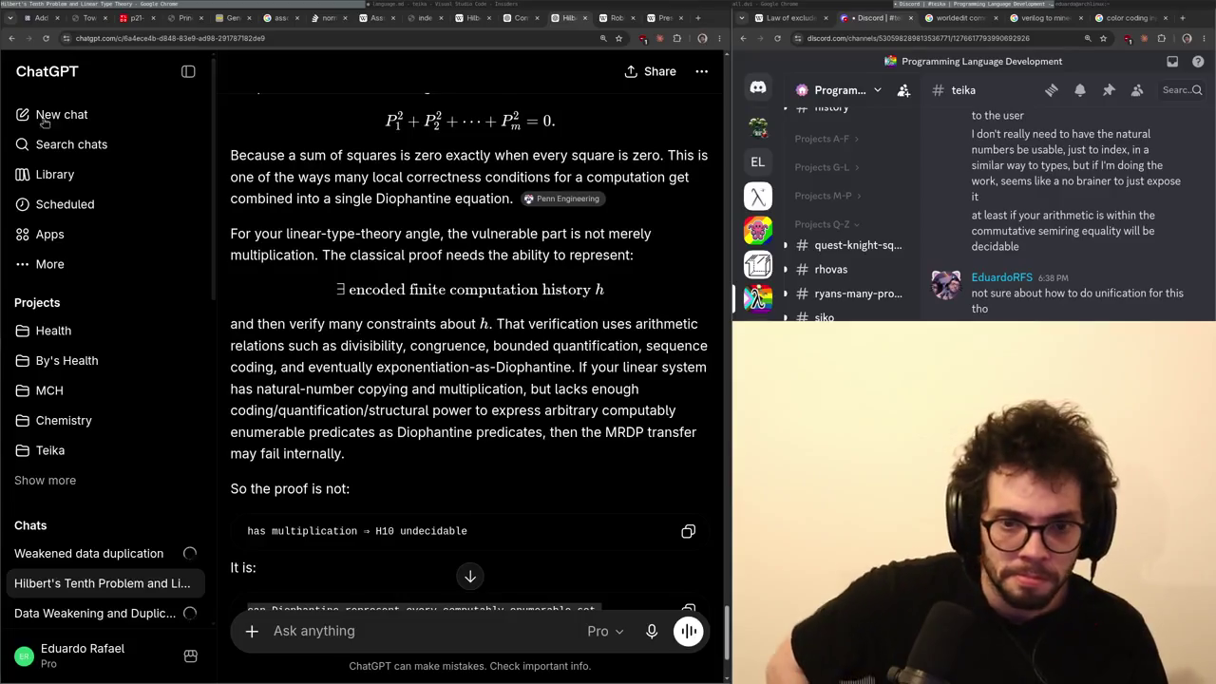
scroll(414, 371, "up", 7)
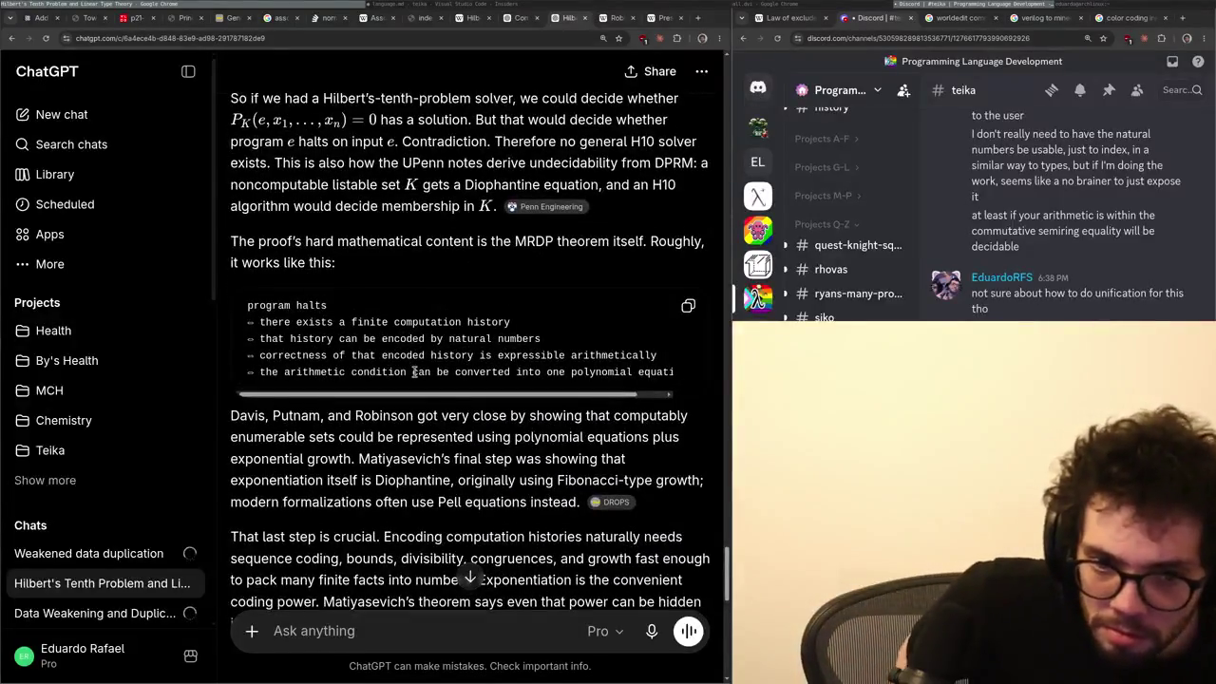
scroll(427, 354, "up", 1)
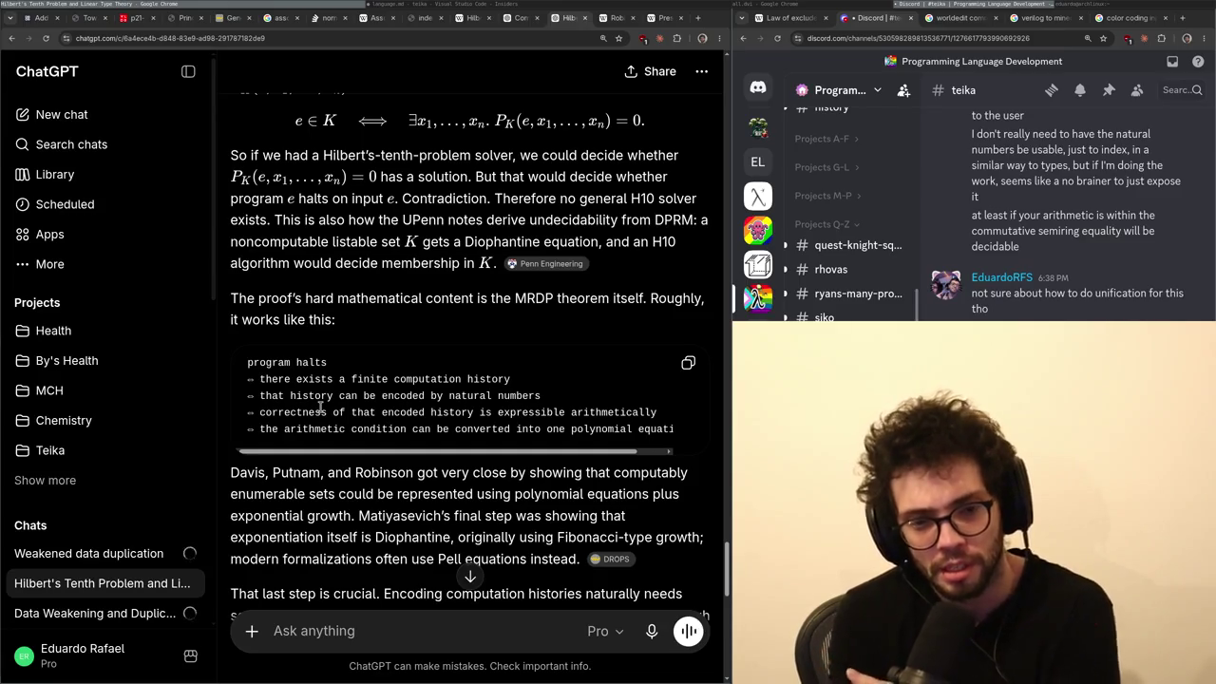
scroll(361, 383, "down", 2)
scroll(362, 383, "up", 2)
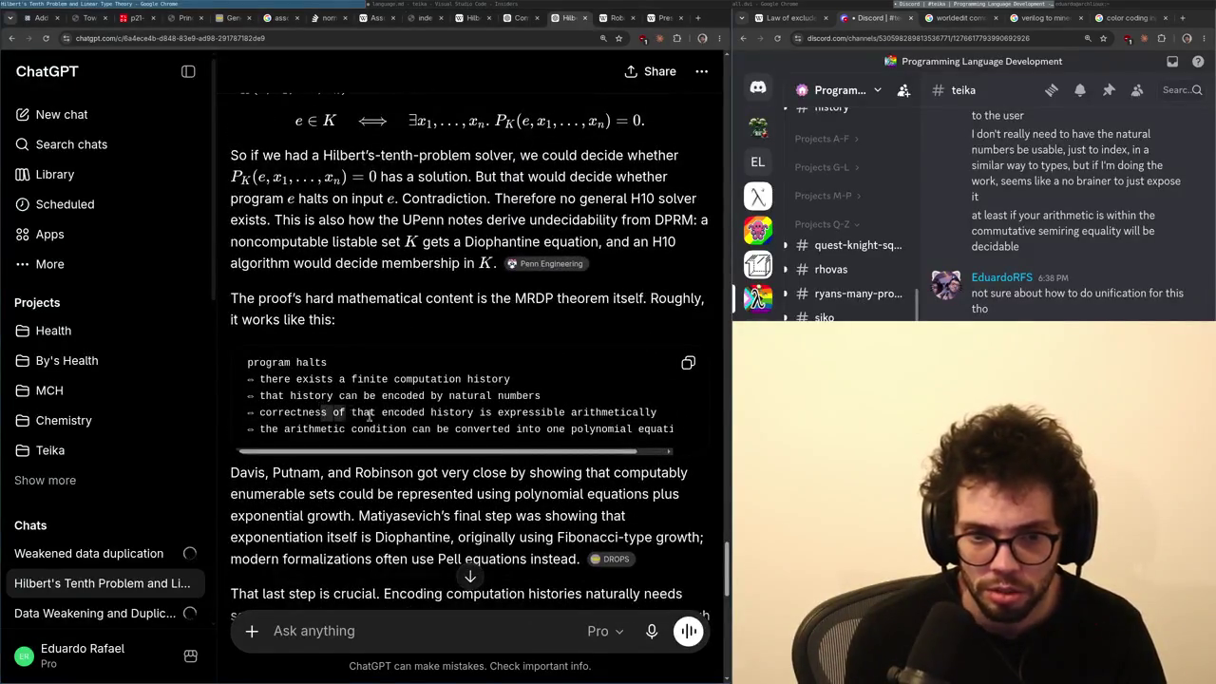
left_click_drag(323, 412, 558, 418)
left_click(600, 418)
scroll(495, 404, "down", 3)
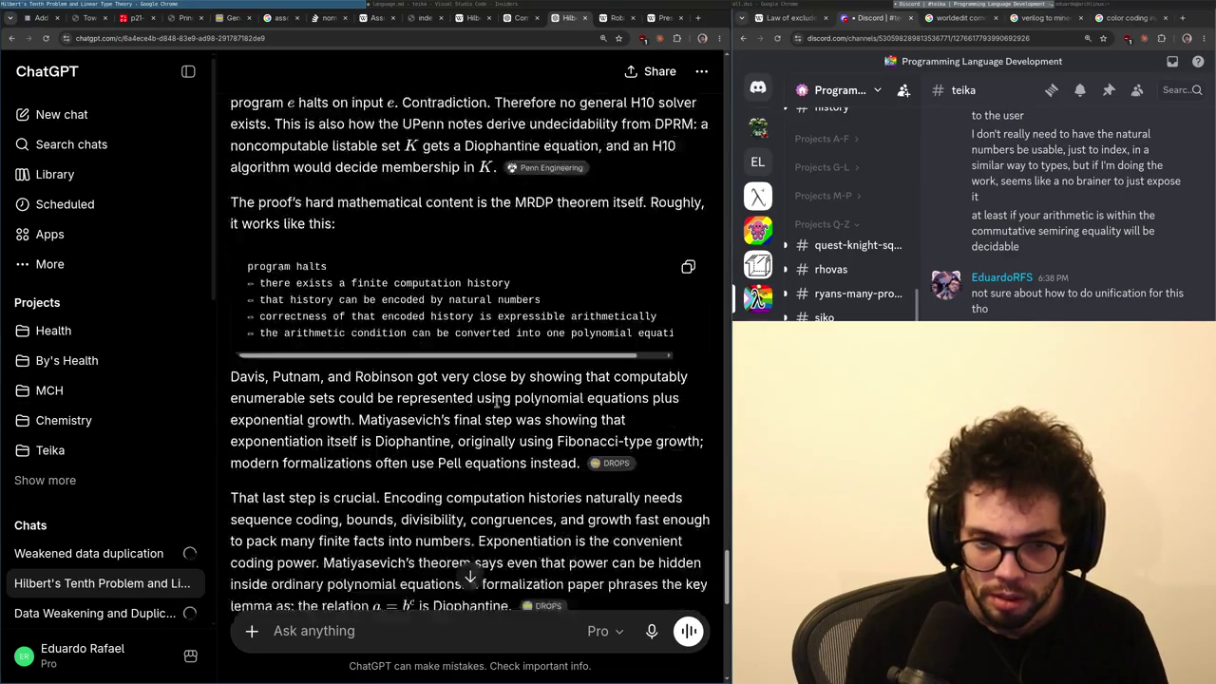
scroll(339, 294, "up", 2)
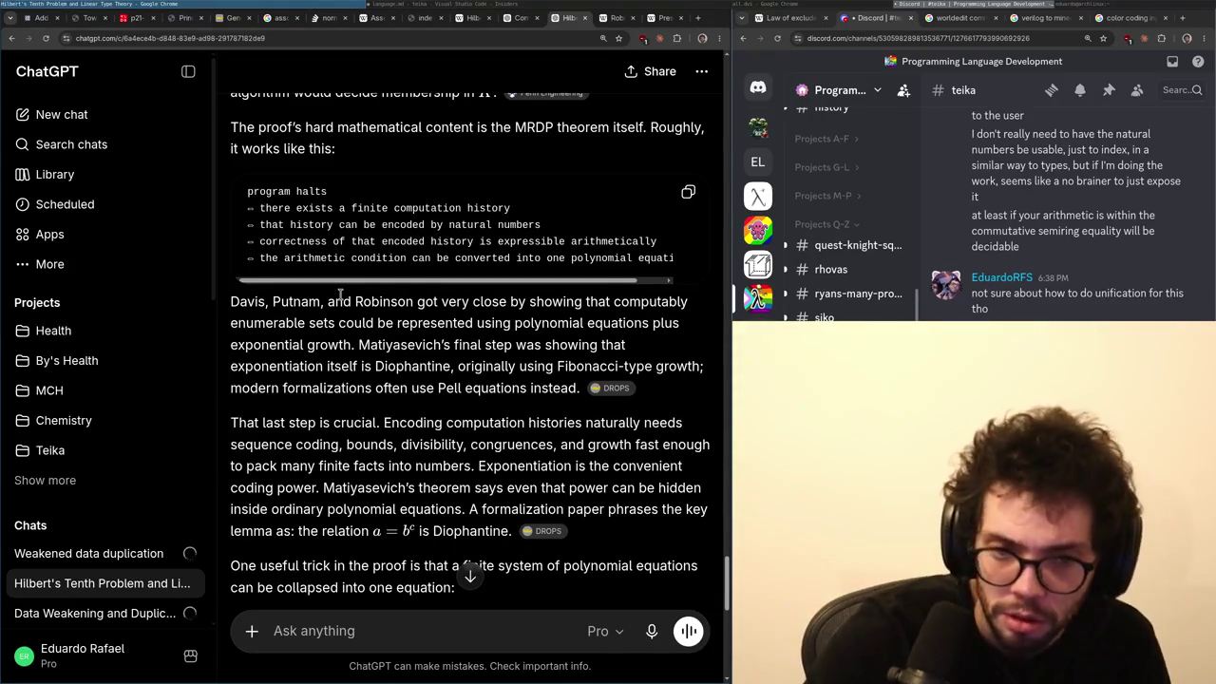
scroll(339, 295, "up", 4)
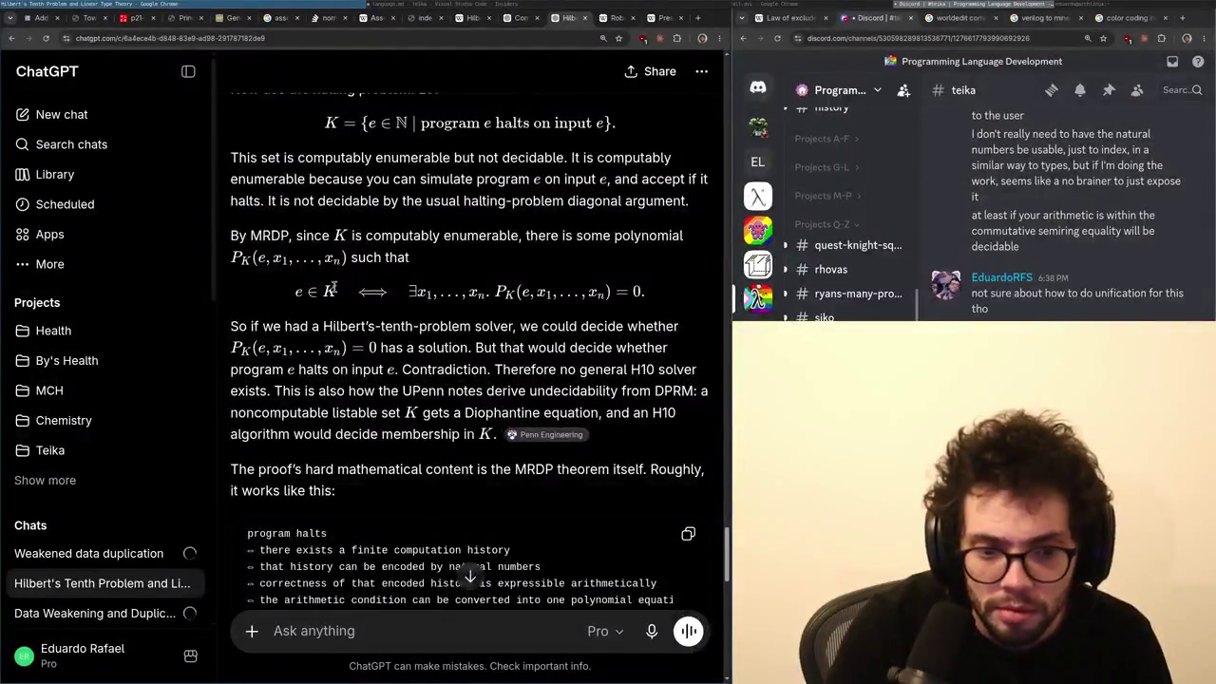
scroll(335, 291, "down", 2)
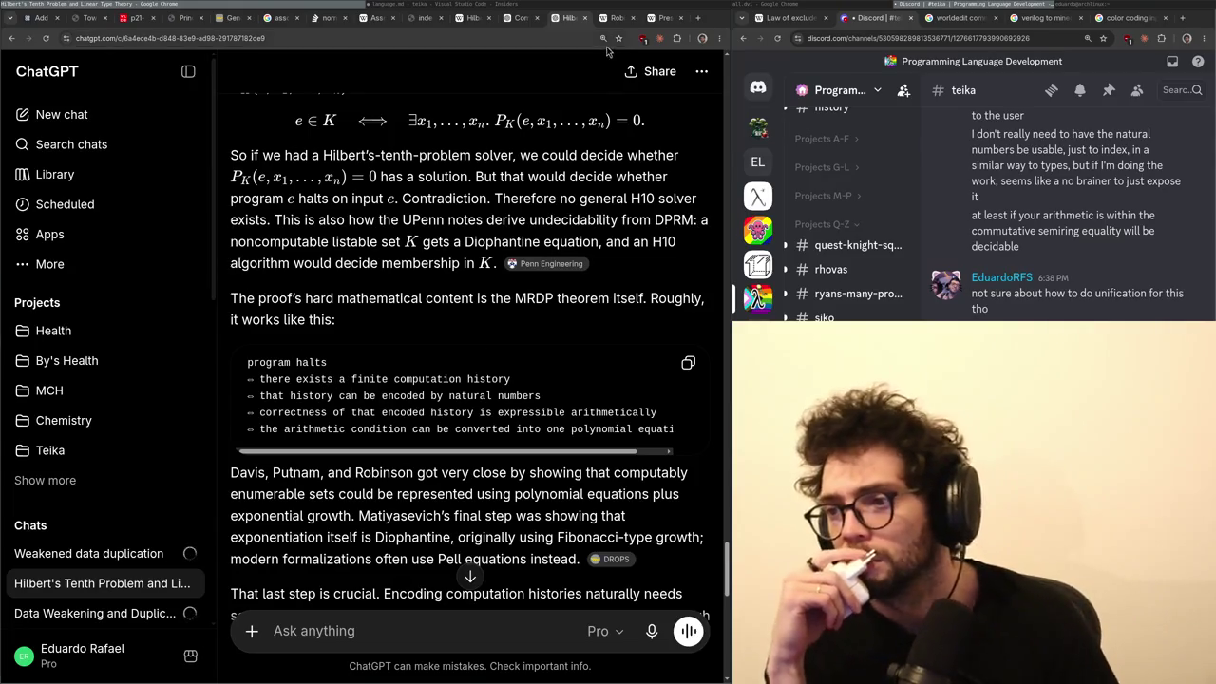
left_click_drag(570, 17, 653, 23)
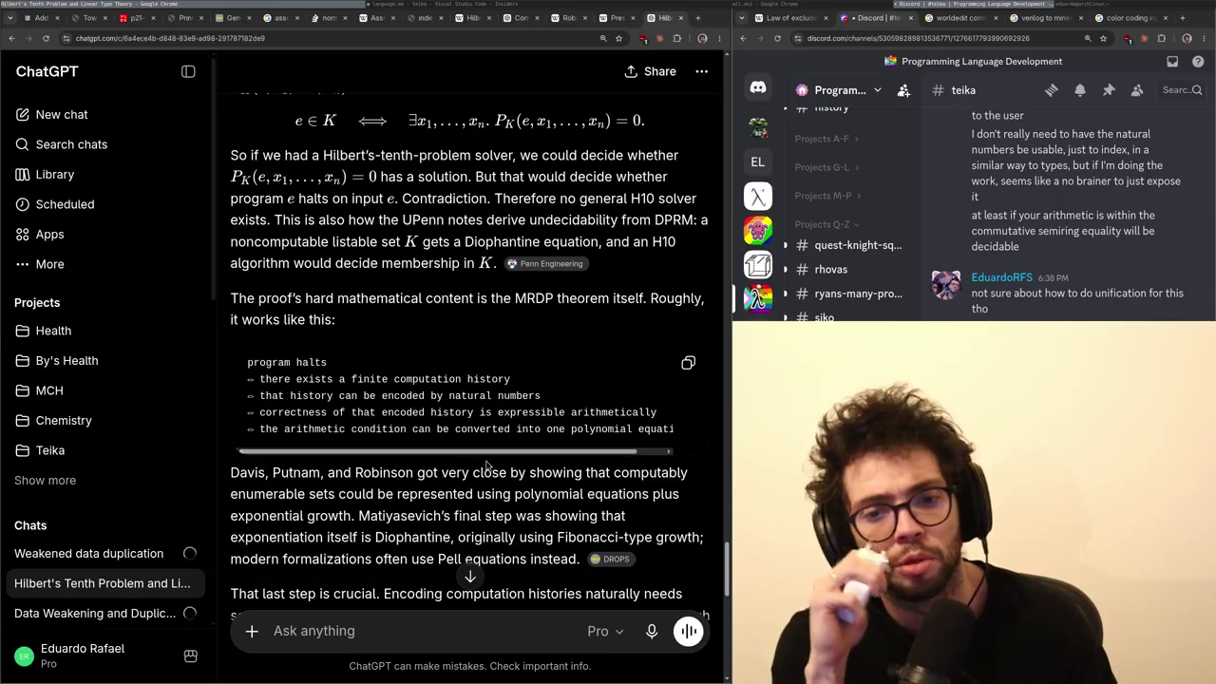
left_click_drag(479, 412, 510, 429)
left_click(521, 464)
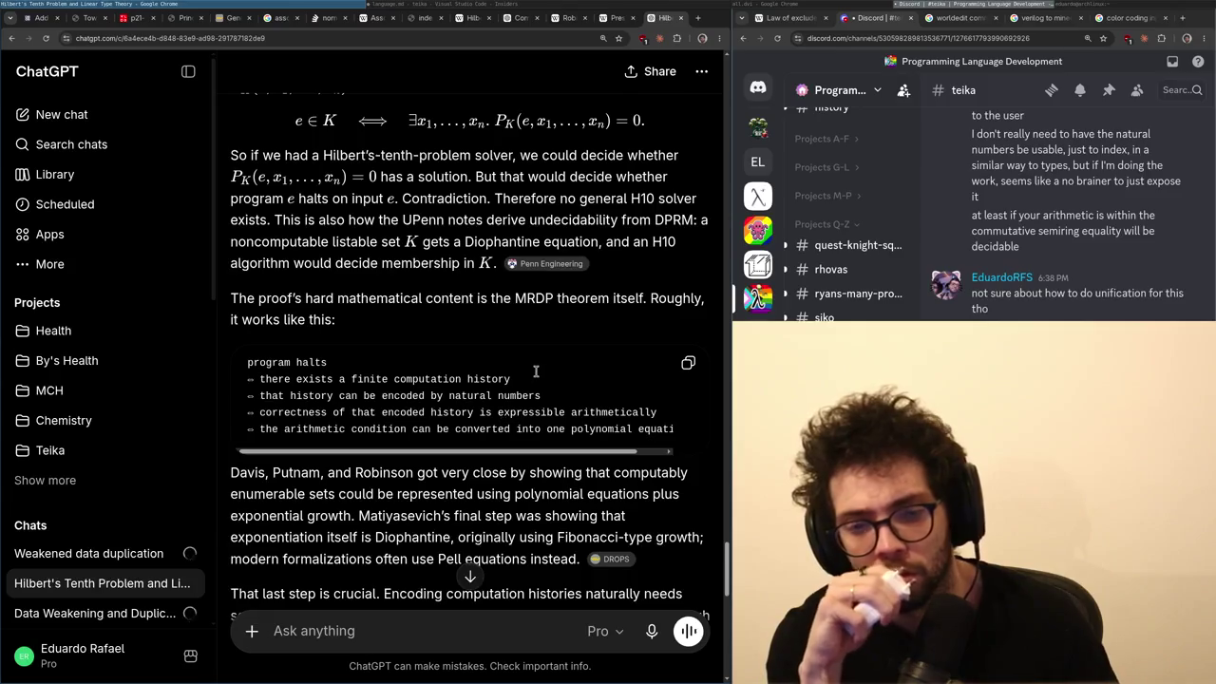
scroll(531, 438, "down", 5)
scroll(546, 434, "down", 9)
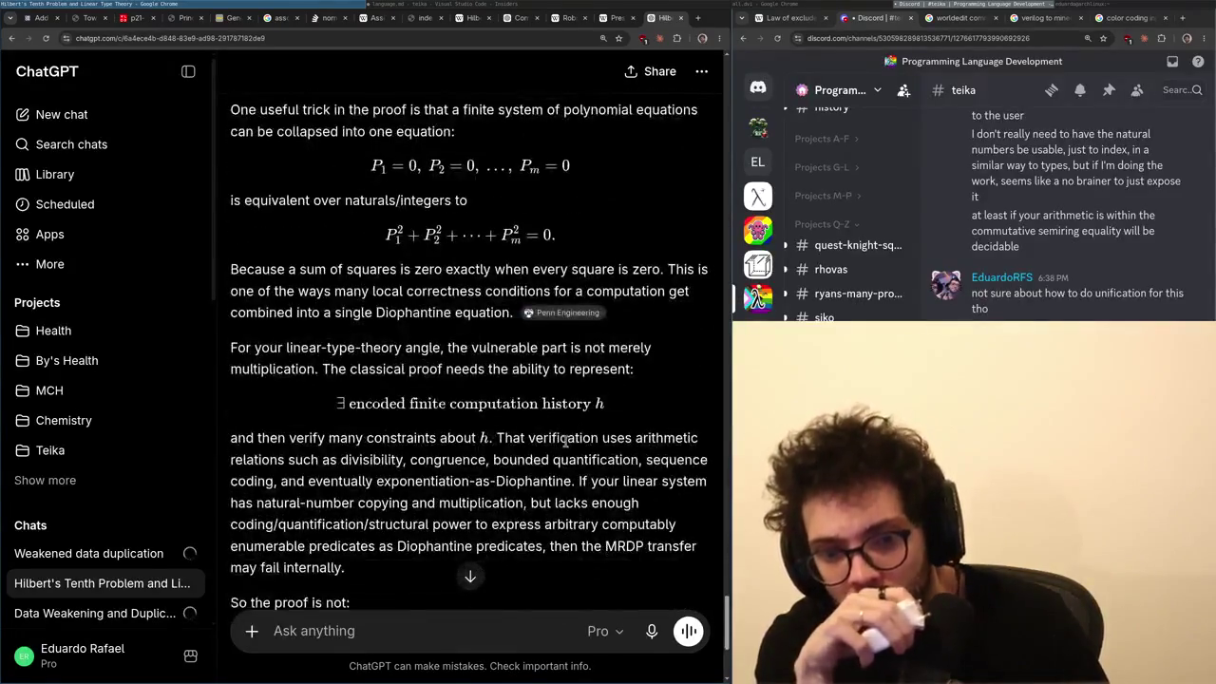
left_click(354, 644)
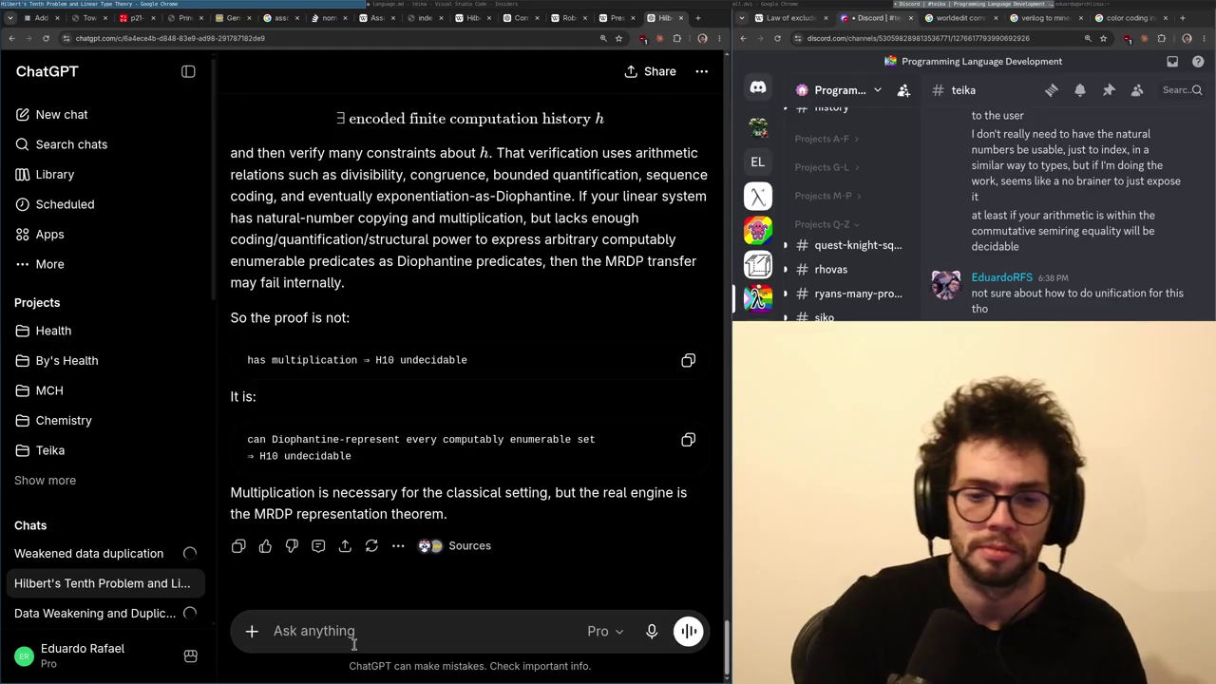
- Ask ChatGPT whether the H10 proof is constructive, i.e. whether it actually produces a polynomial
type("s")
key("BackSpace")
type("so at the ")
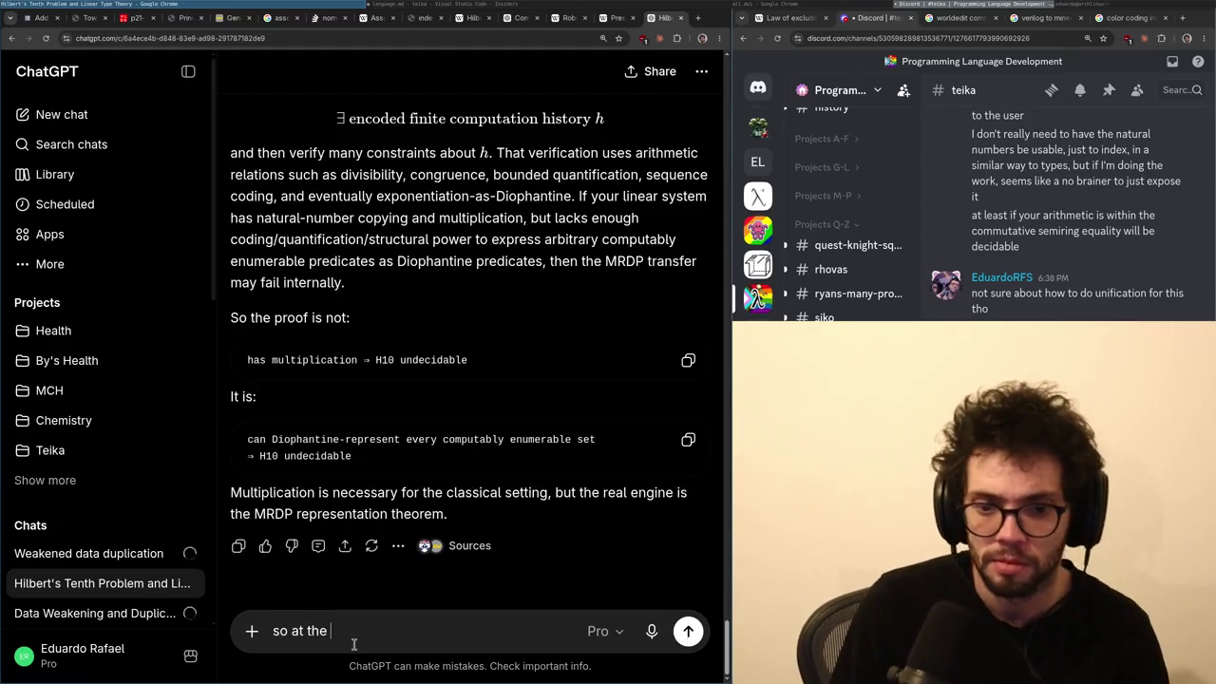
type("end of the H10,")
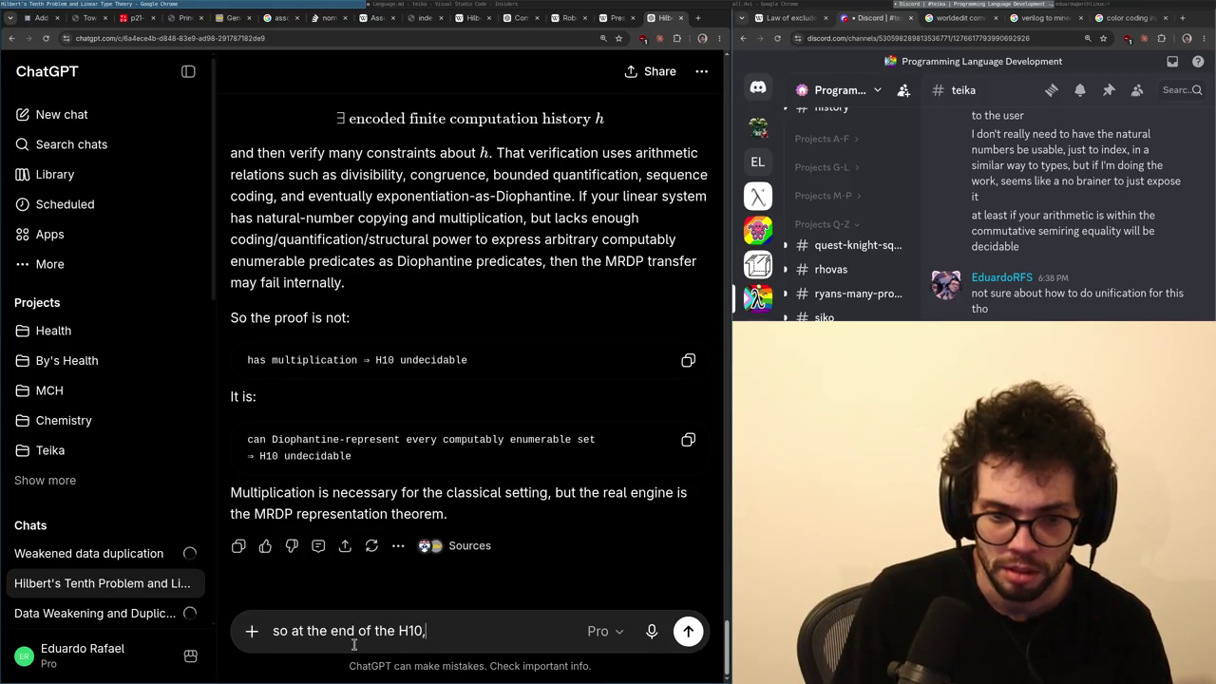
key("ctrl+a")
type("is the proof construc")
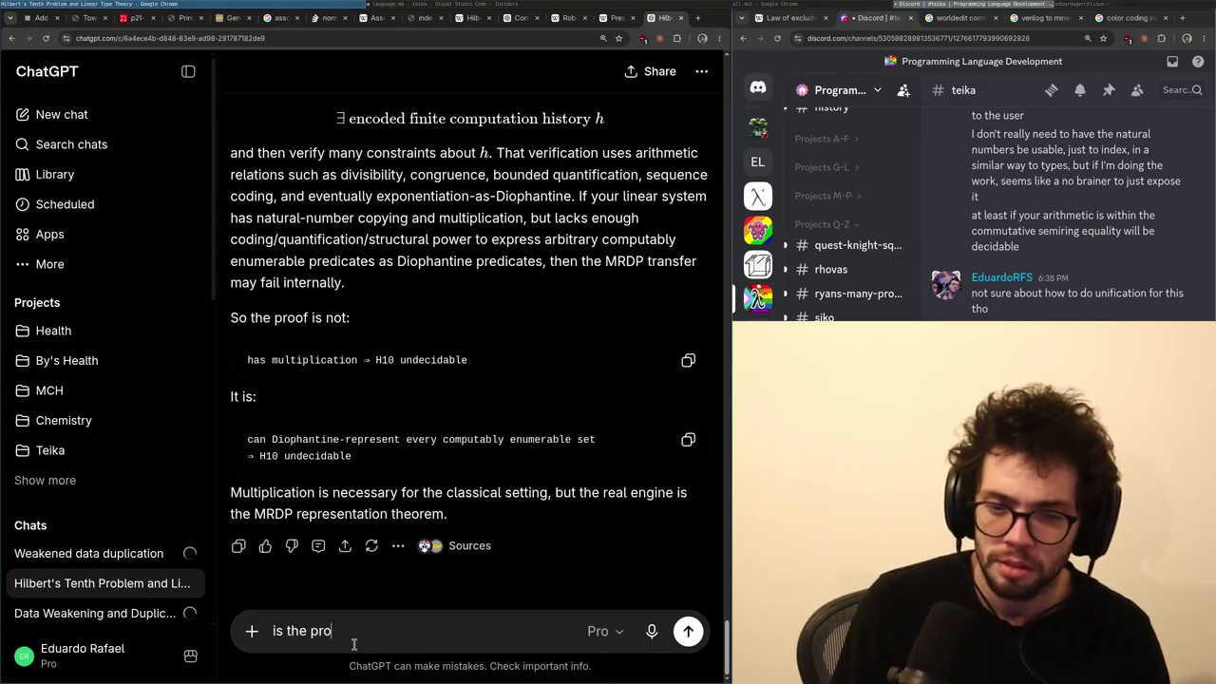
type("tive")
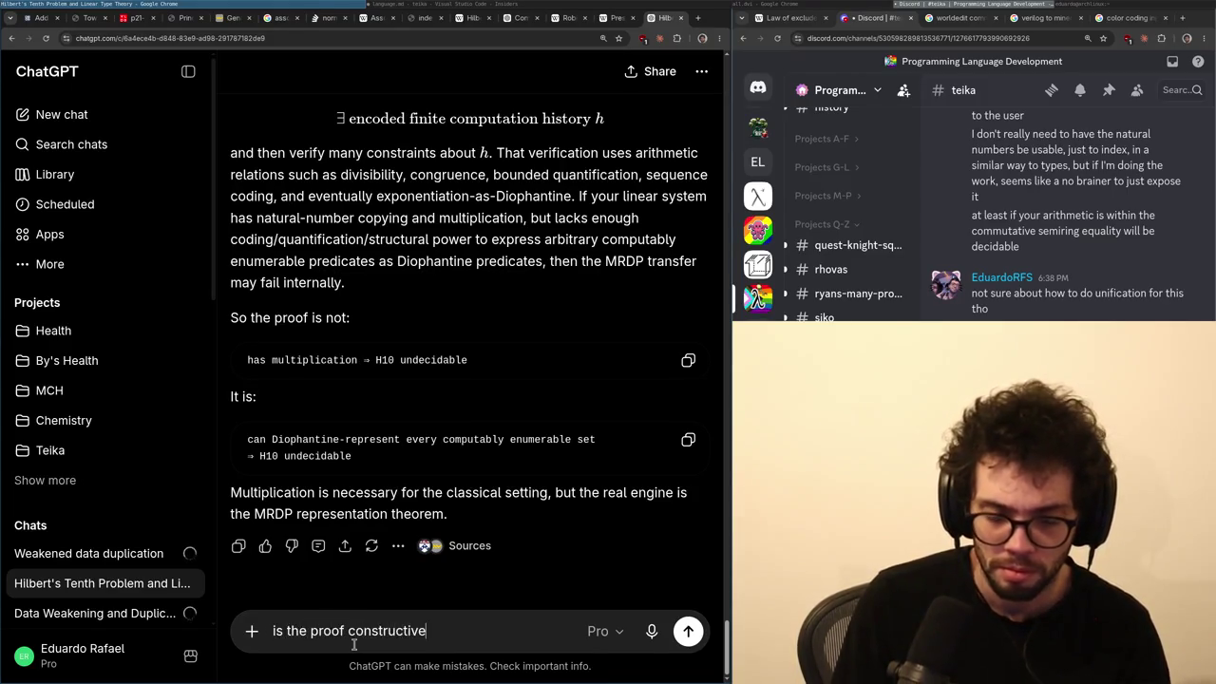
type("? S")
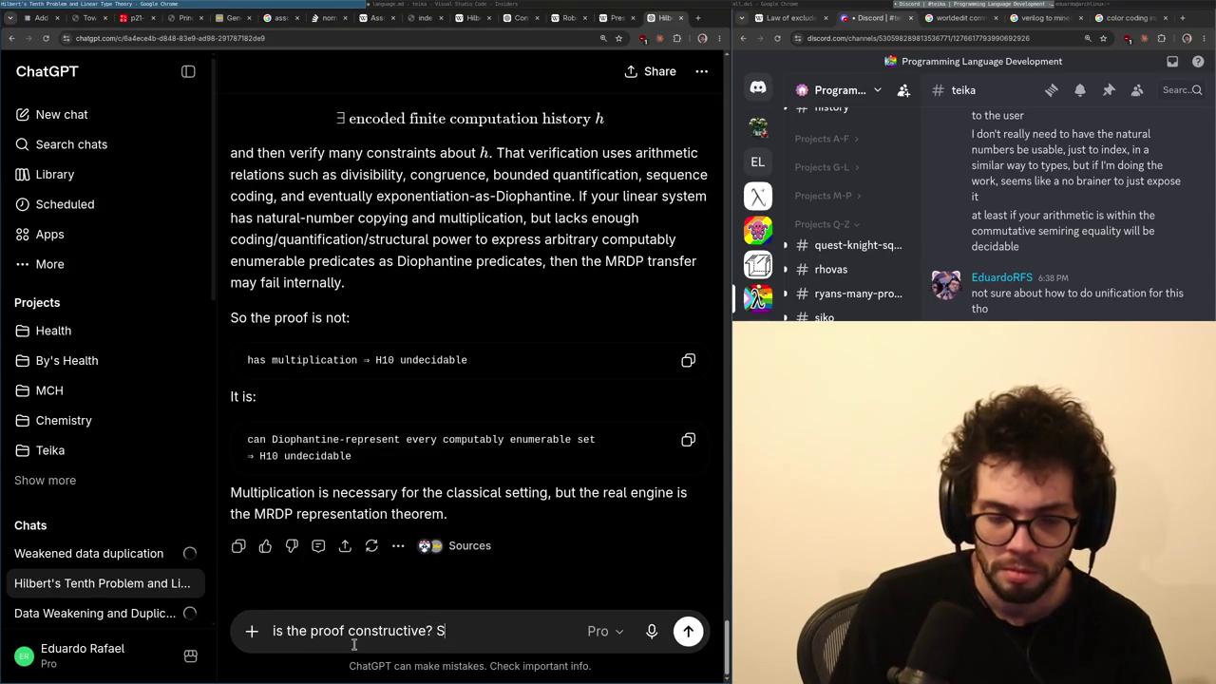
key("BackSpace")
type("As in, at the en")
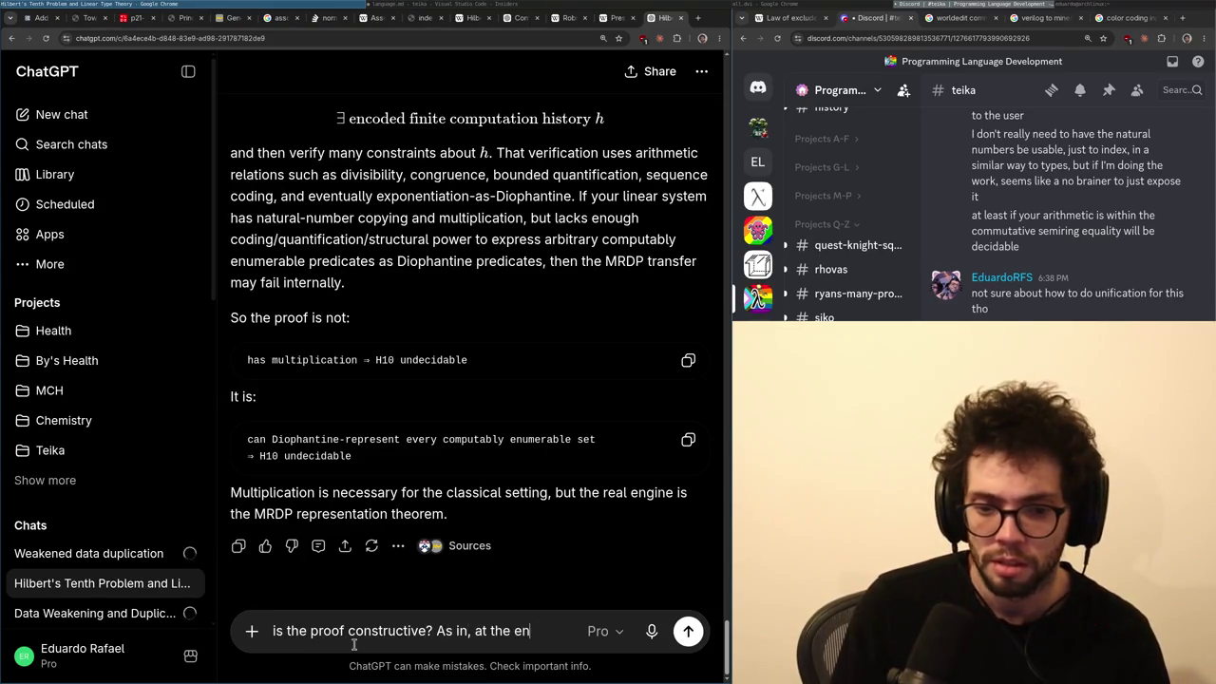
type("d is the H10 proof producing ")
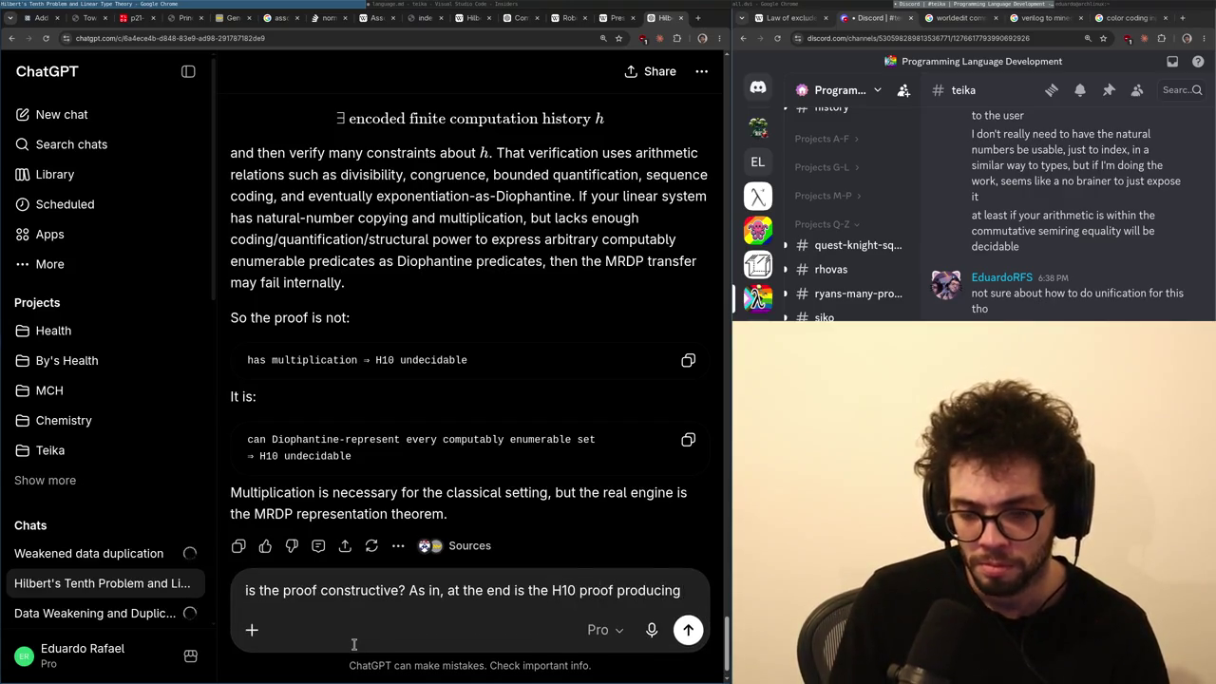
type("a polynomial that is")
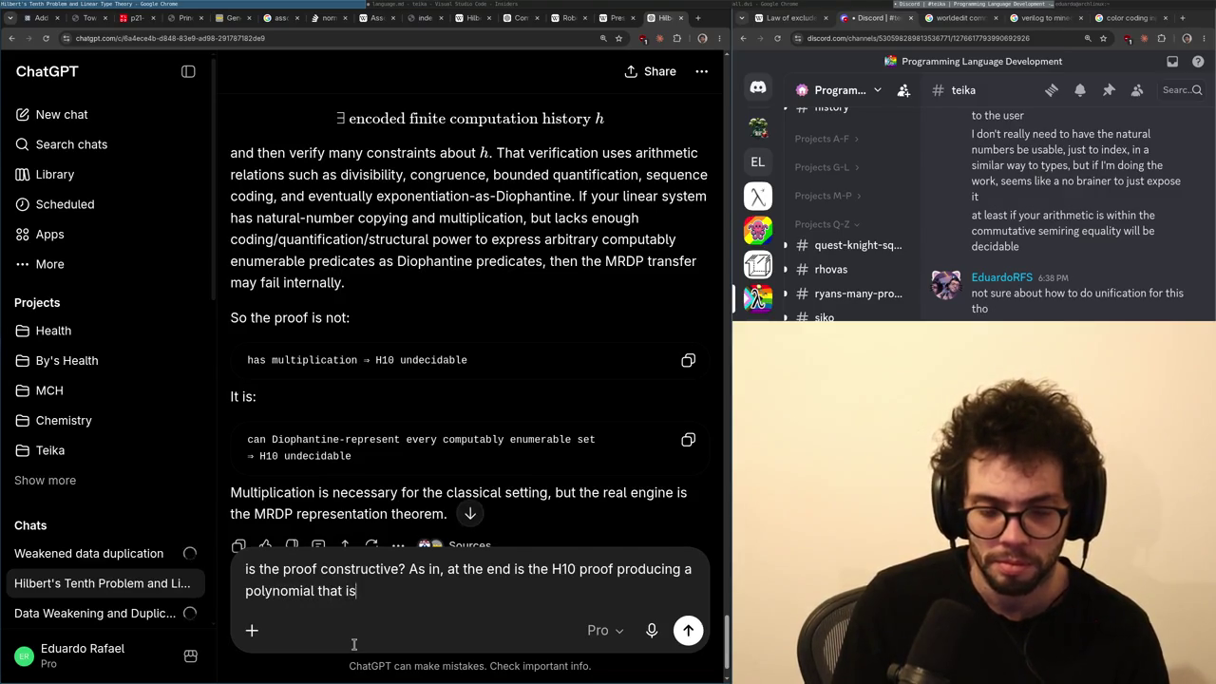
type(" not solveable?")
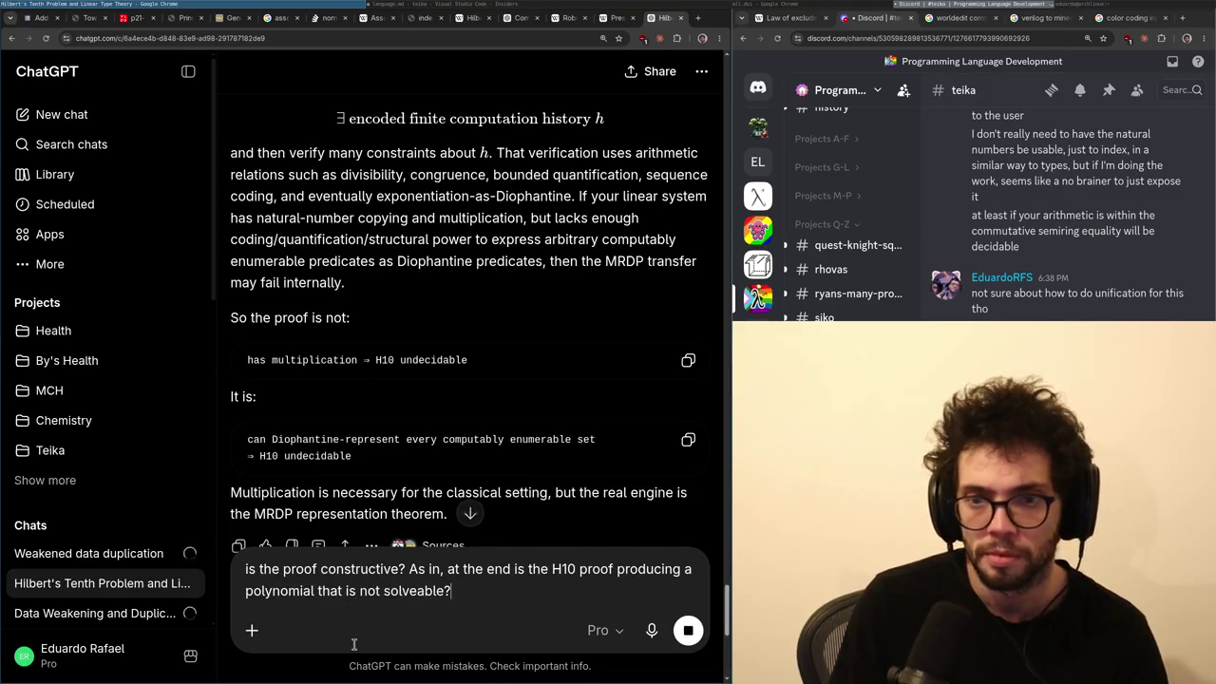
- Open x.com in a new tab to show the X home feed
key("ctrl+t")
type("x")
key("Return")
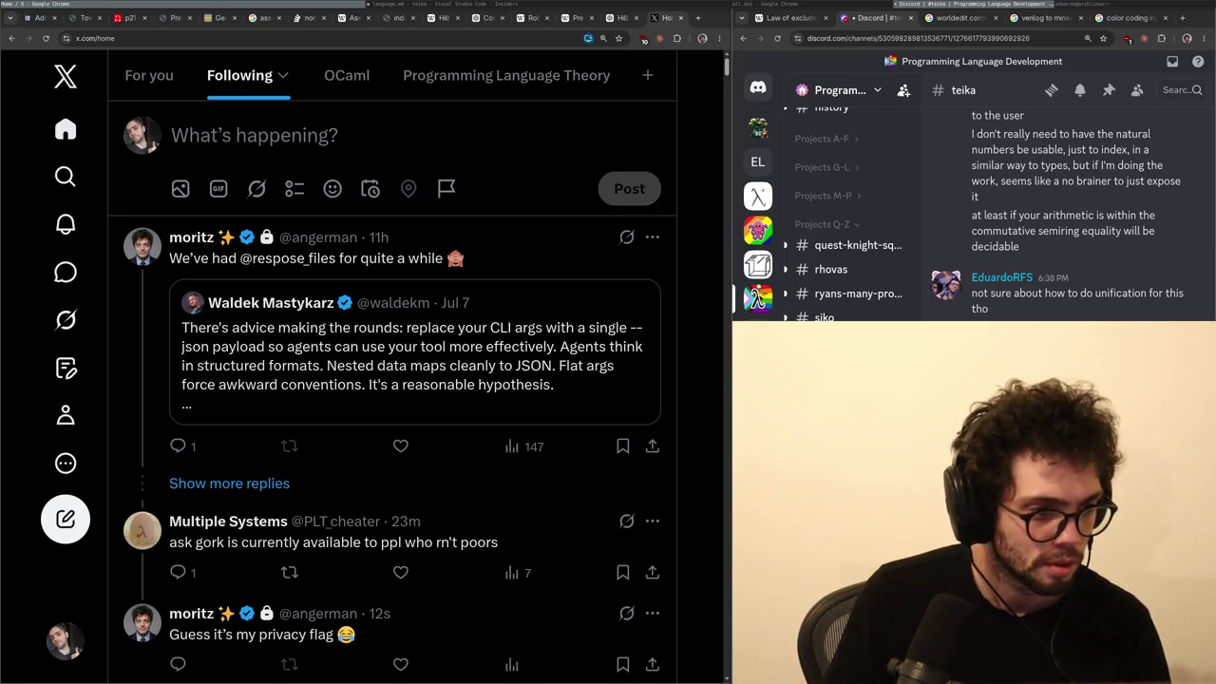
- Close the X tab to return to ChatGPT's in-progress constructiveness answer
key("ctrl+w")
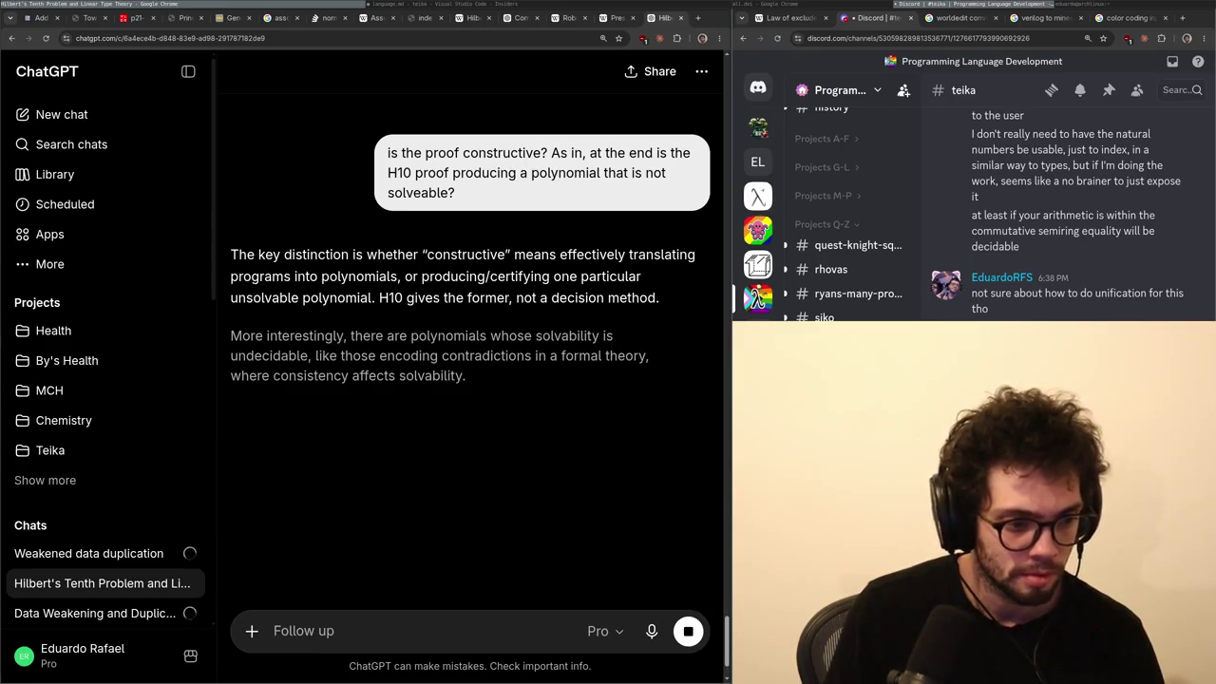
- Glance at the Presburger arithmetic article, check the chat, then move to the adjacent Wikipedia tab
key("ctrl+shift+Tab")
key("ctrl+Tab")
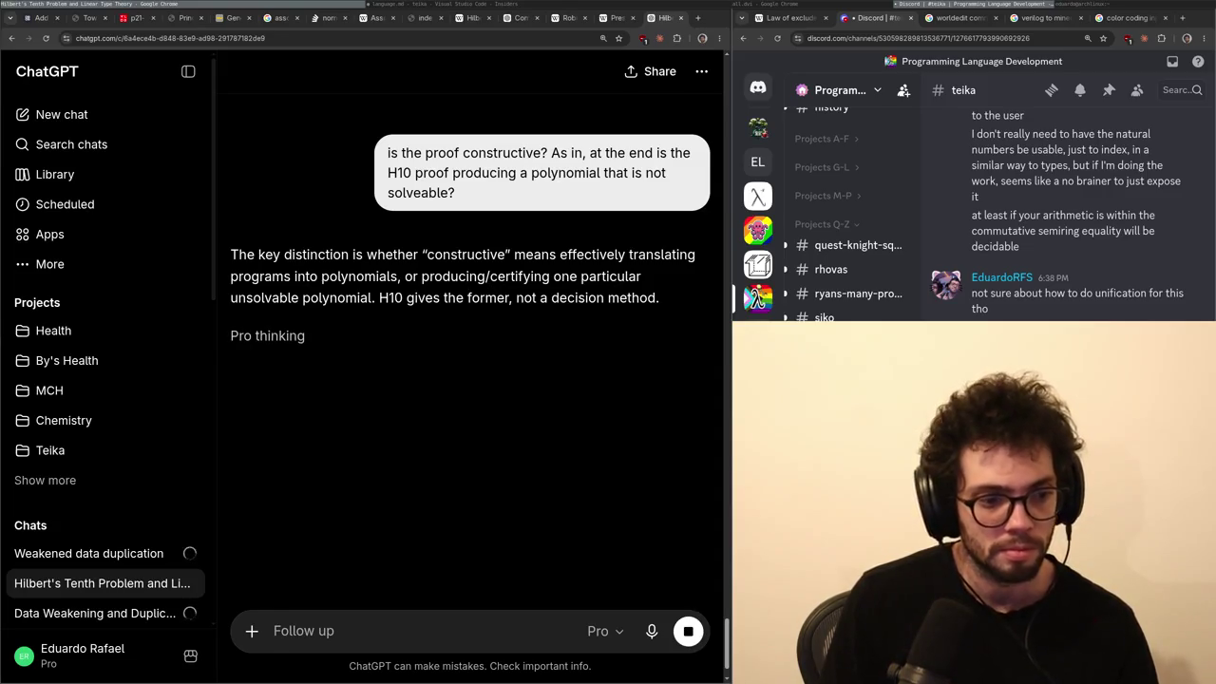
key("ctrl+Page_Up")
key("ctrl+Page_Up")
key("ctrl+Page_Up")
key("ctrl+Page_Up")
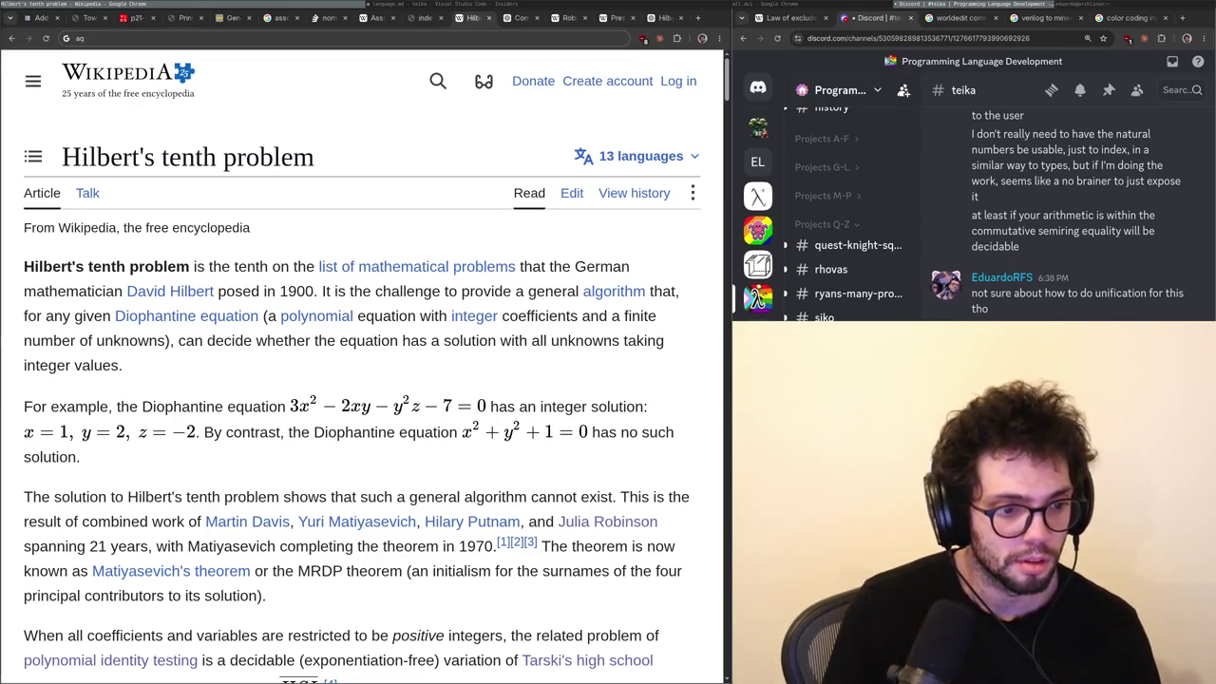
- Cycle from the Hilbert's tenth article to the Commutative Equality Normalization chat and back to Wikipedia
key("ctrl+shift+Tab")
key("ctrl+Tab")
key("ctrl+Tab")
key("ctrl+Tab")
key("ctrl+shift+Tab")
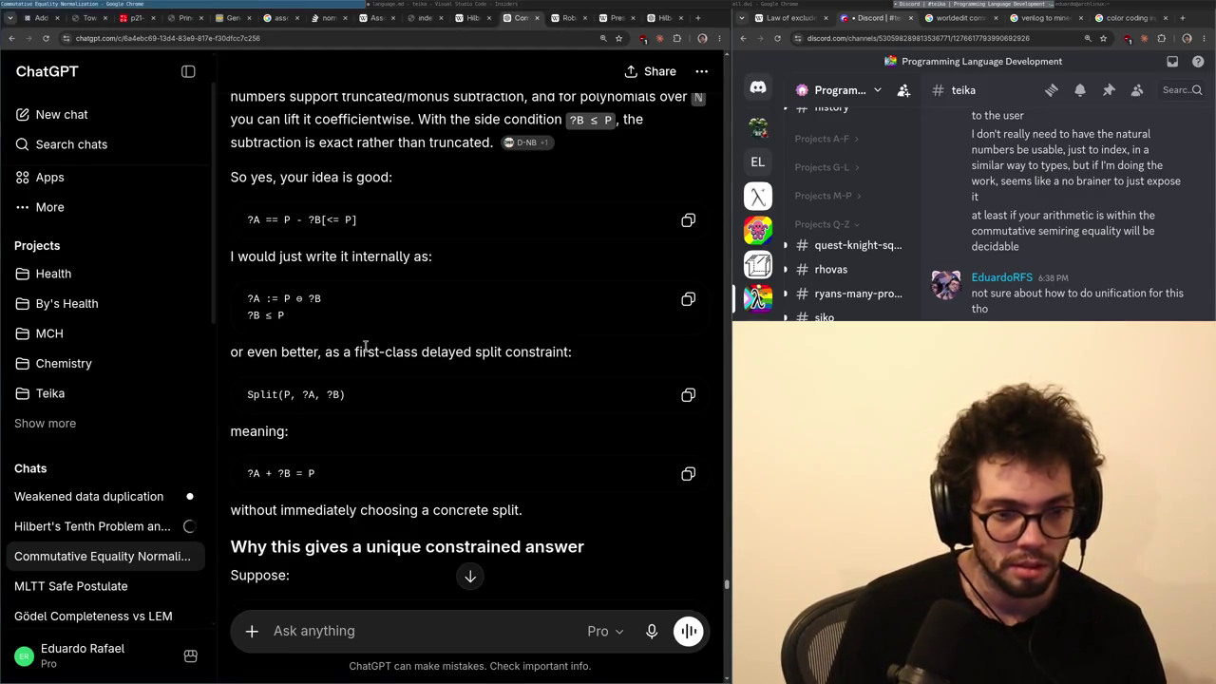
- Return to the Hilbert's Tenth chat and read through the finished answer on MRDP constructiveness
key("ctrl+Tab")
key("ctrl+Tab")
key("ctrl+Tab")
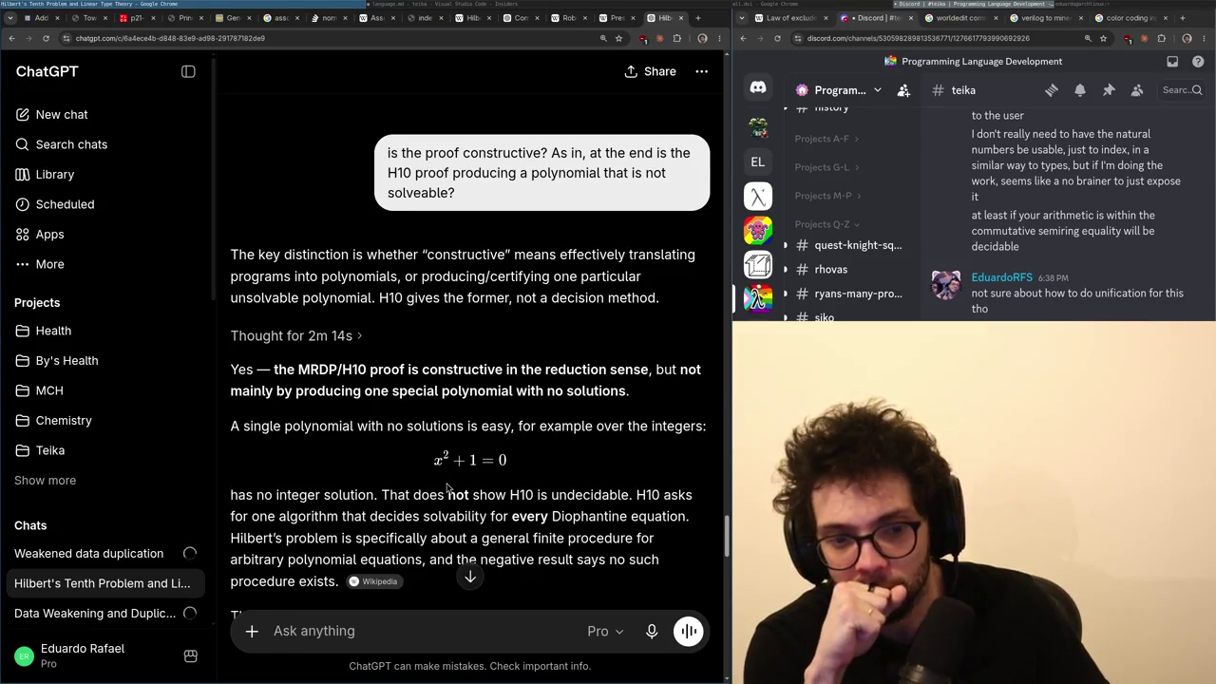
scroll(440, 462, "down", 1)
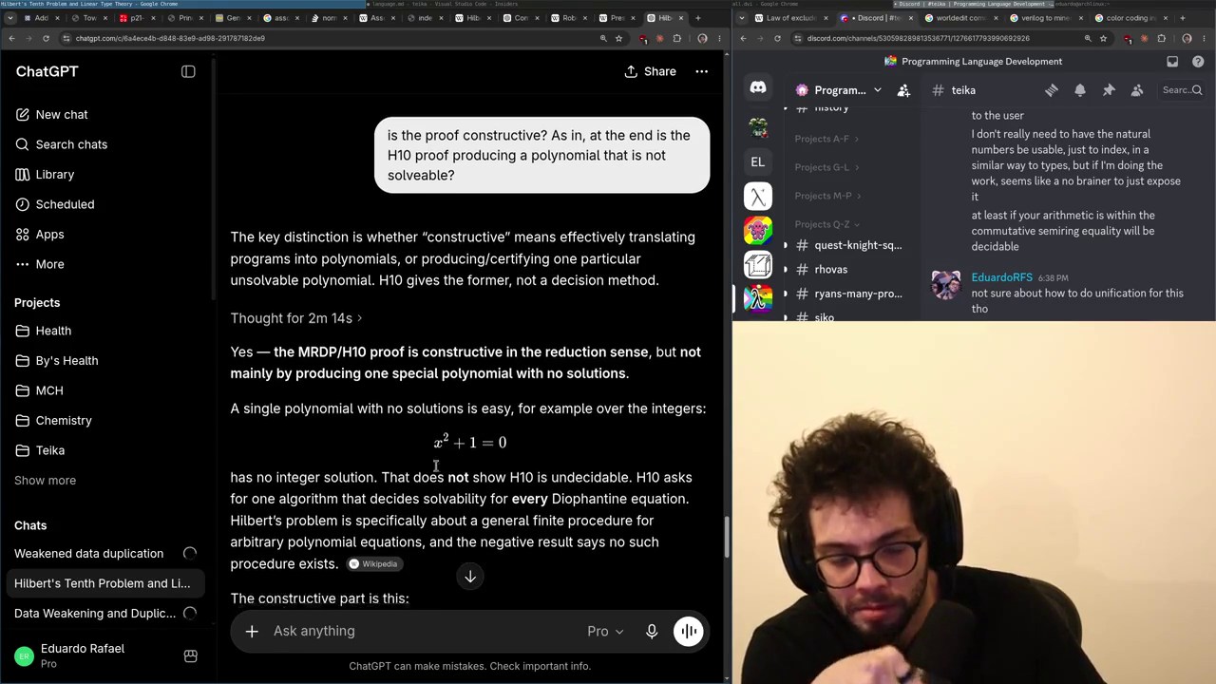
scroll(433, 465, "down", 2)
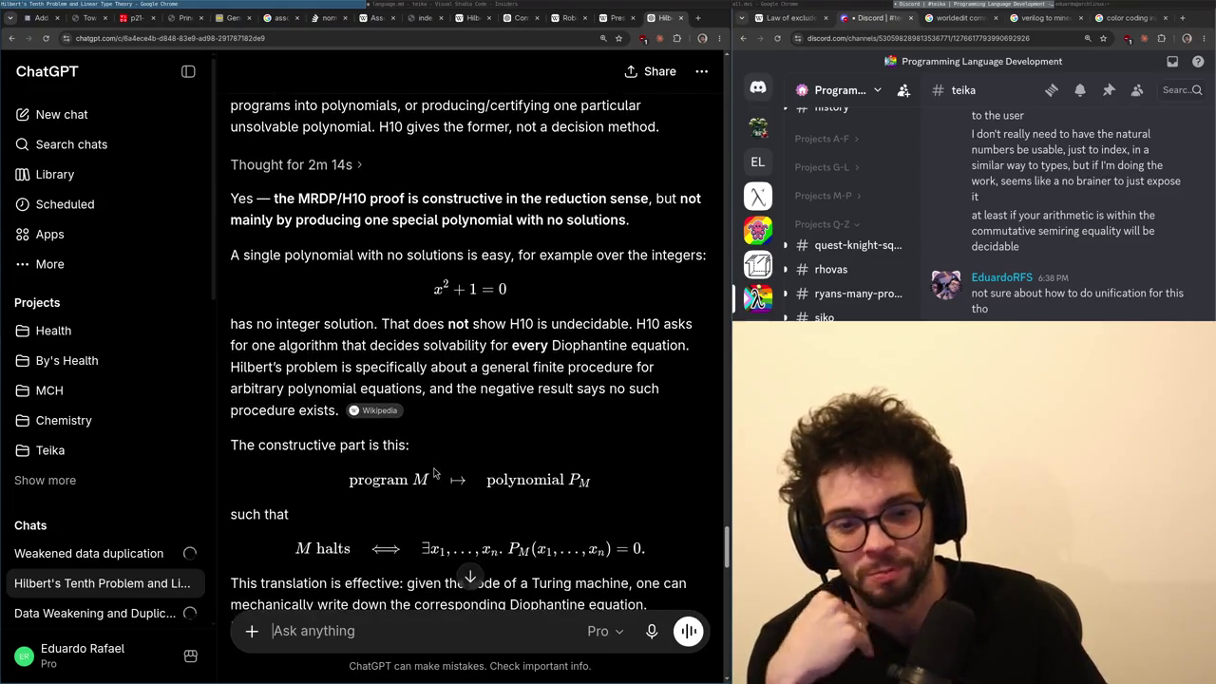
scroll(434, 472, "up", 1)
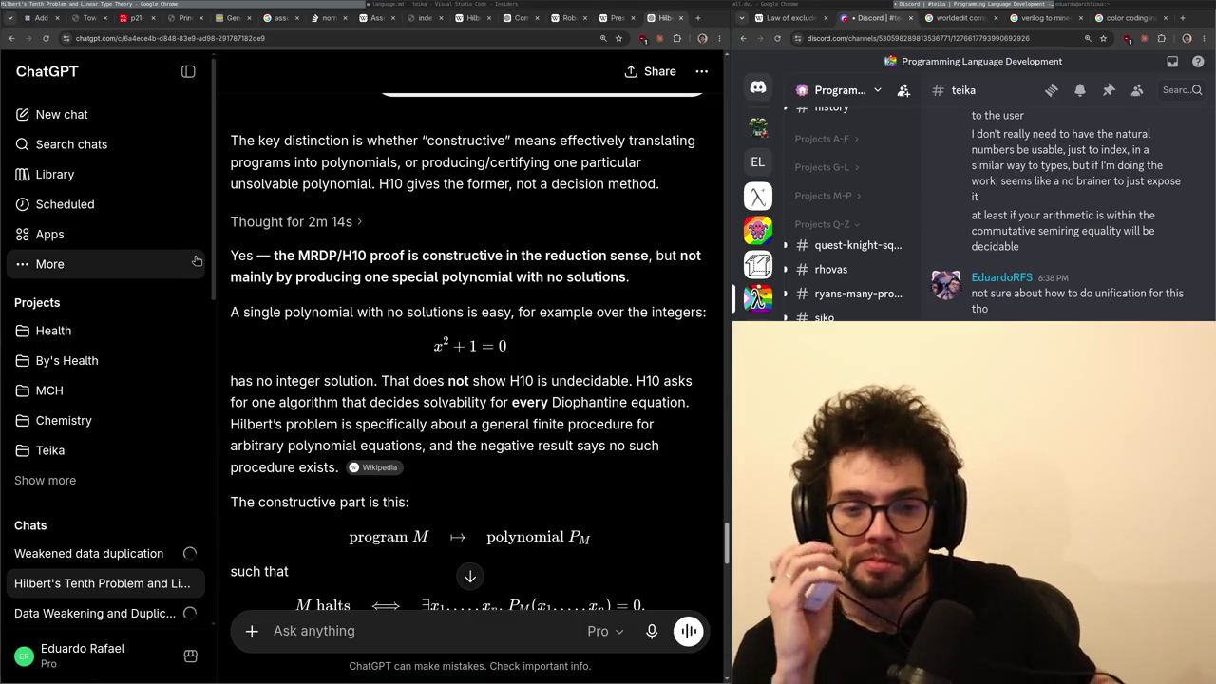
scroll(427, 413, "down", 2)
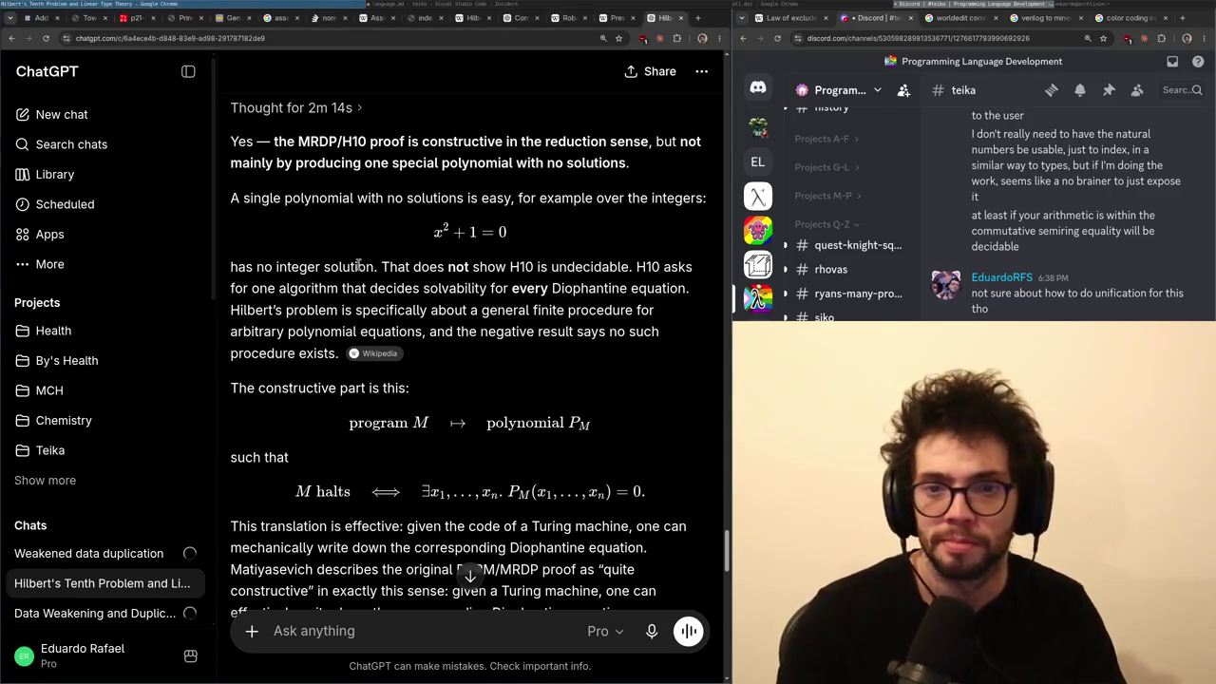
key("ctrl+t")
- Open x.com, check notifications and view the liked Diophantine-equations post, then return to the editor
type("x")
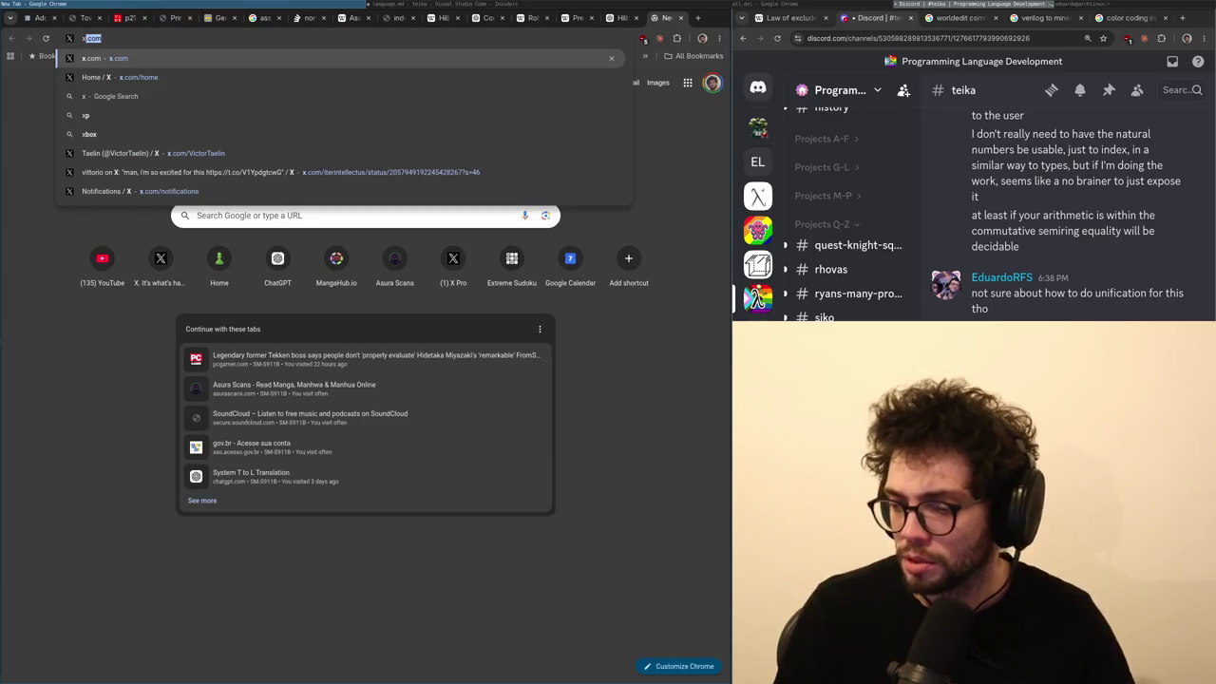
key("Return")
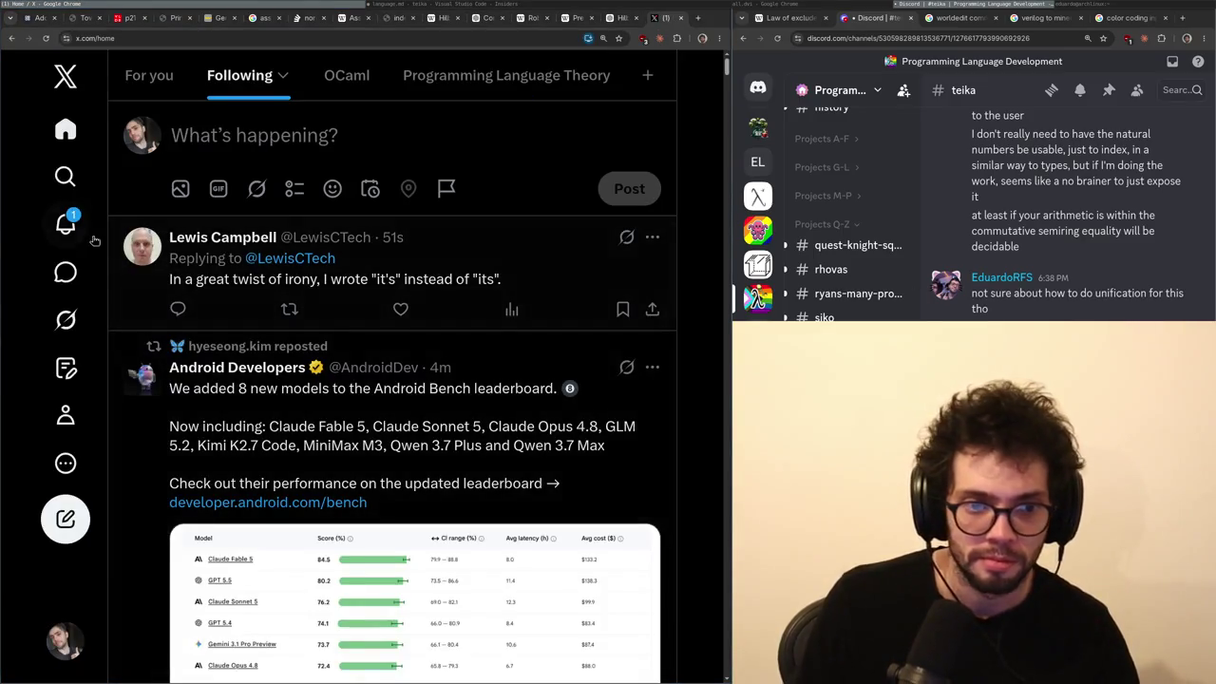
left_click(68, 226)
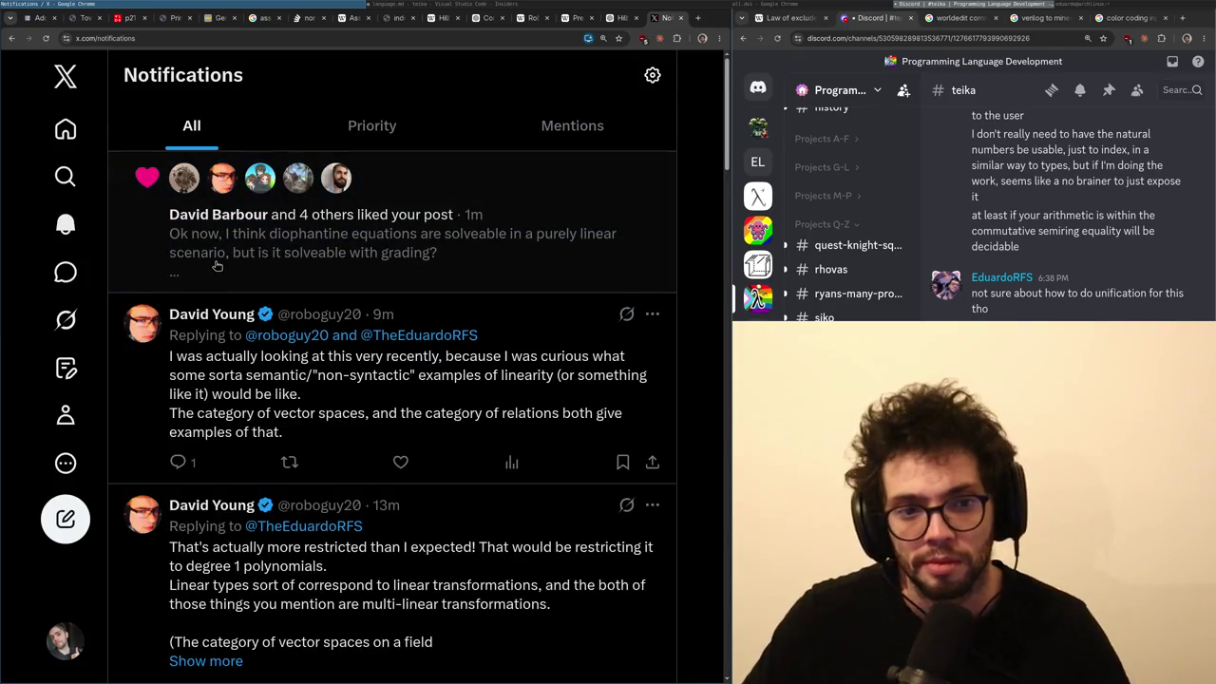
left_click(214, 264)
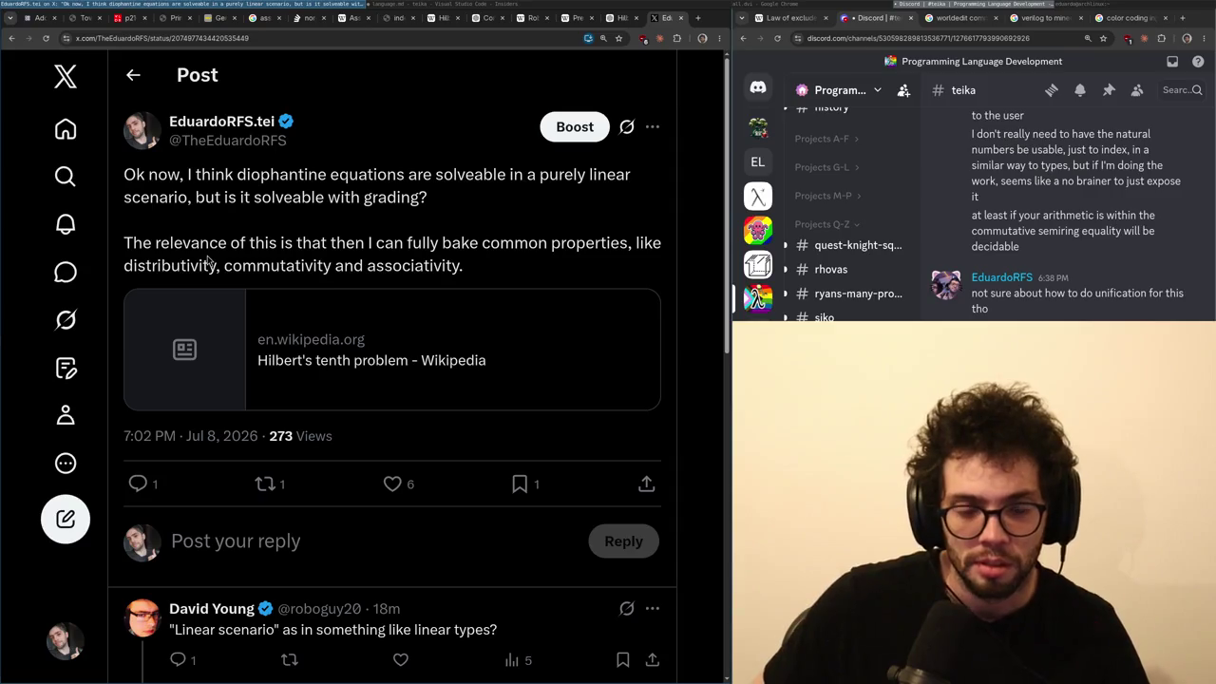
key("alt+Tab")
key("alt+Tab")
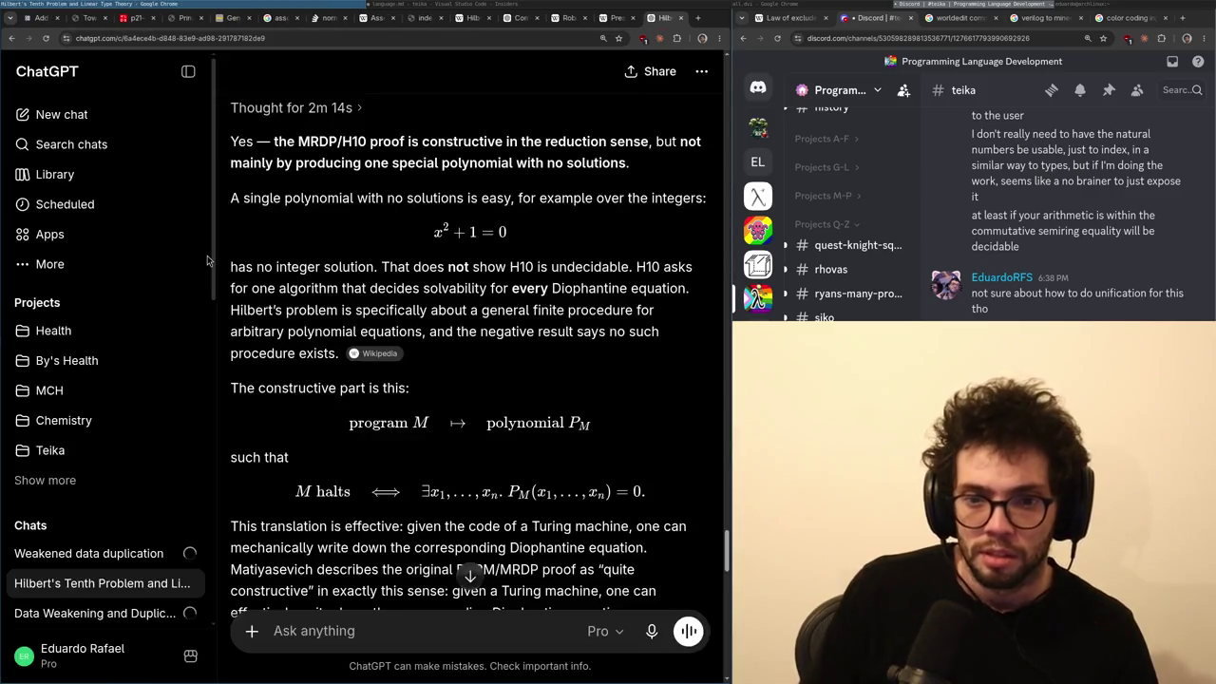
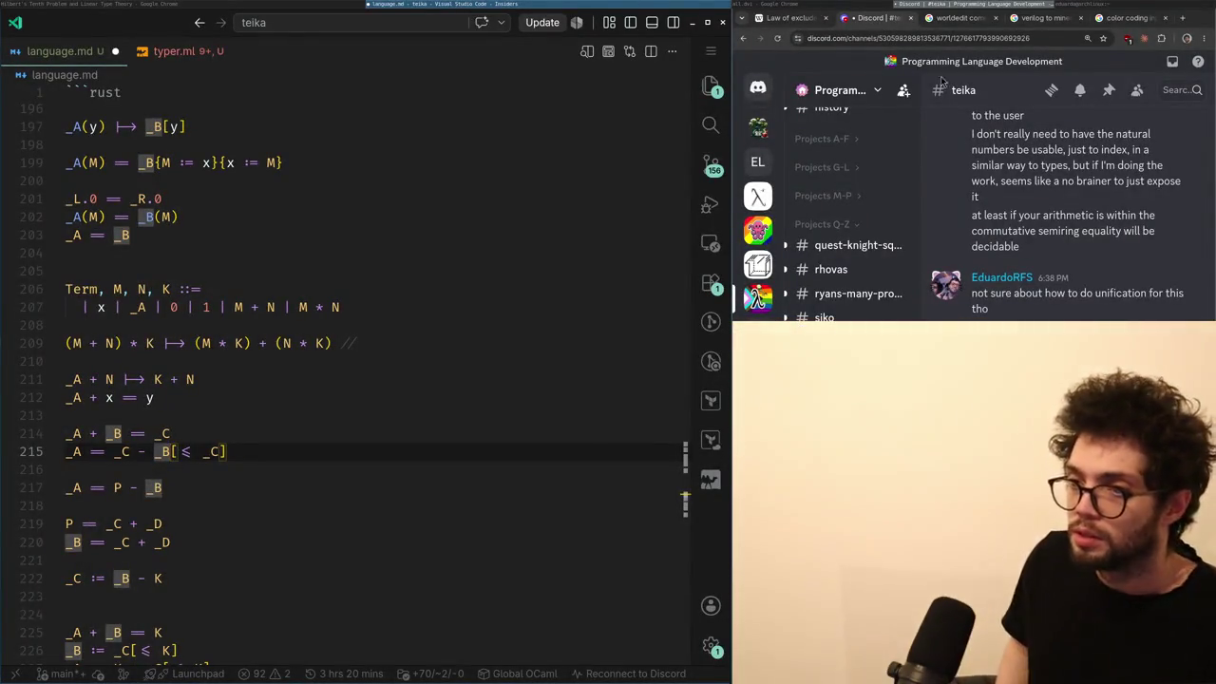
- Load youtube.com in a new Chrome tab
left_click(142, 6)
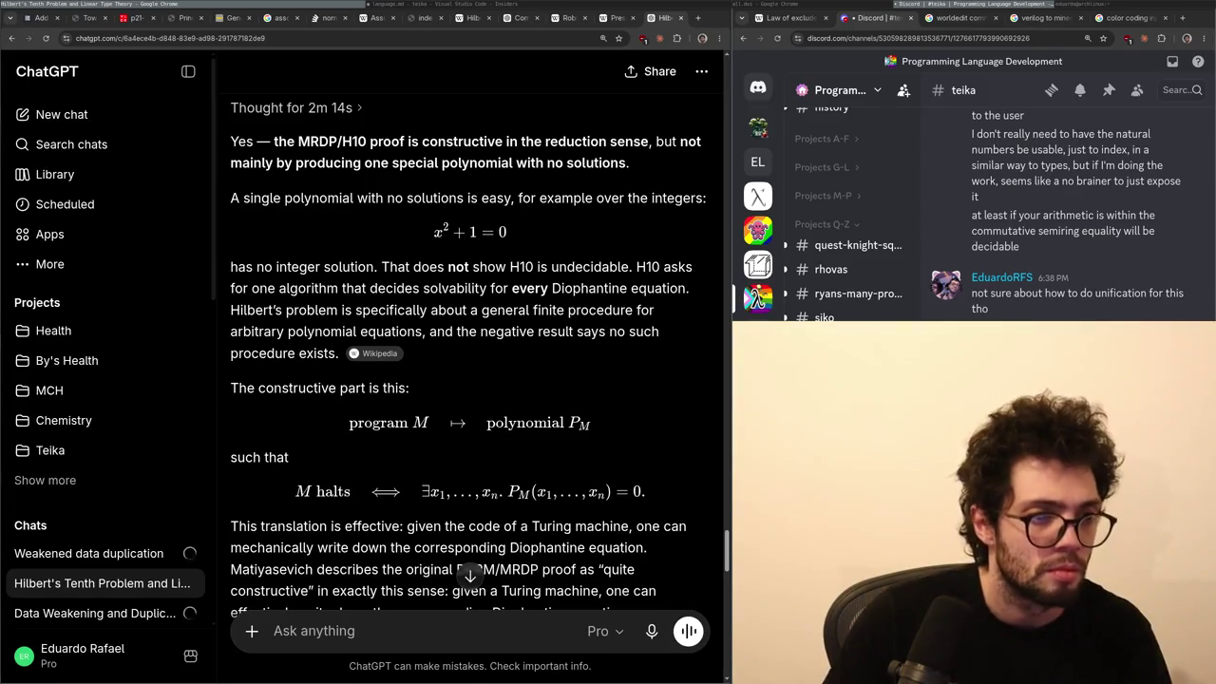
key("ctrl+t")
type("youtube.com")
key("Return")
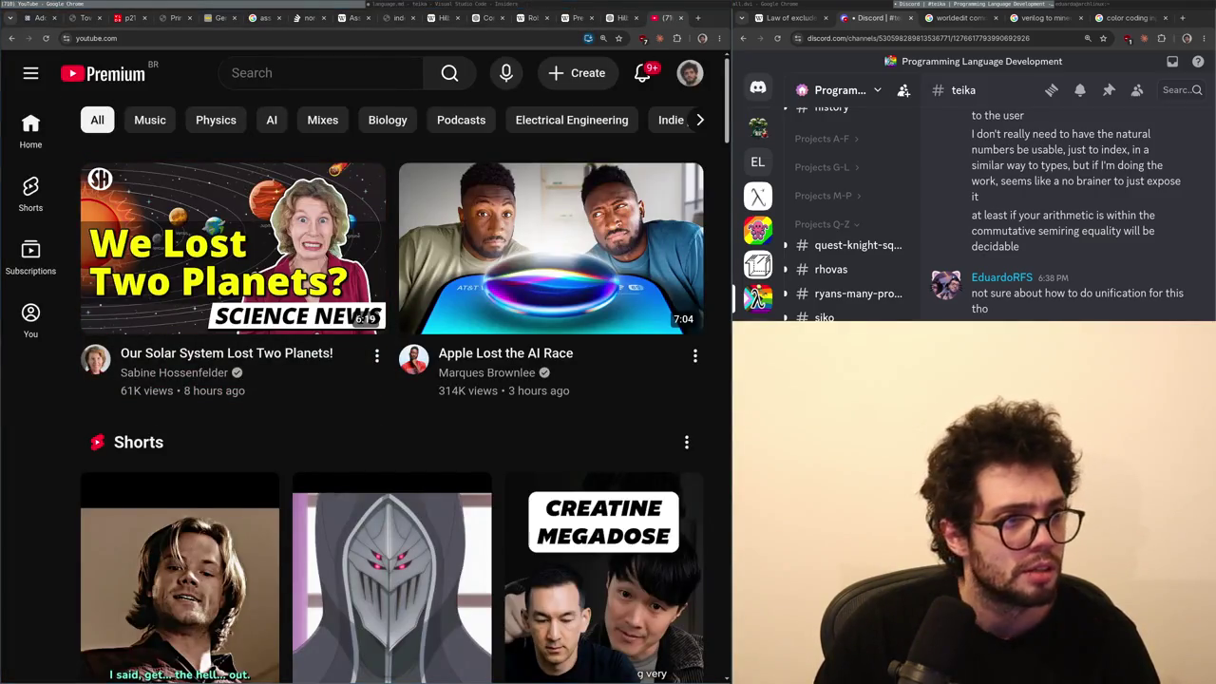
- Find and open PBS Space Time's 'The Quantum Experiment That Breaks Time' in the home feed
mouse_move(483, 270)
scroll(354, 435, "down", 6)
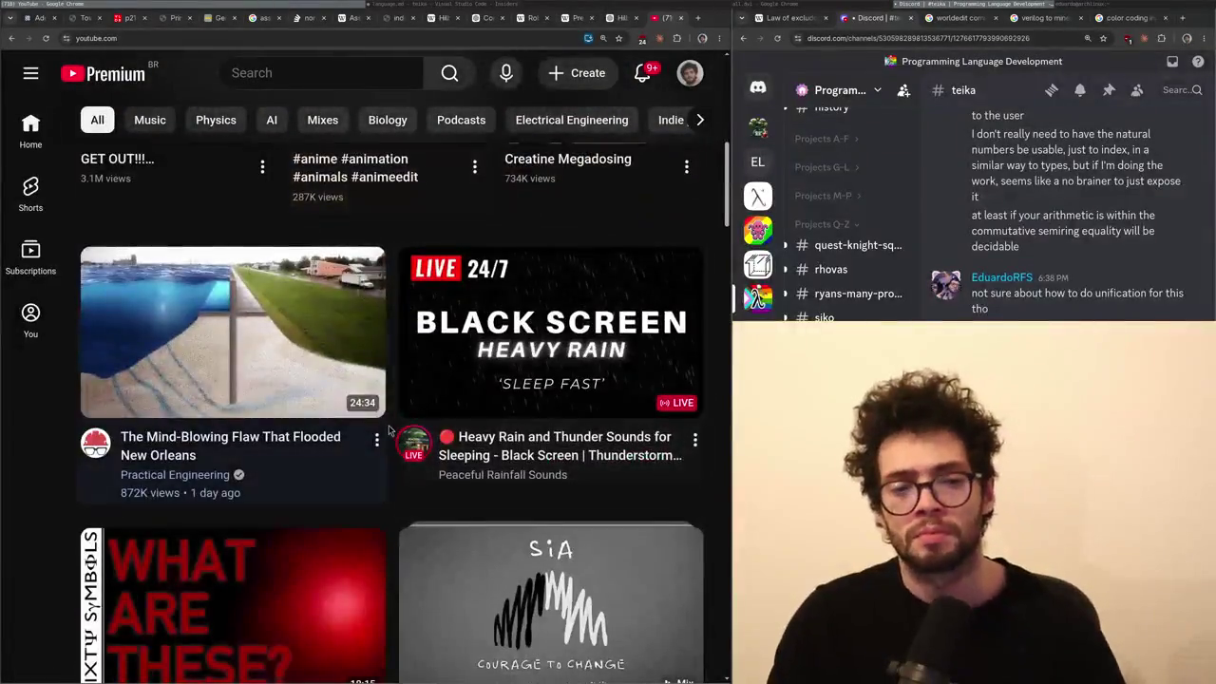
scroll(352, 554, "down", 8)
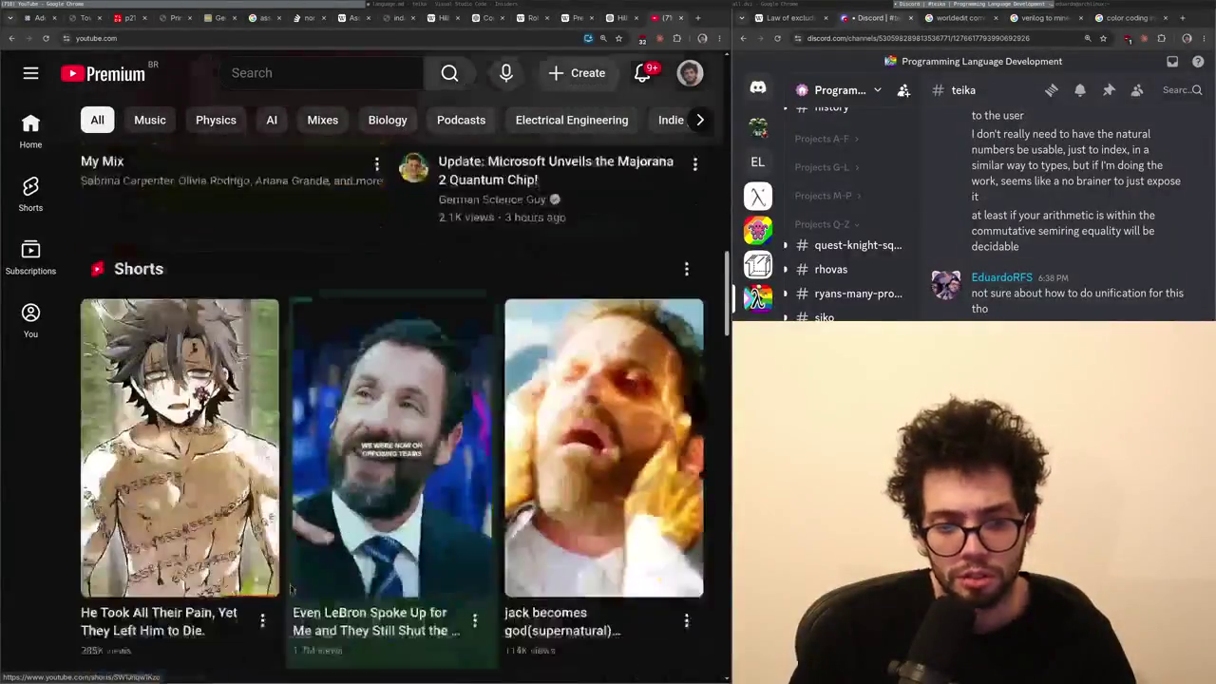
scroll(276, 538, "down", 4)
scroll(274, 539, "up", 3)
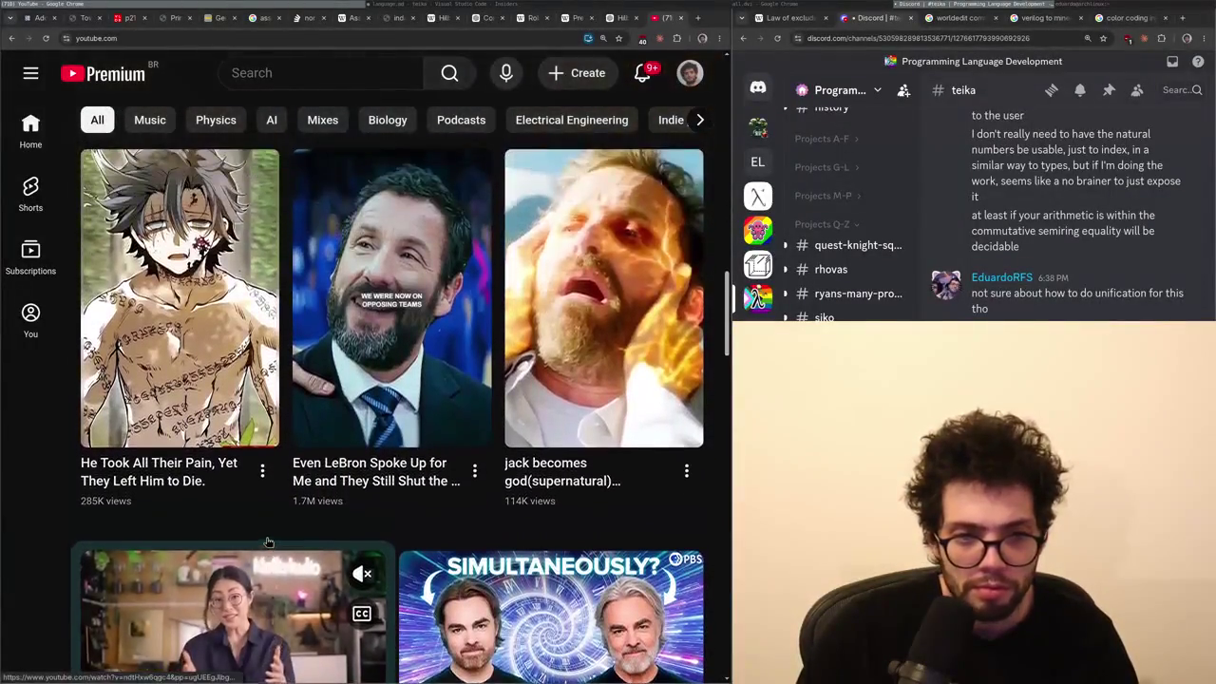
scroll(270, 543, "down", 4)
scroll(268, 543, "up", 3)
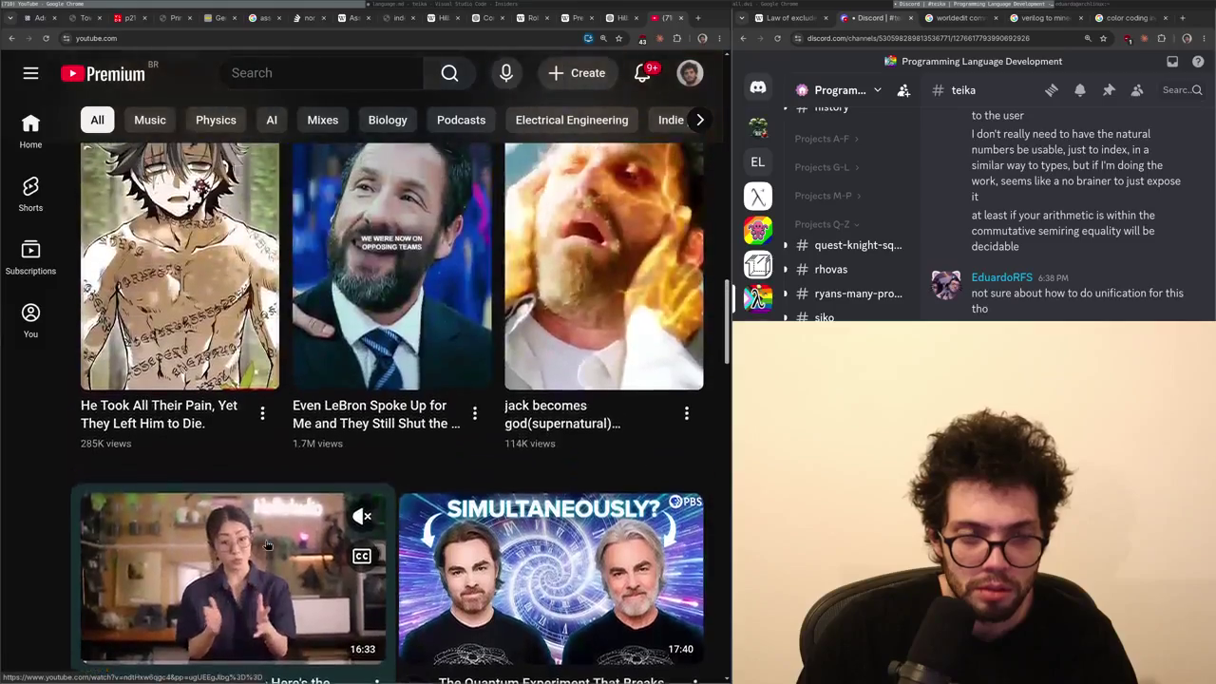
scroll(268, 537, "down", 3)
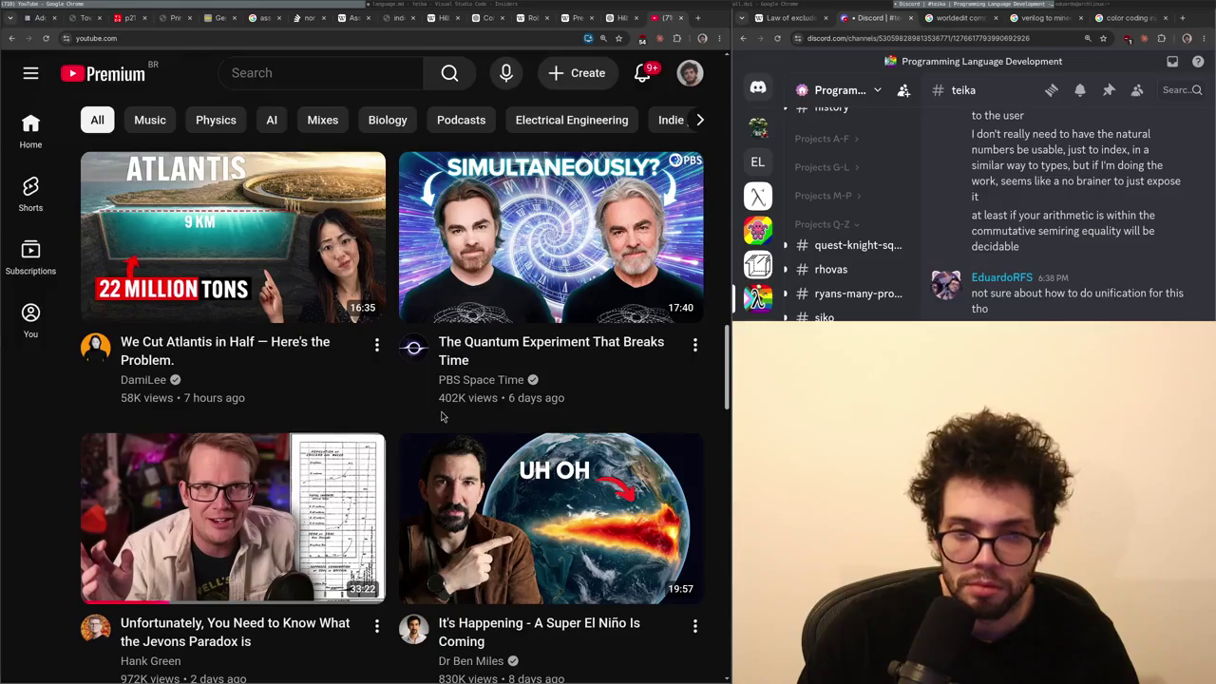
scroll(441, 416, "down", 3)
scroll(475, 332, "up", 4)
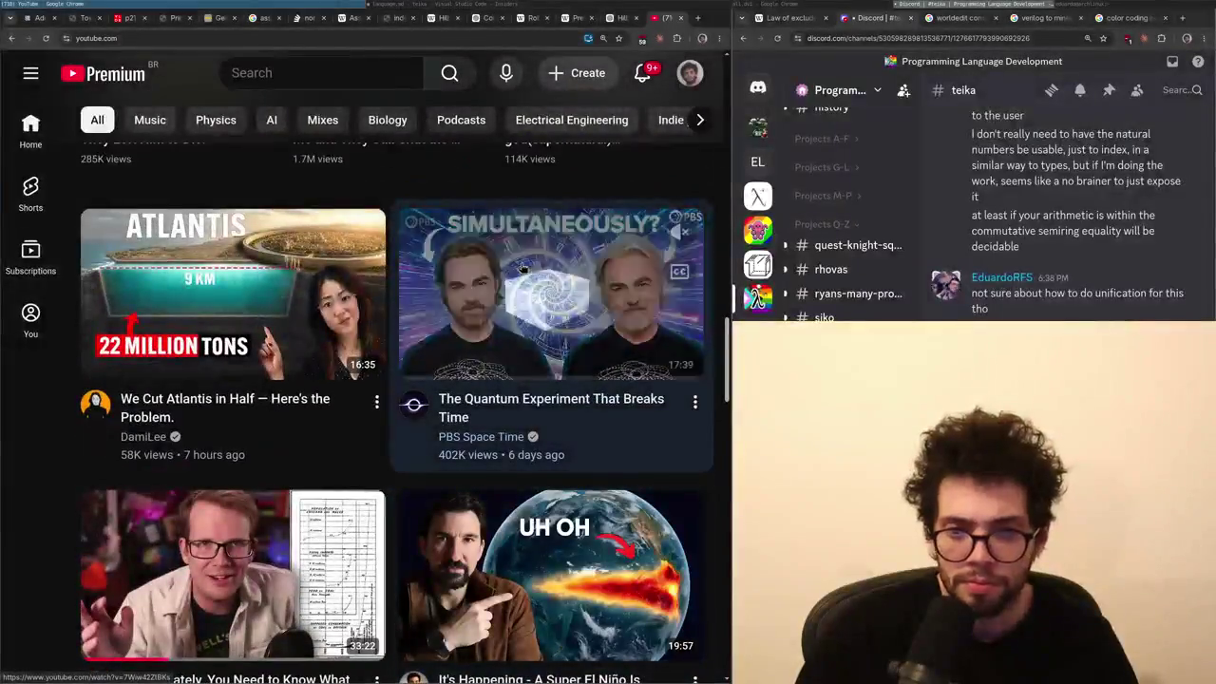
left_click(510, 261)
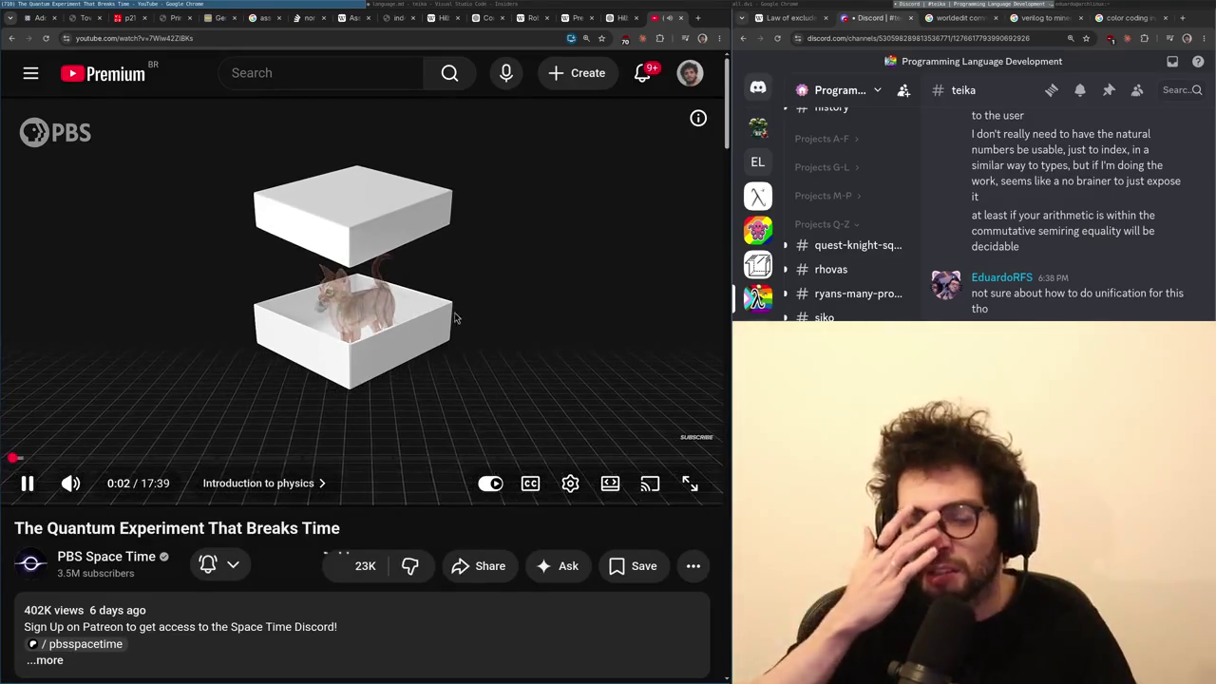
- Watch the video full screen with captions turned on
left_click(441, 362)
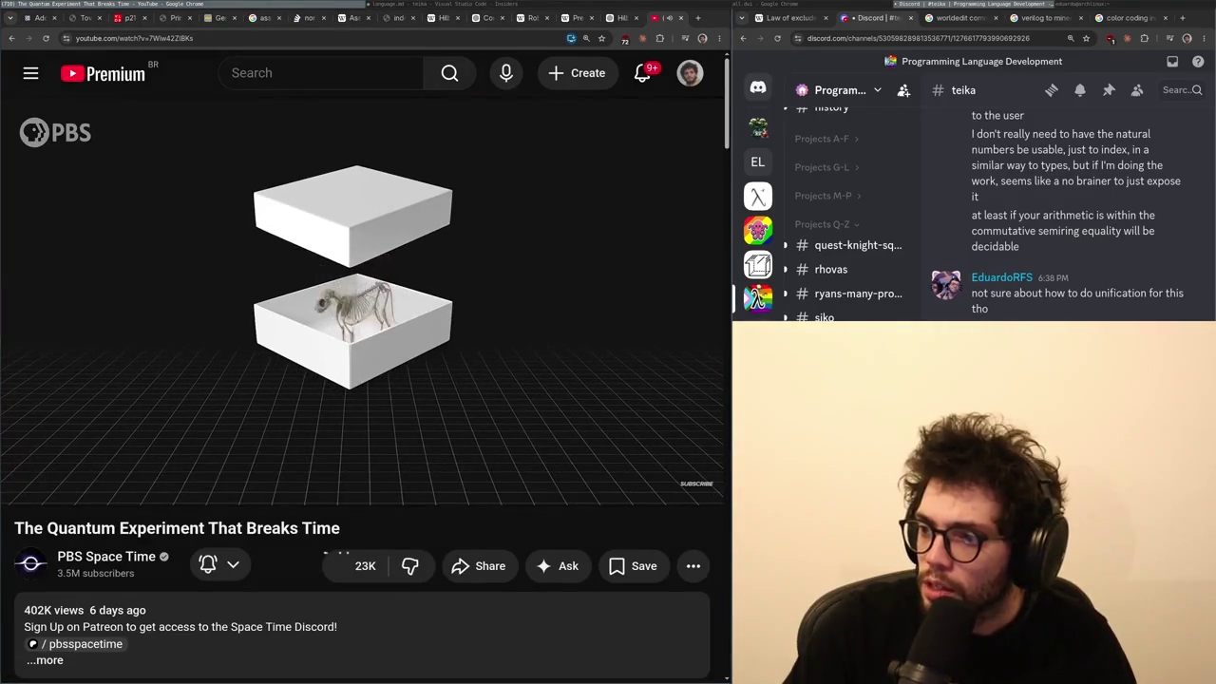
left_click(690, 483)
left_click(579, 659)
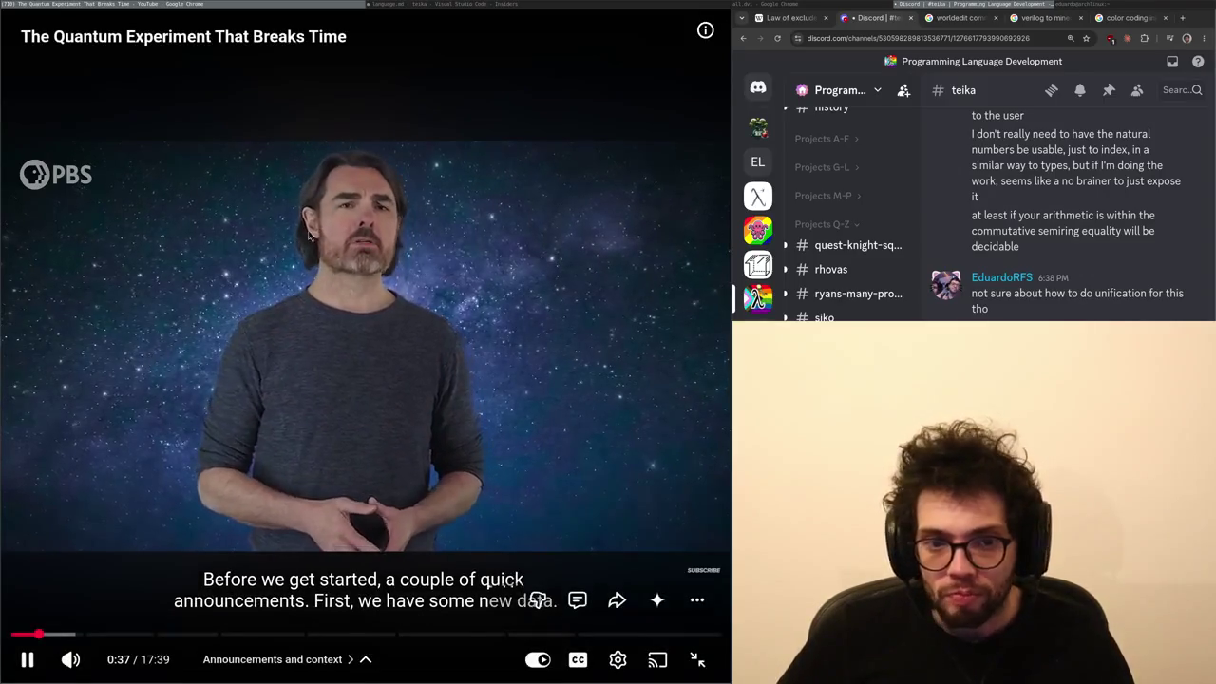
- Skip the announcements with Jump ahead, then watch until pausing at 2:45 on the twin paradox
left_click(996, 6)
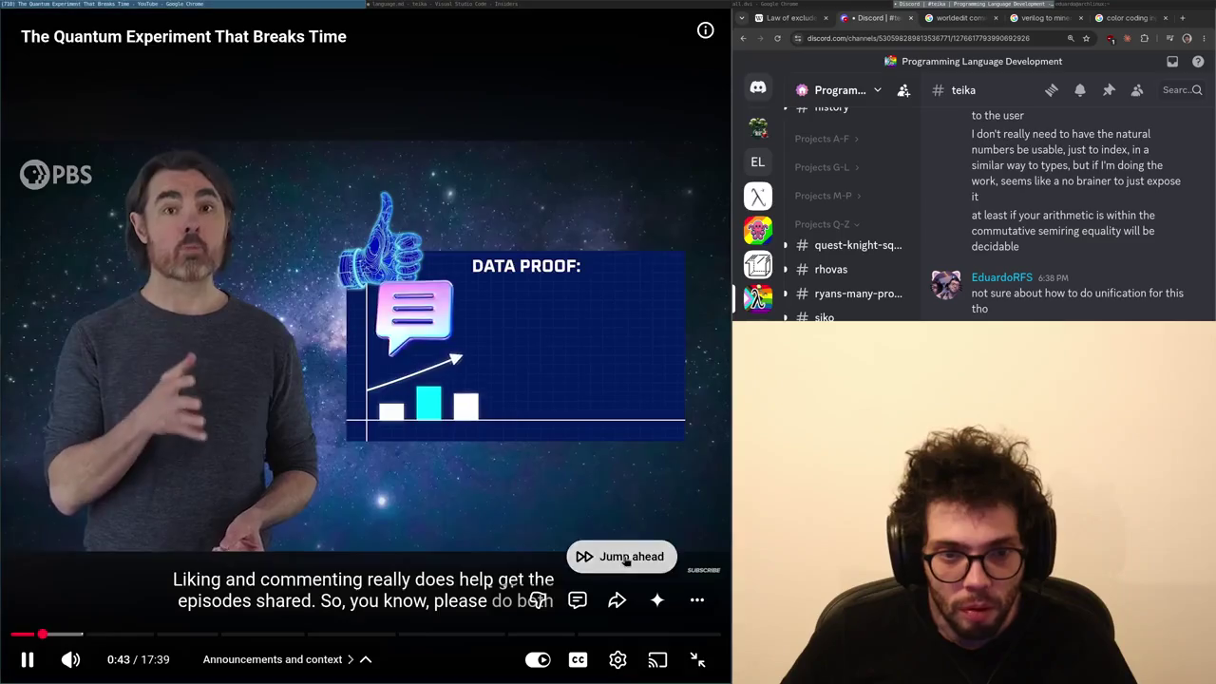
left_click(619, 557)
left_click(558, 503)
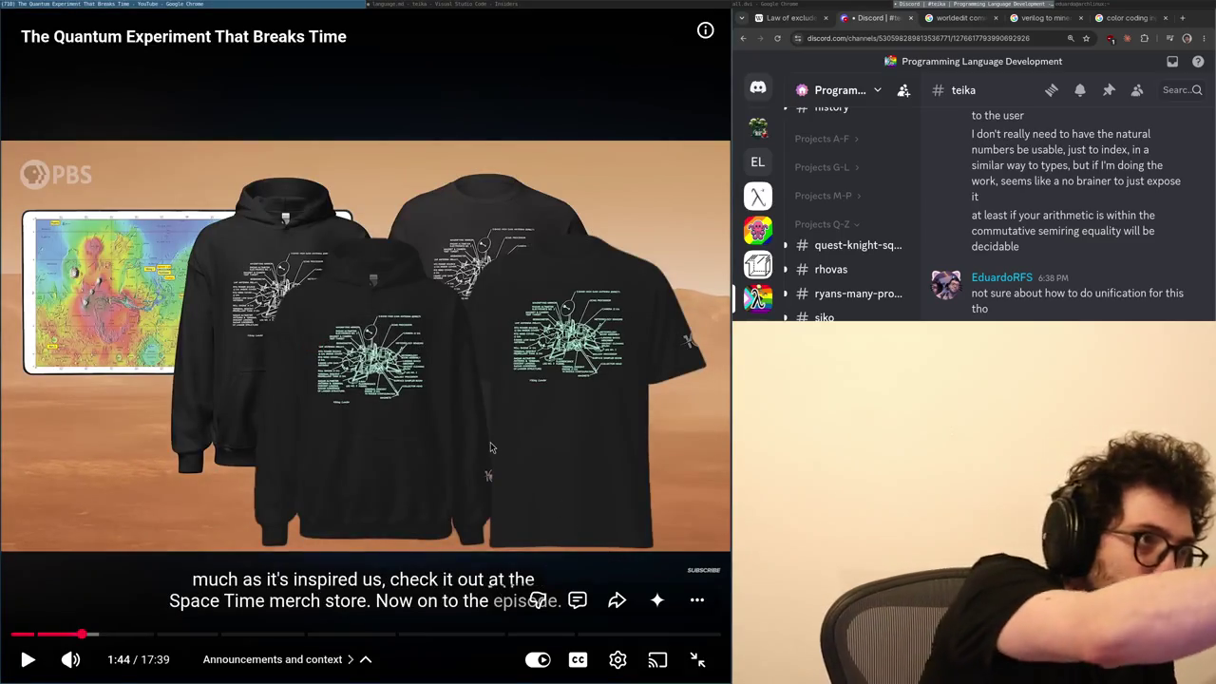
left_click(477, 429)
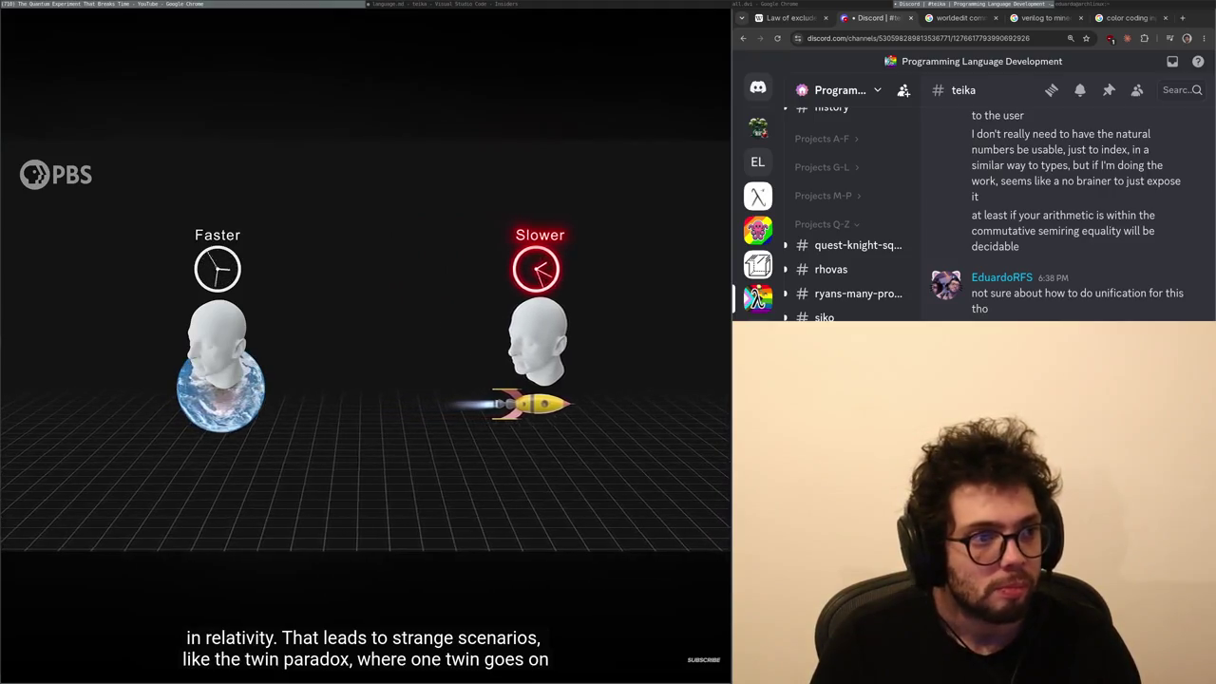
mouse_move(279, 334)
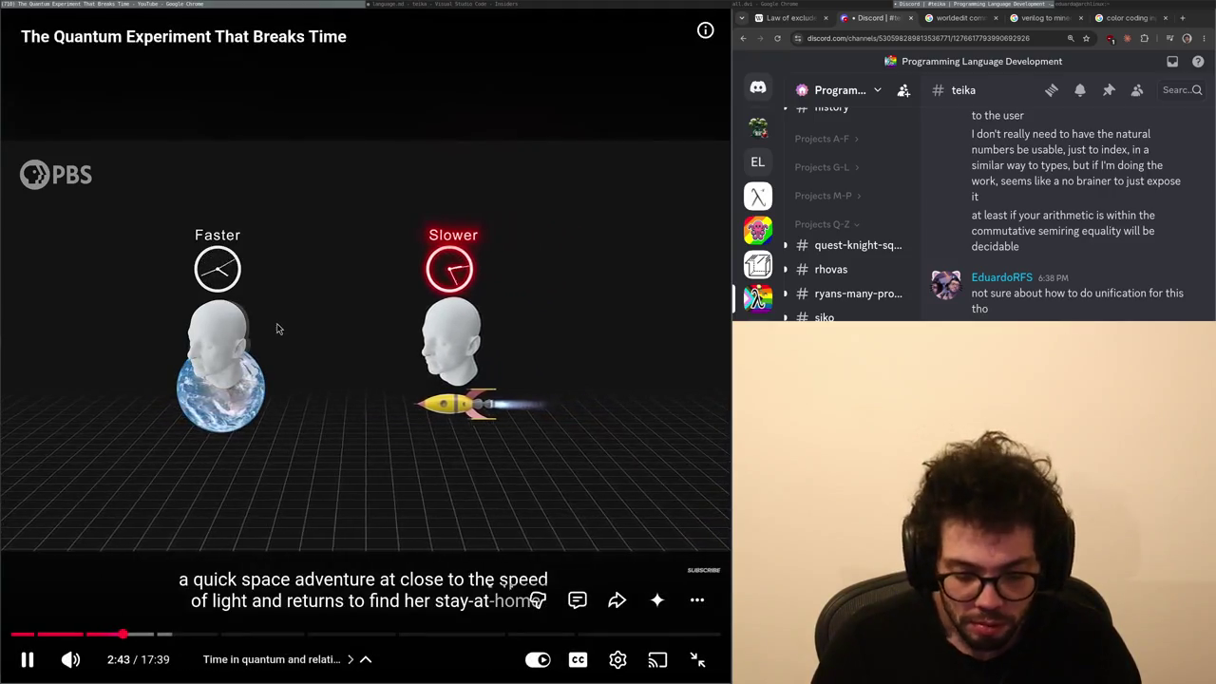
left_click(314, 340)
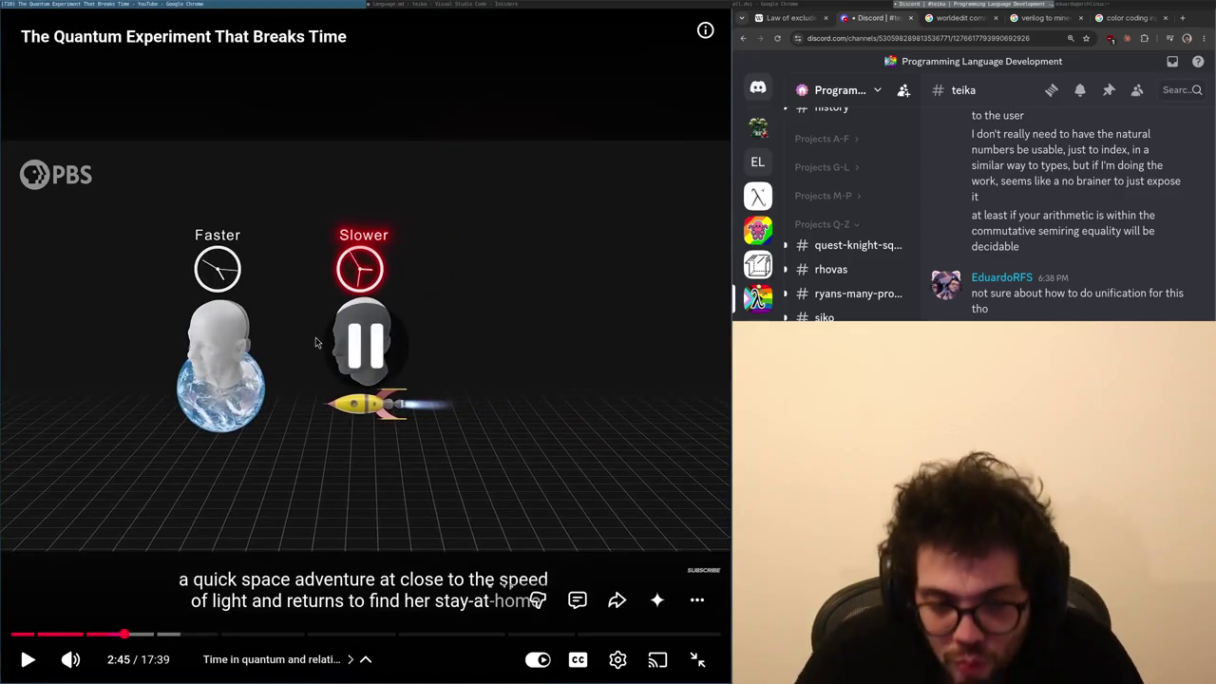
- Resume the video and let it reach 3:59 in the Testing time dilation chapter
left_click(313, 340)
left_click(143, 253)
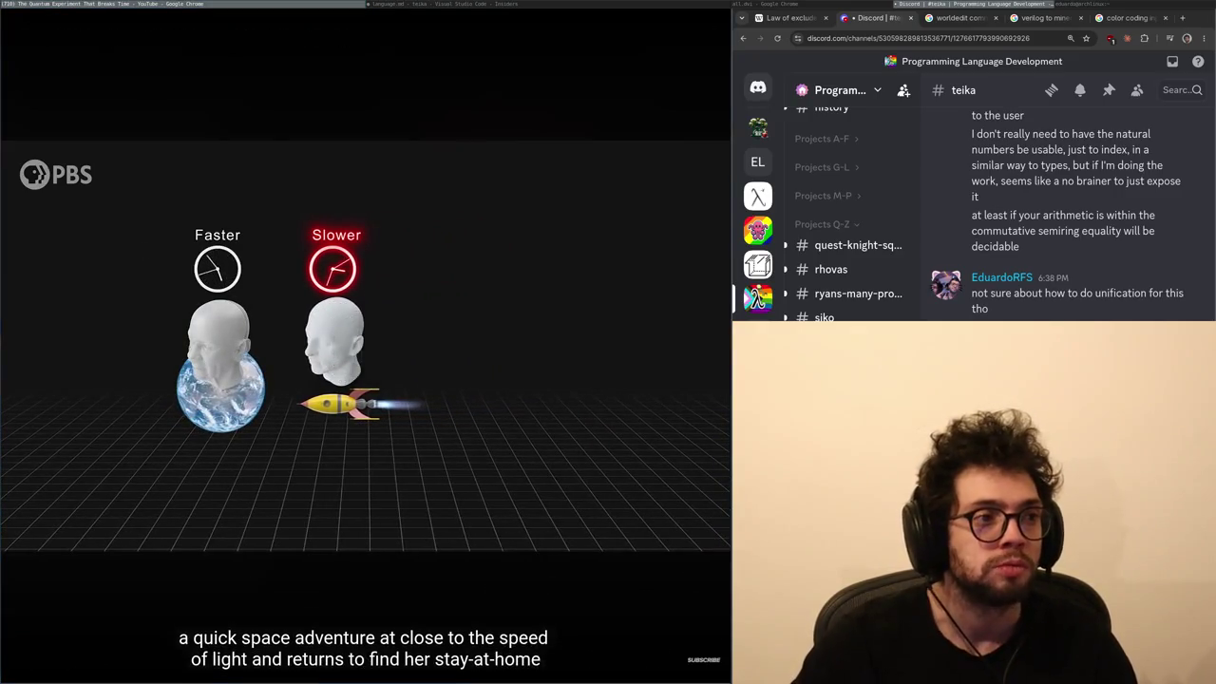
left_click(155, 237)
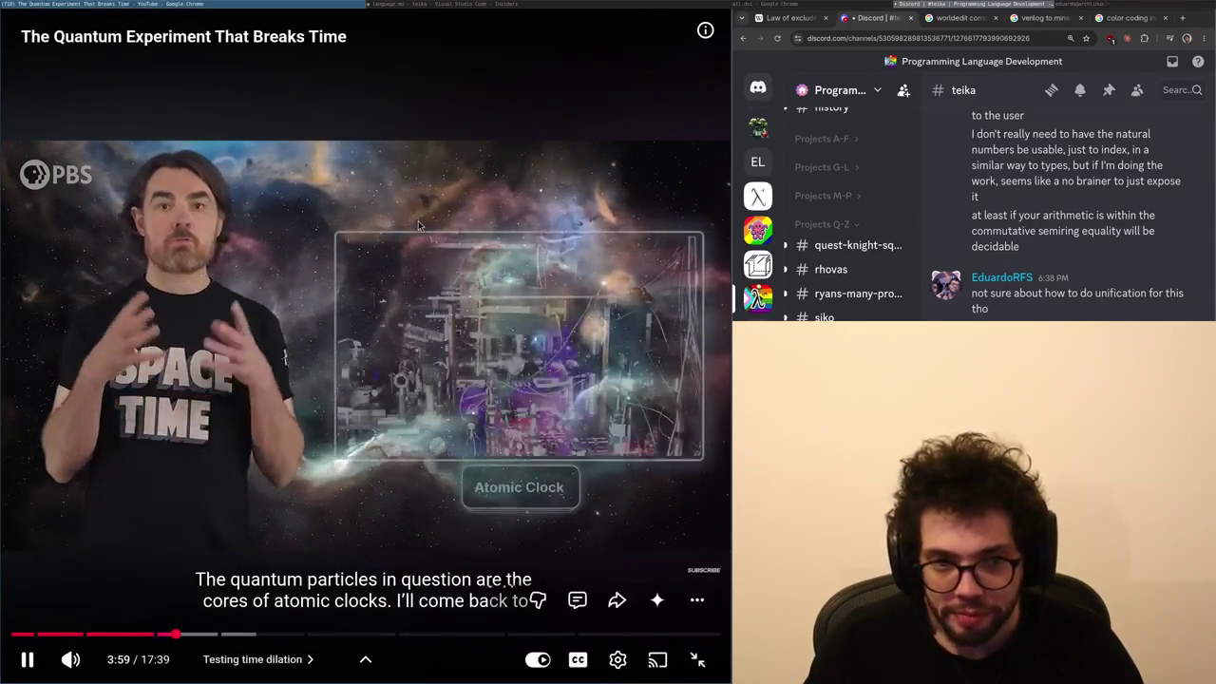
- Pause the video at 4:00 on the atomic clock explanation and bring up the controls
left_click(418, 221)
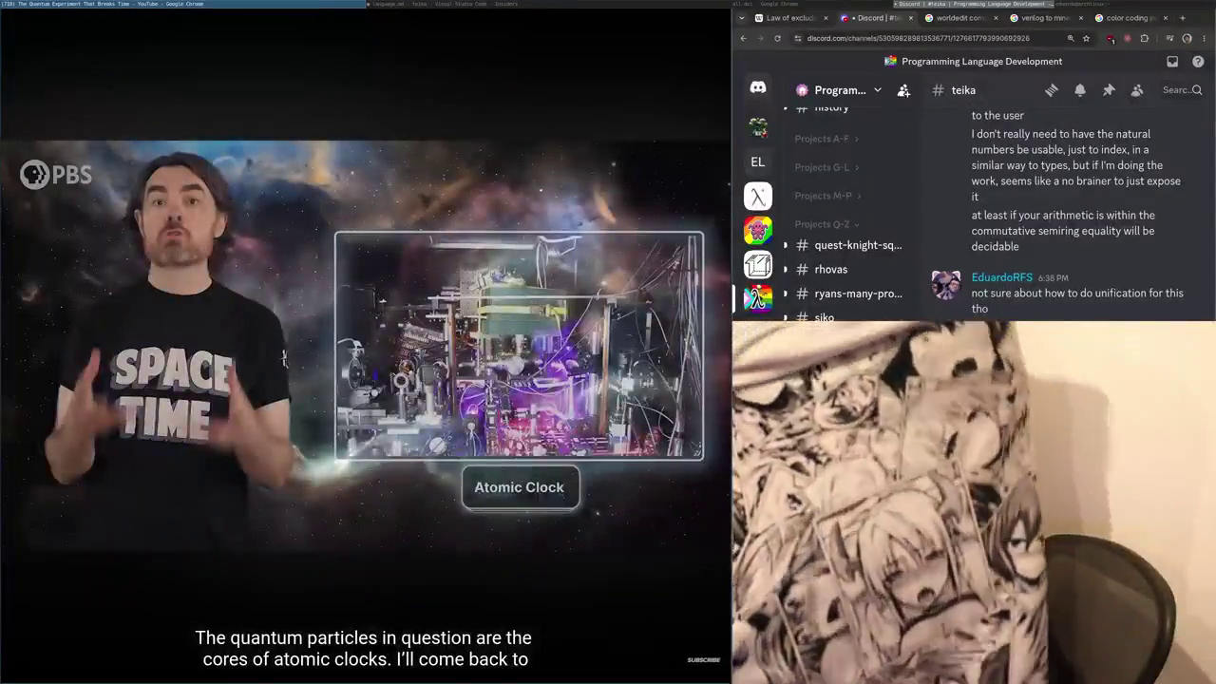
left_click(183, 300)
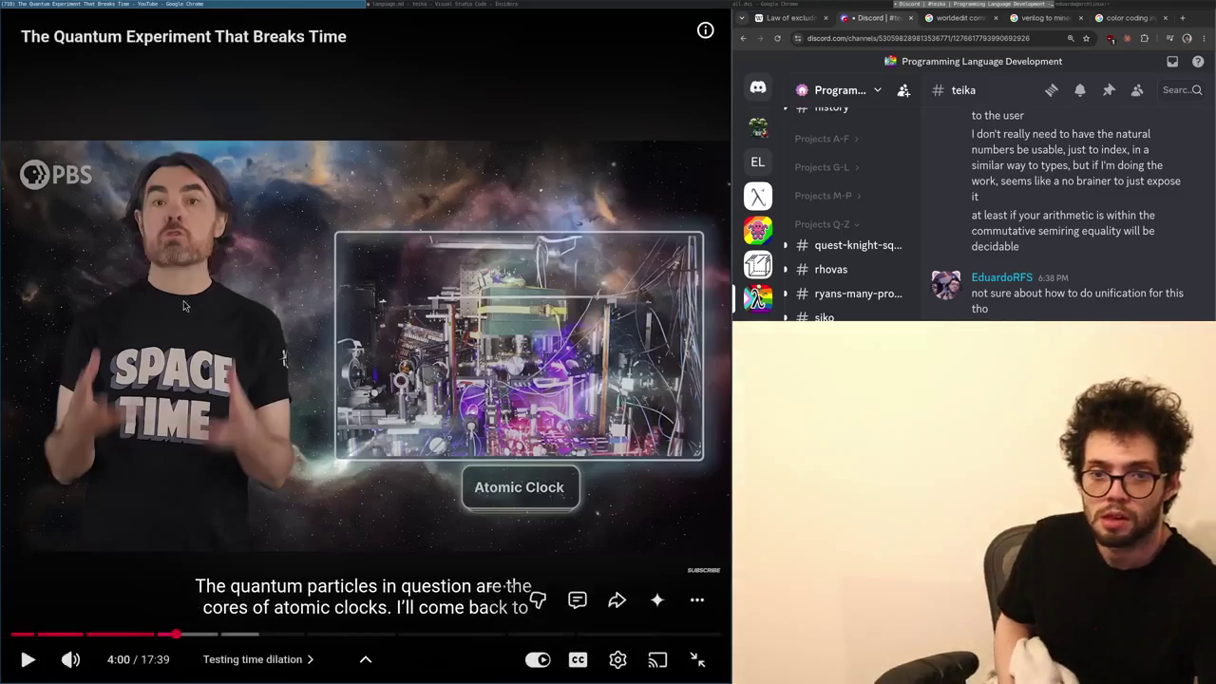
- Resume the video and let it play past 9:21 into The COW experiment chapter
left_click(183, 300)
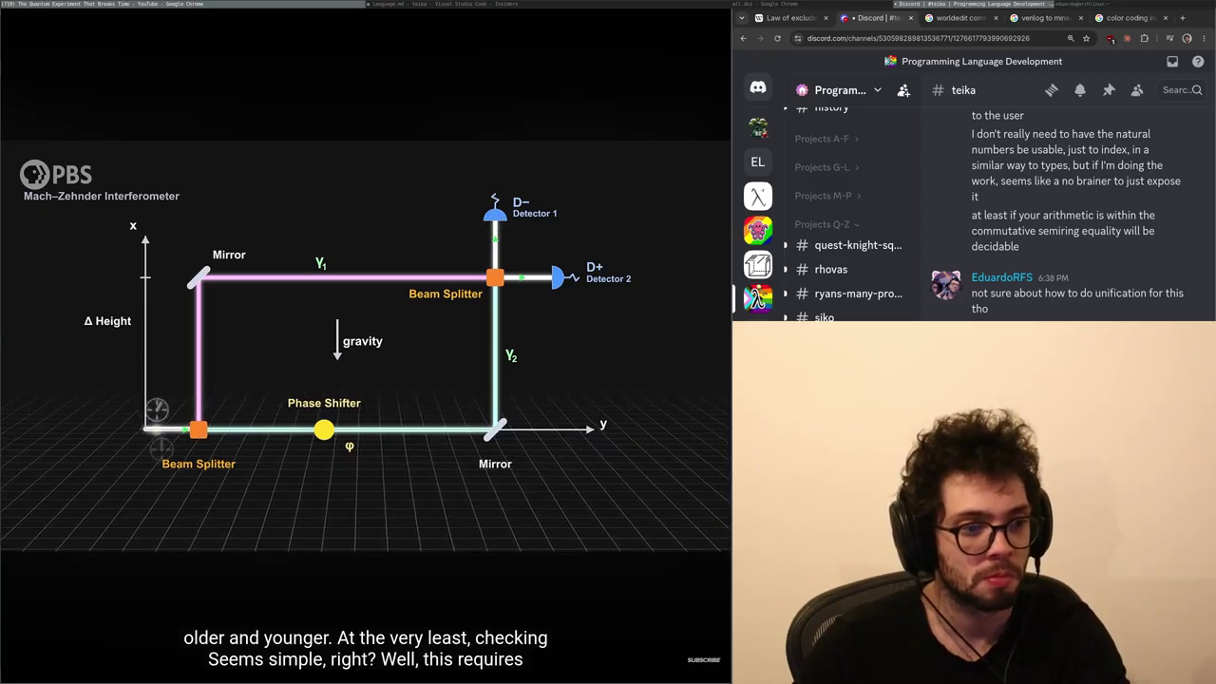
mouse_move(367, 352)
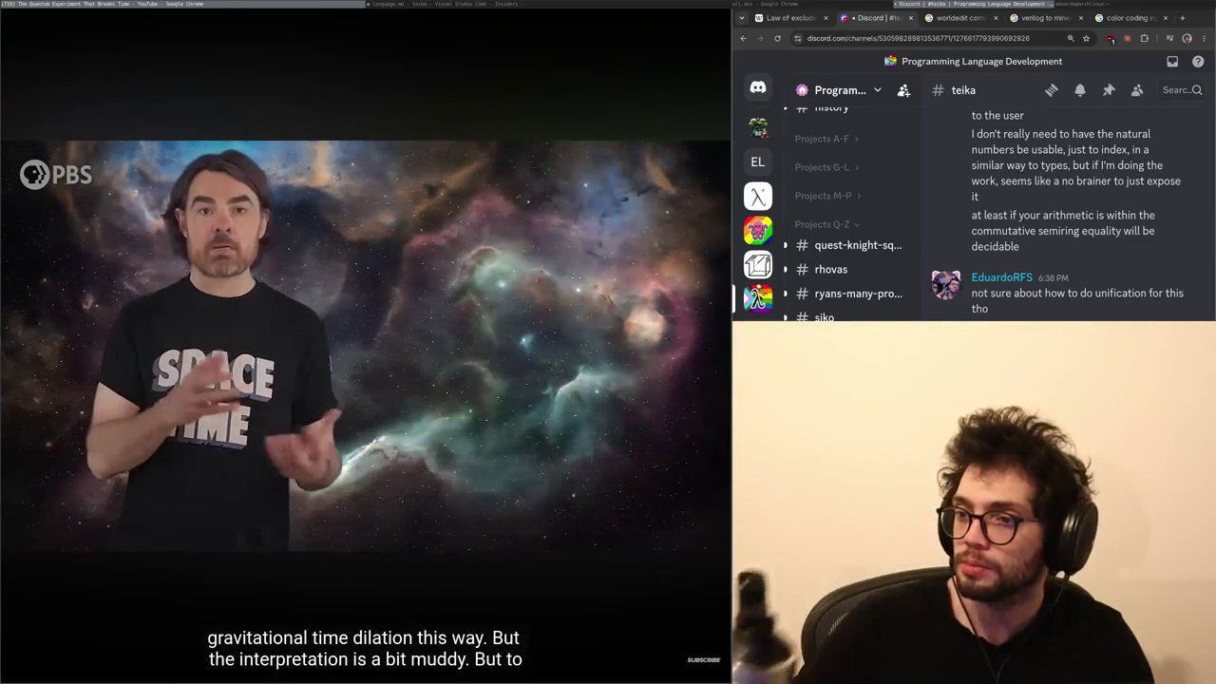
mouse_move(95, 258)
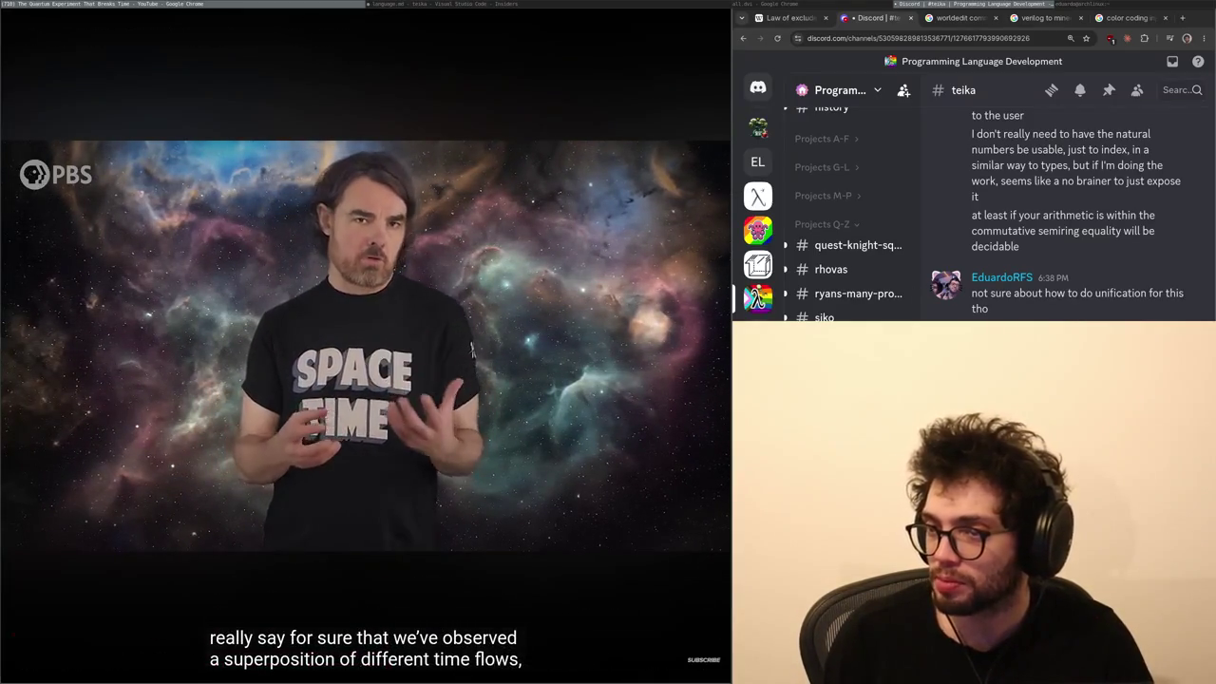
left_click(569, 285)
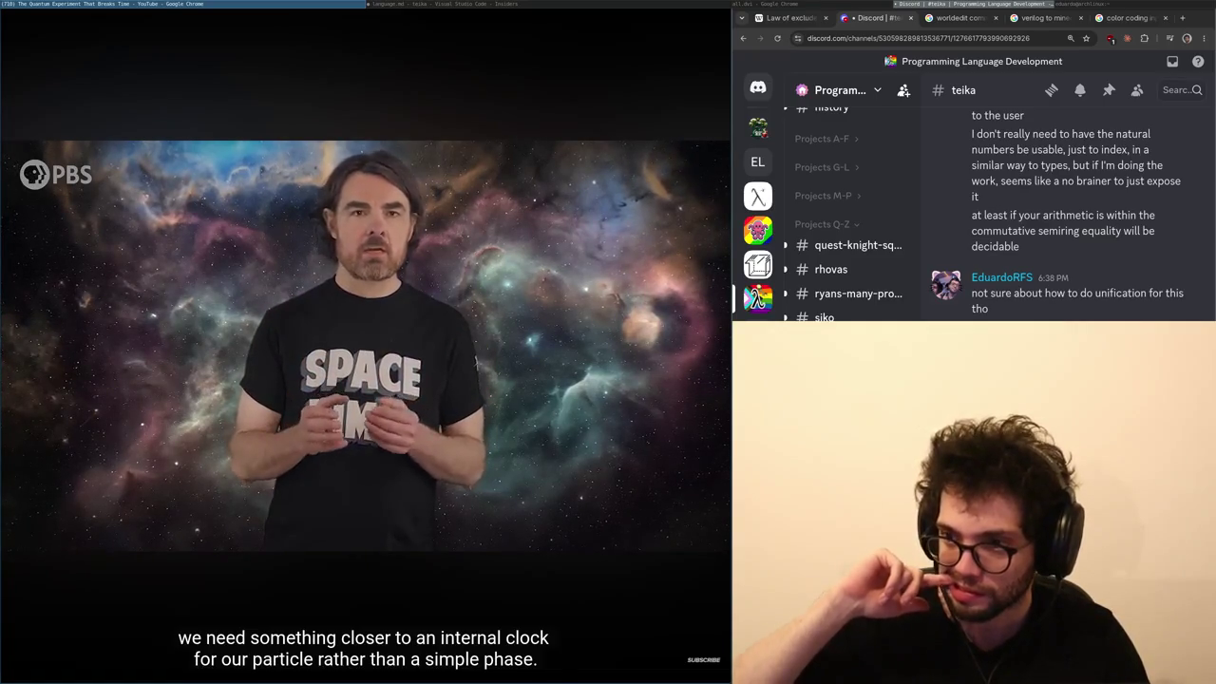
scroll(848, 273, "up", 10)
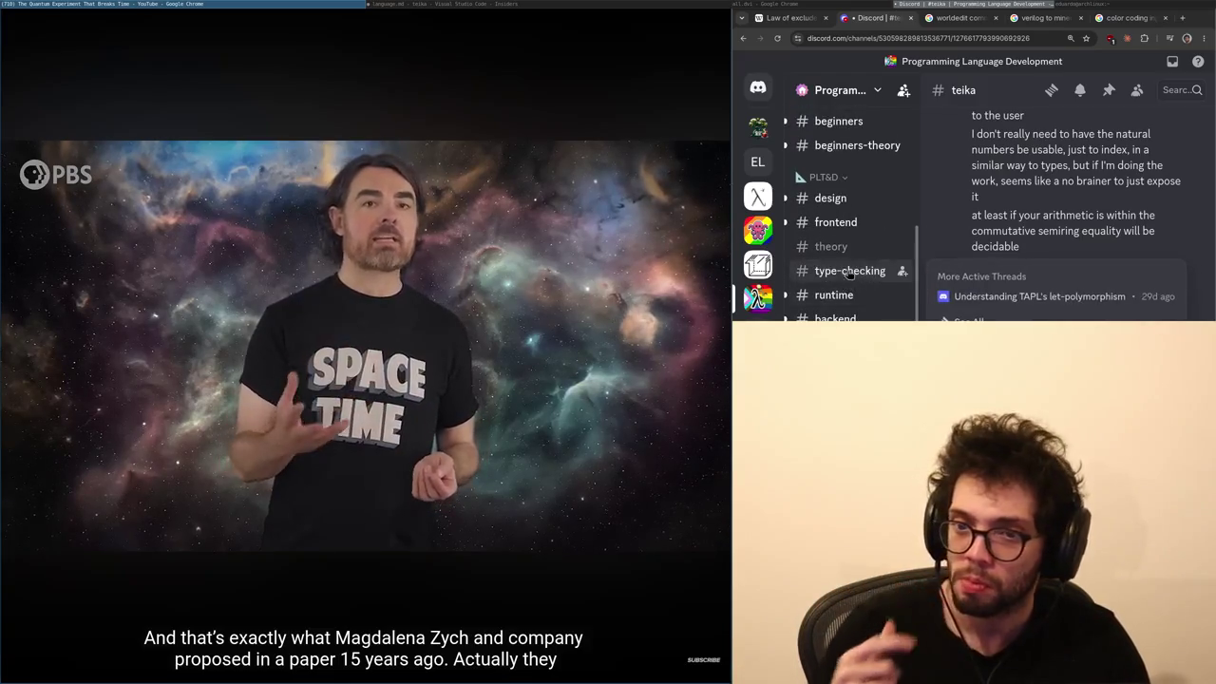
- Switch Discord to the #theory channel and pause the video at 9:34
left_click(830, 246)
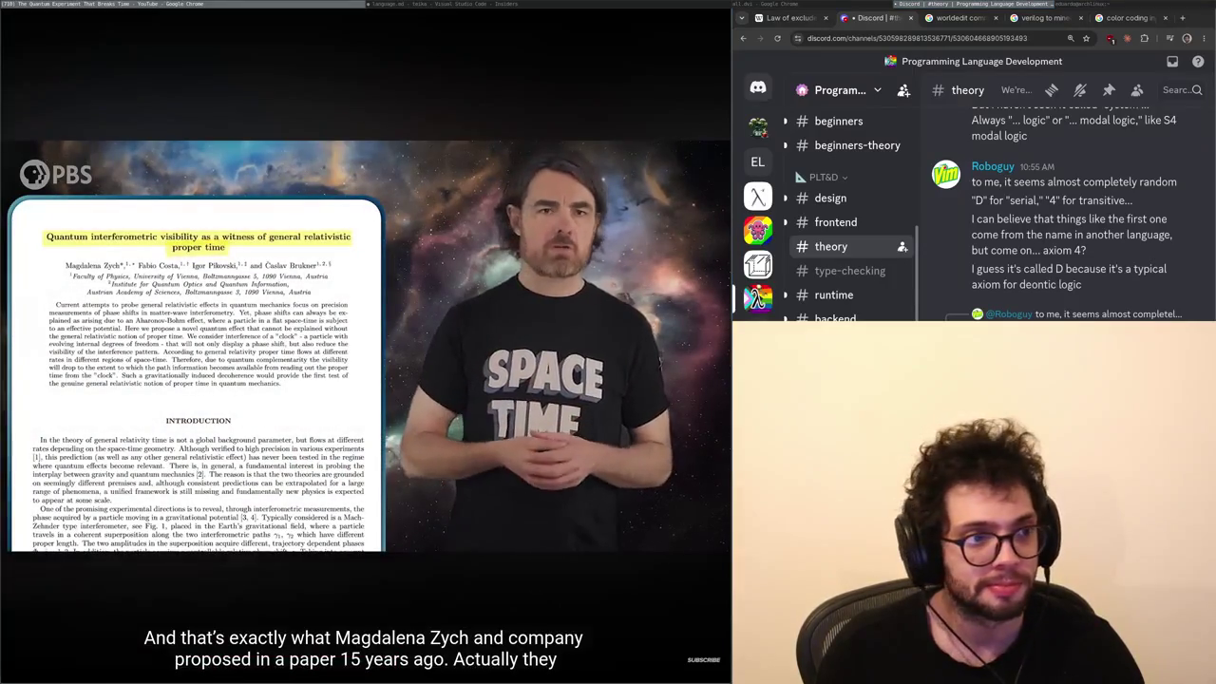
left_click(184, 220)
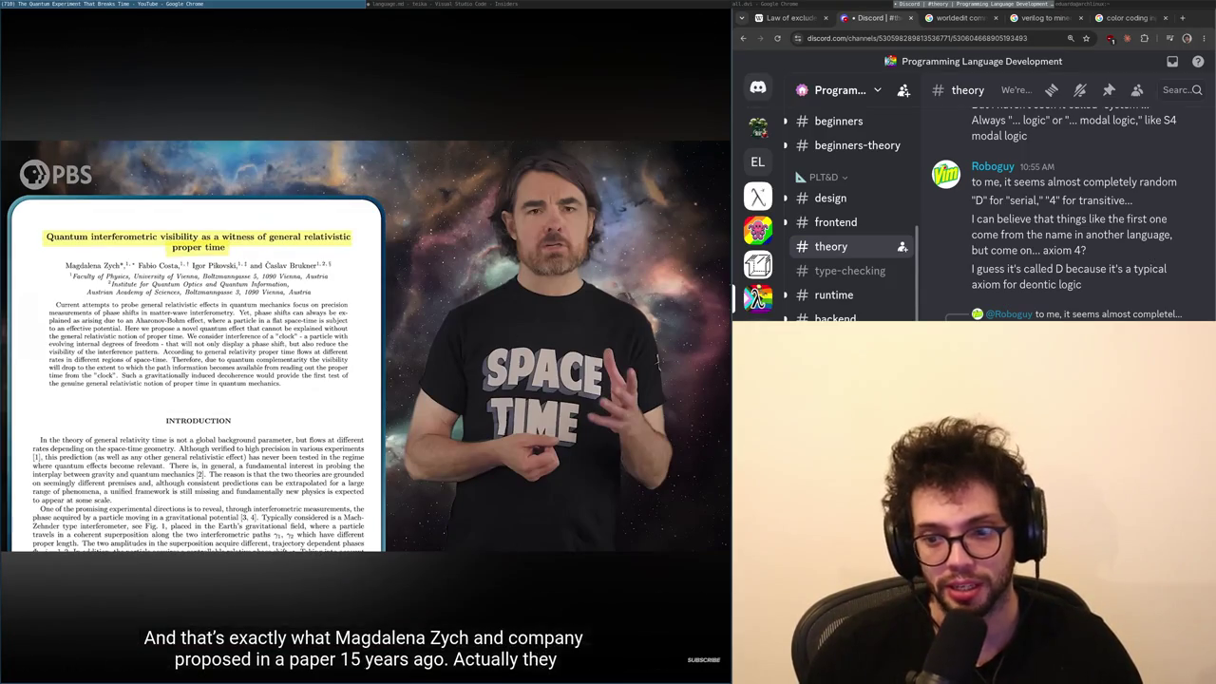
scroll(846, 218, "down", 10)
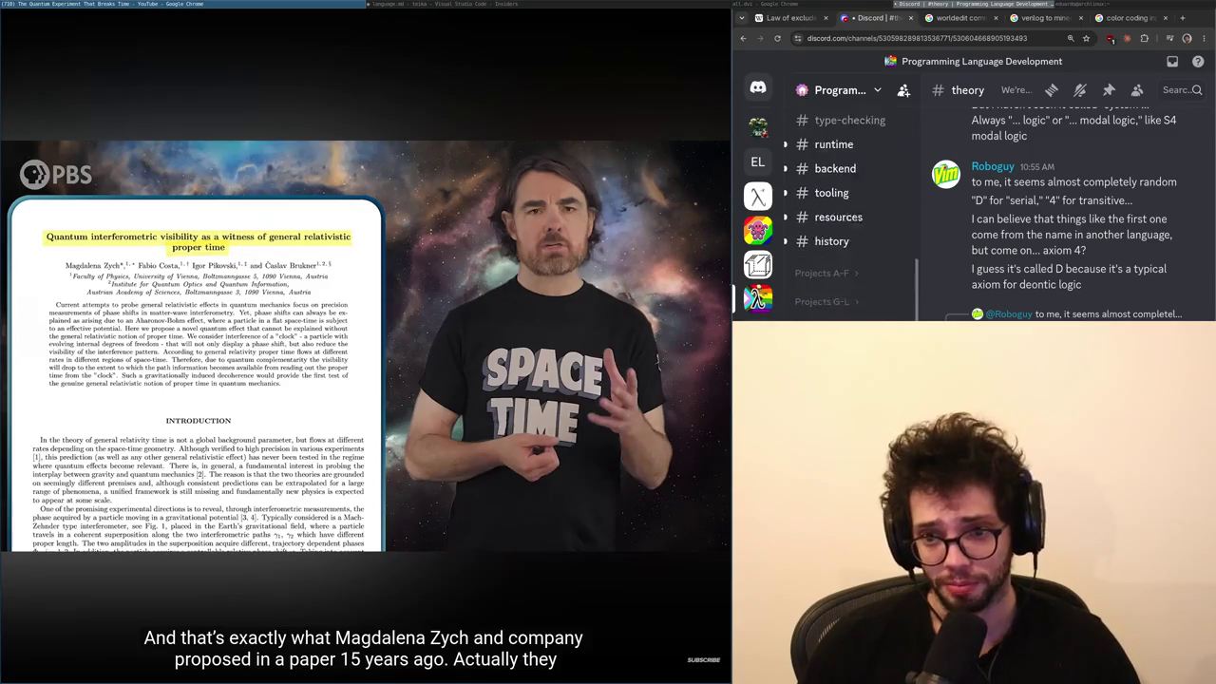
scroll(845, 209, "up", 5)
scroll(845, 209, "down", 10)
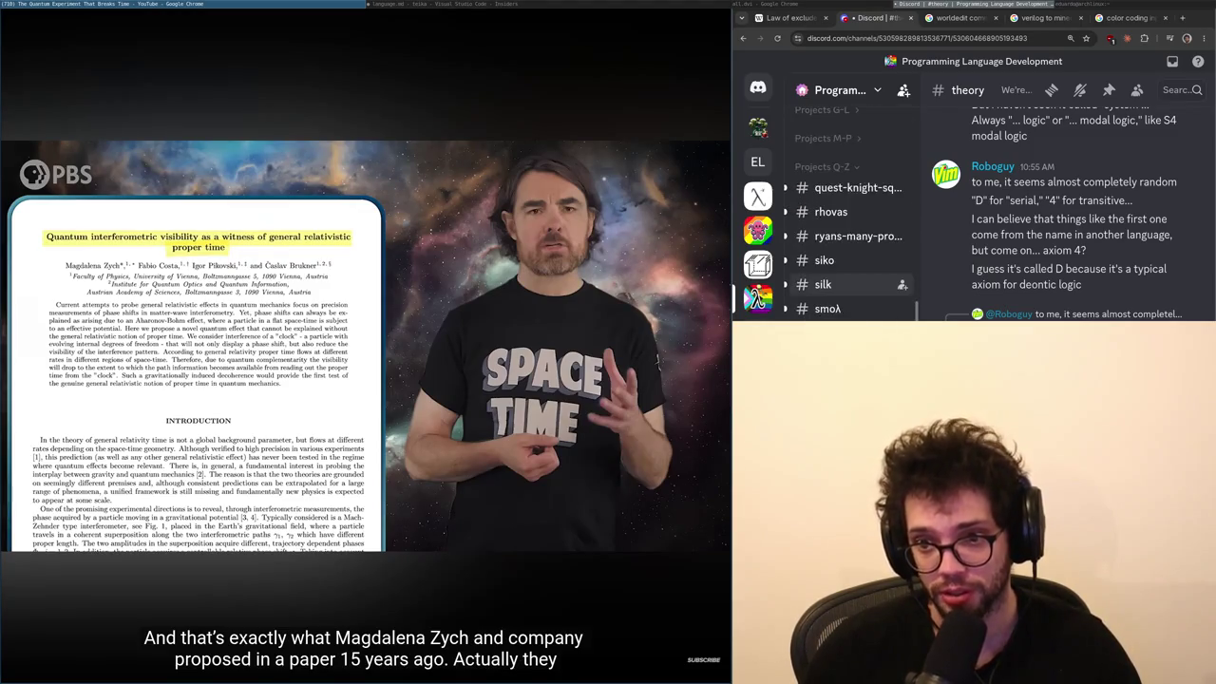
mouse_move(663, 521)
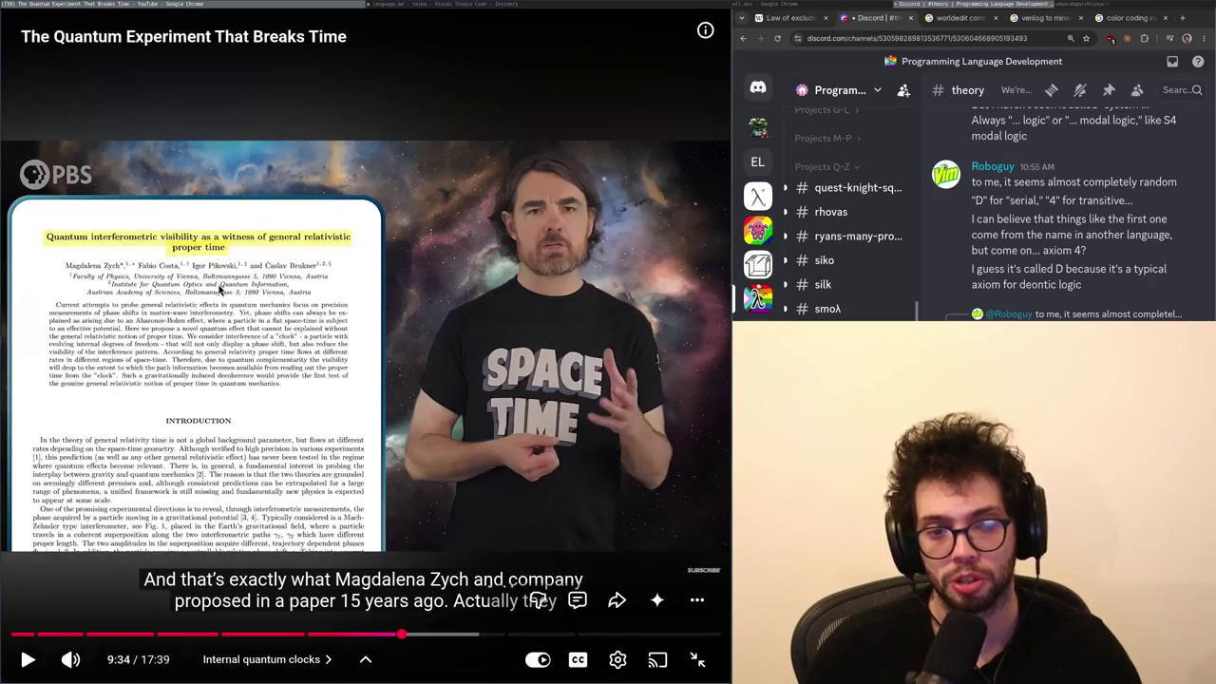
- Resume the video from 9:34 and let it play to 10:23
left_click(375, 321)
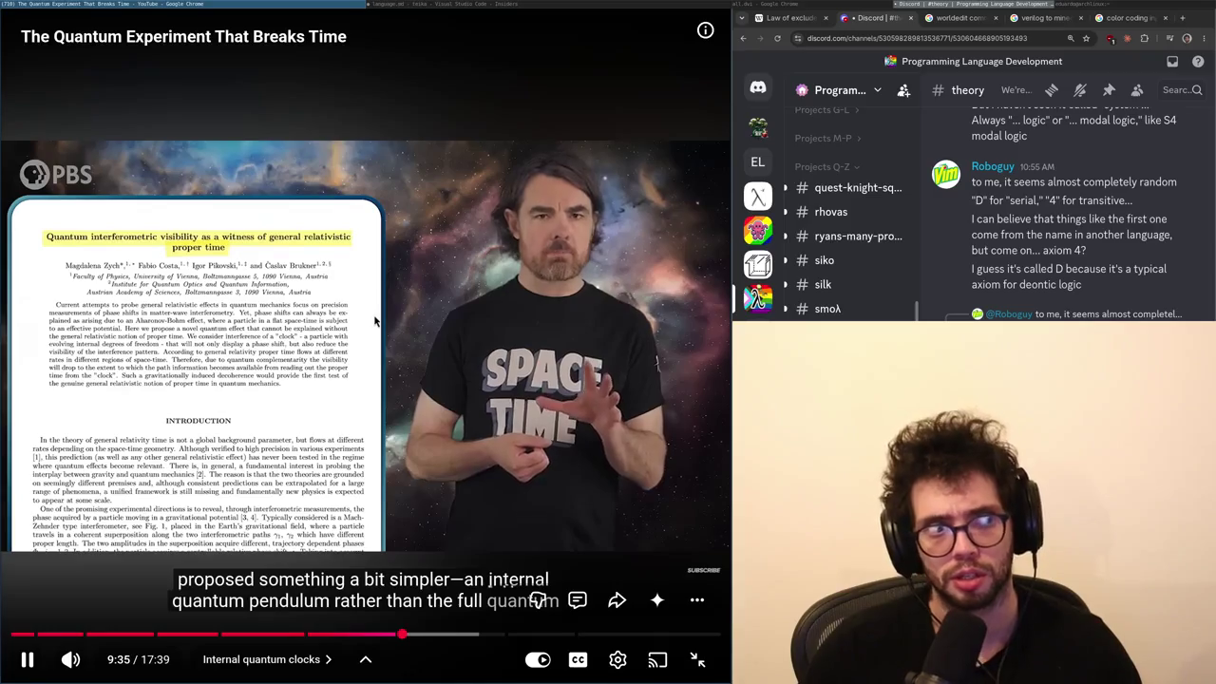
left_click(421, 320)
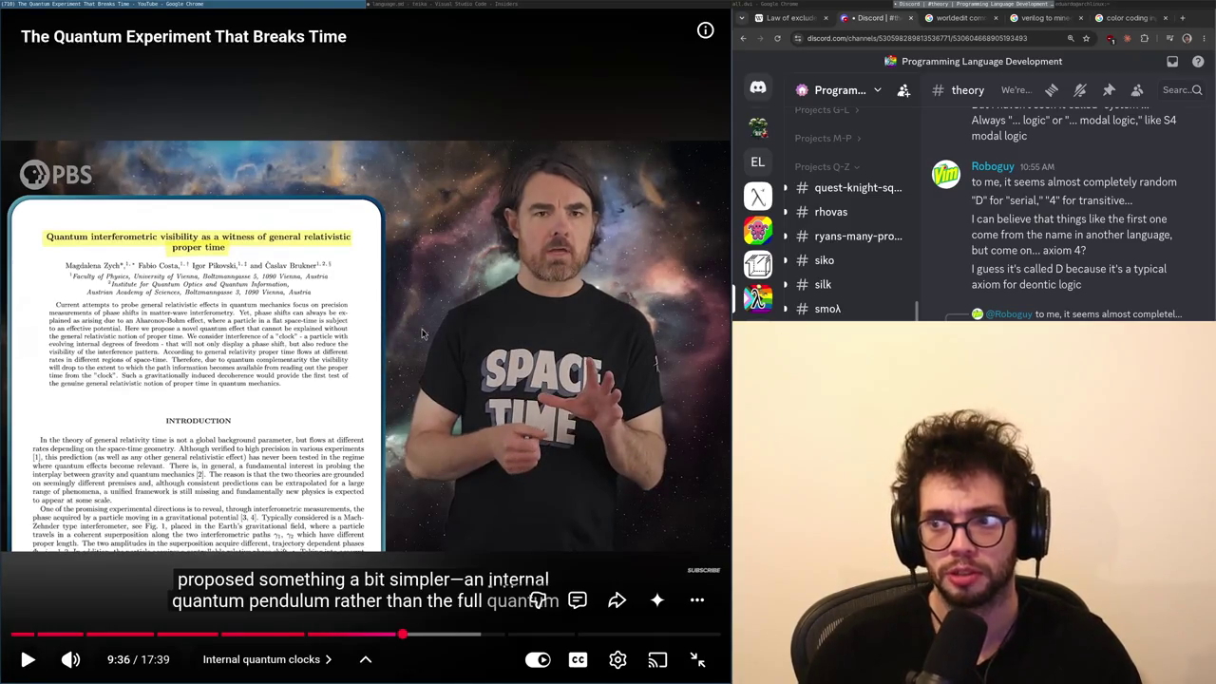
left_click(425, 330)
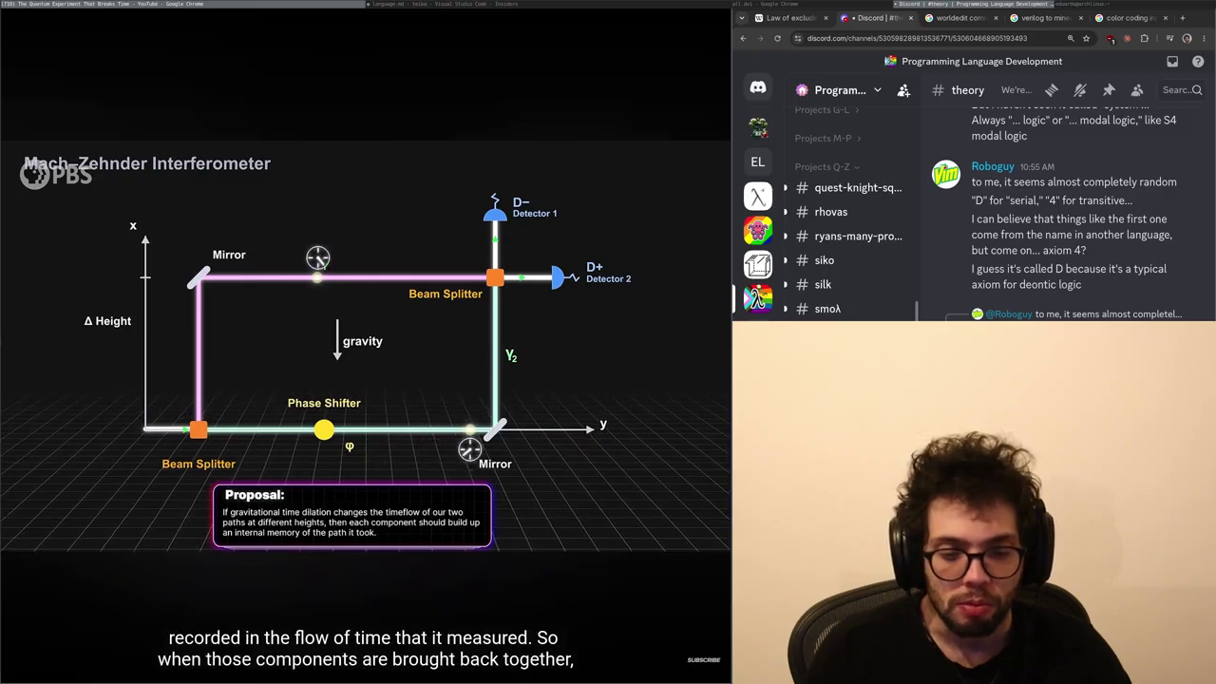
mouse_move(367, 215)
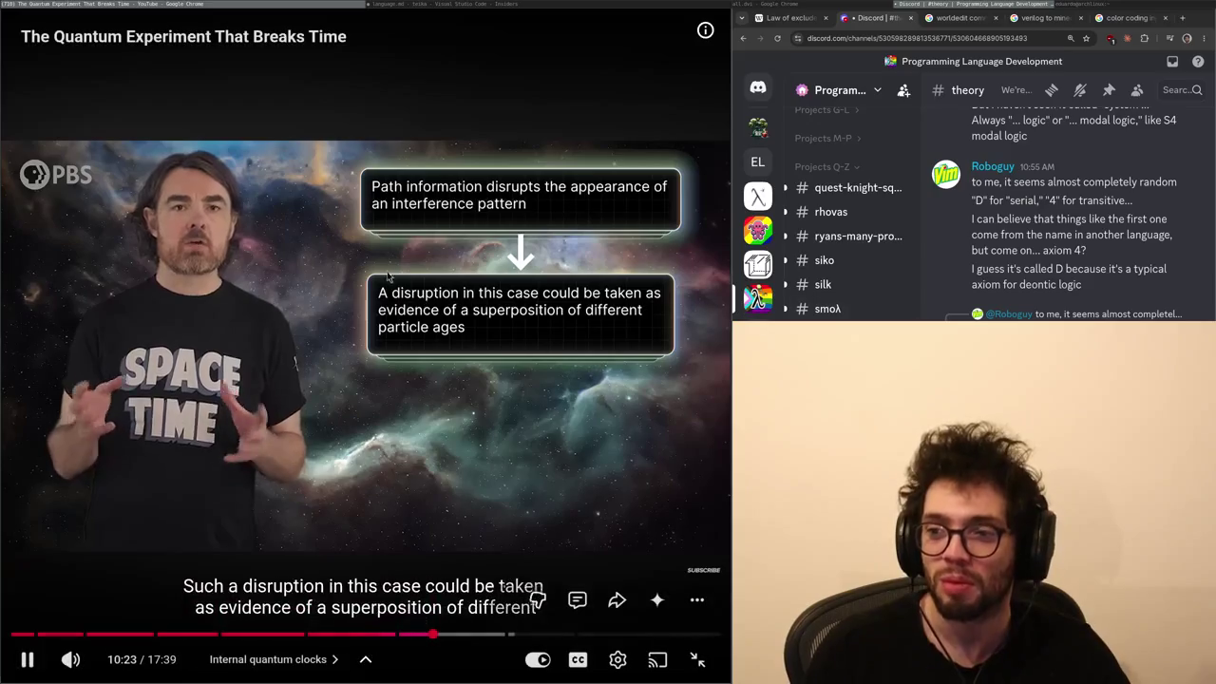
- Pause briefly at 10:24, then keep watching through the optical ion clocks paper
left_click(494, 306)
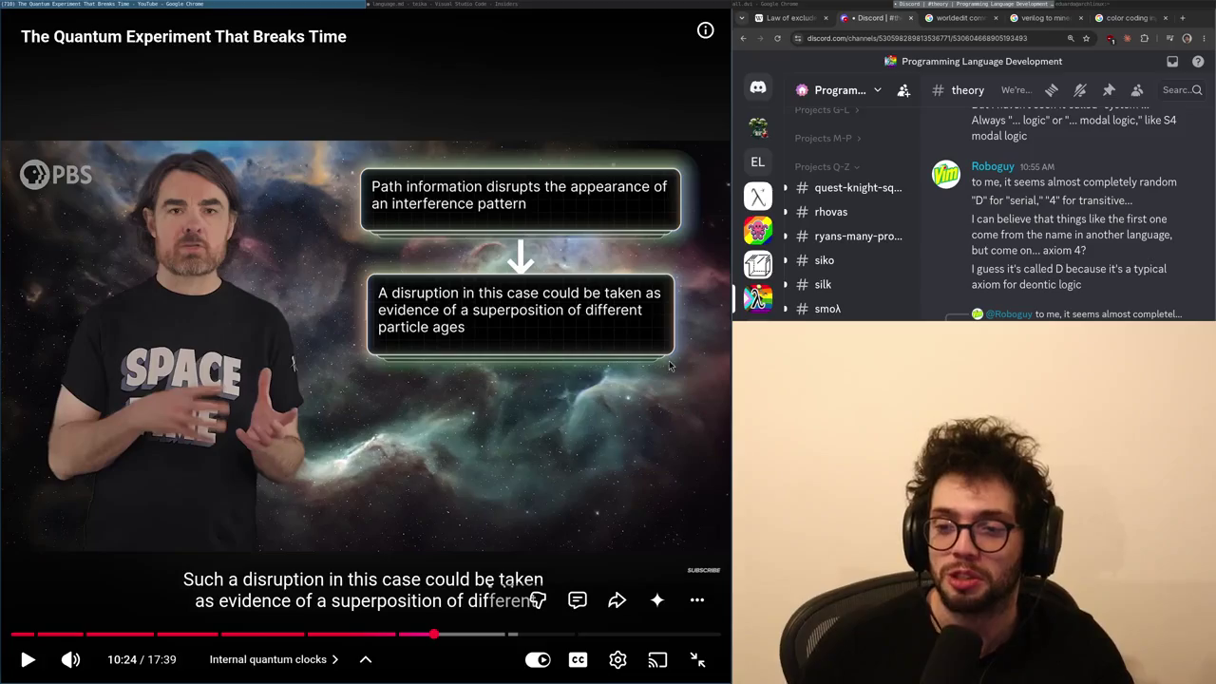
left_click(417, 333)
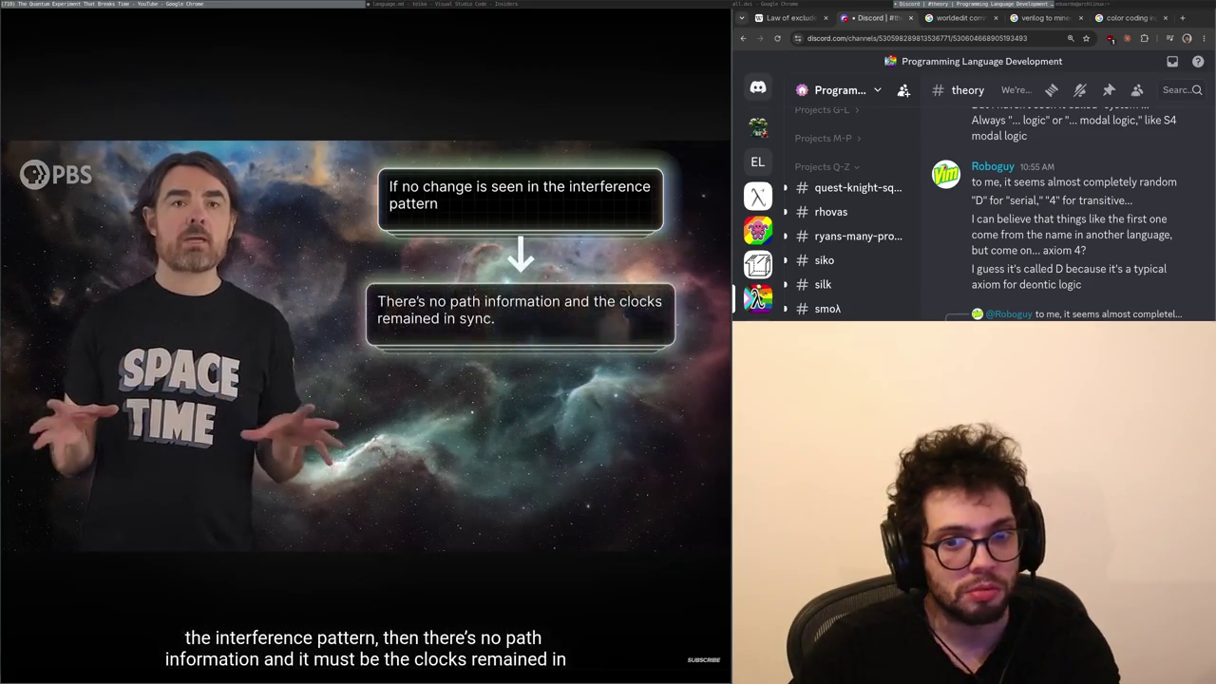
mouse_move(367, 352)
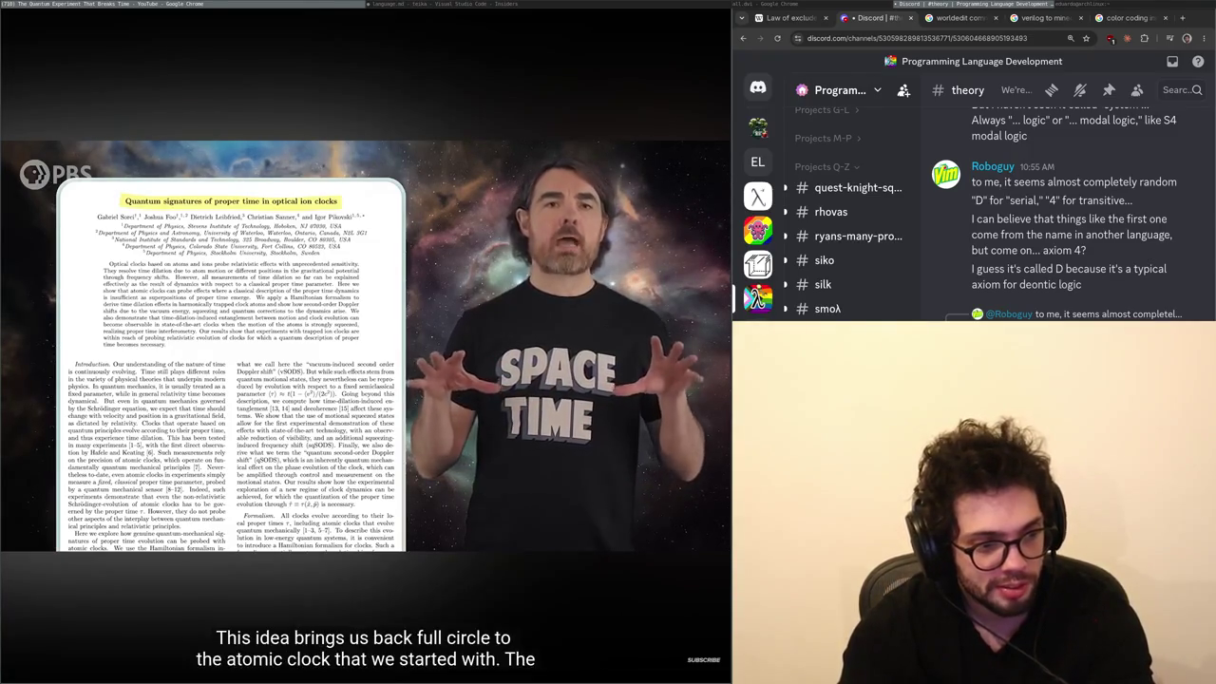
left_click(368, 351)
left_click(367, 351)
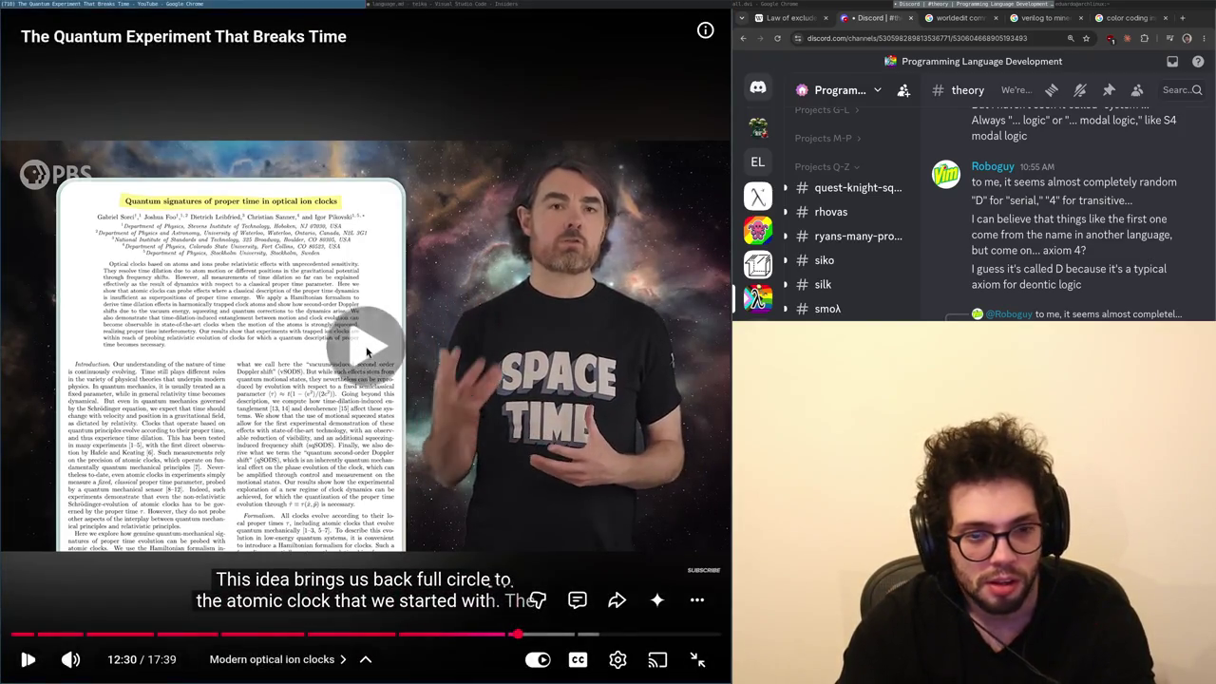
left_click(367, 351)
left_click(368, 351)
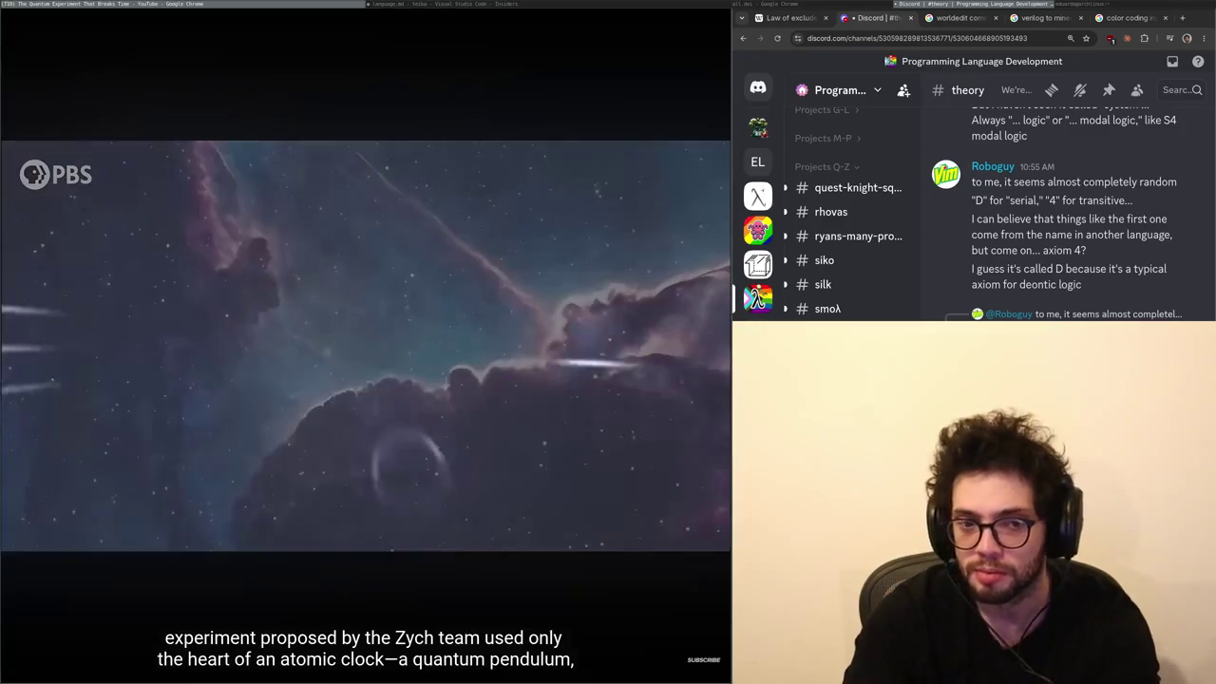
left_click(365, 347)
left_click(365, 347)
left_click(366, 348)
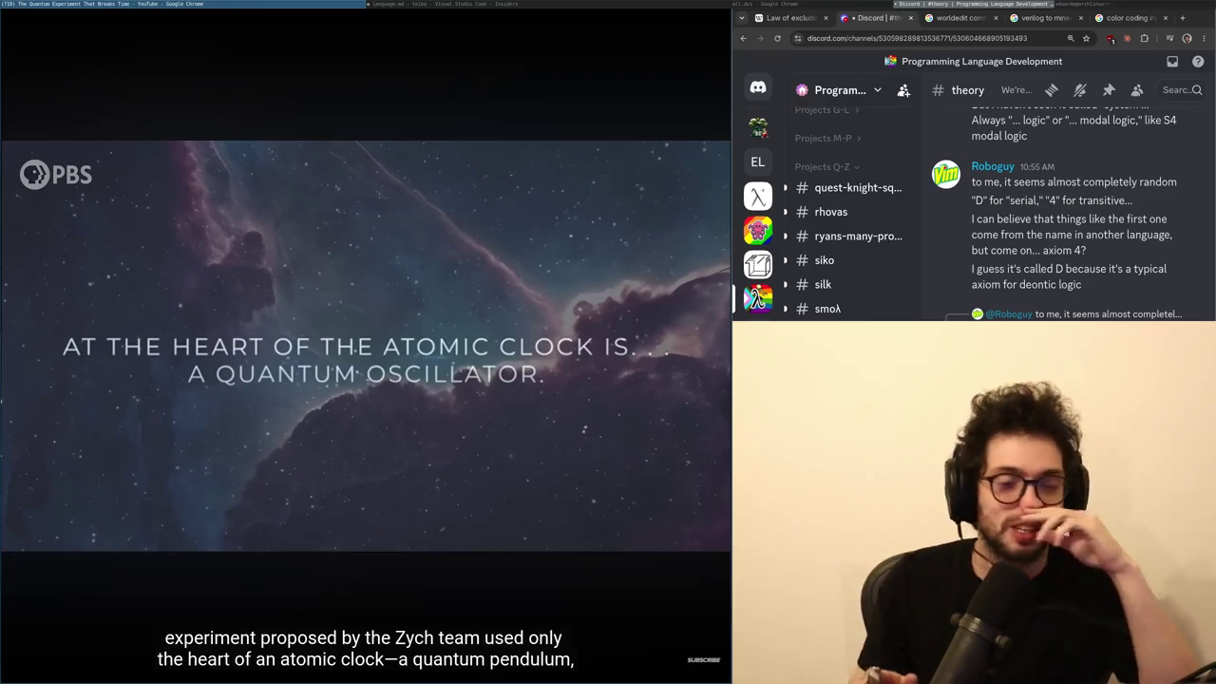
left_click(706, 657)
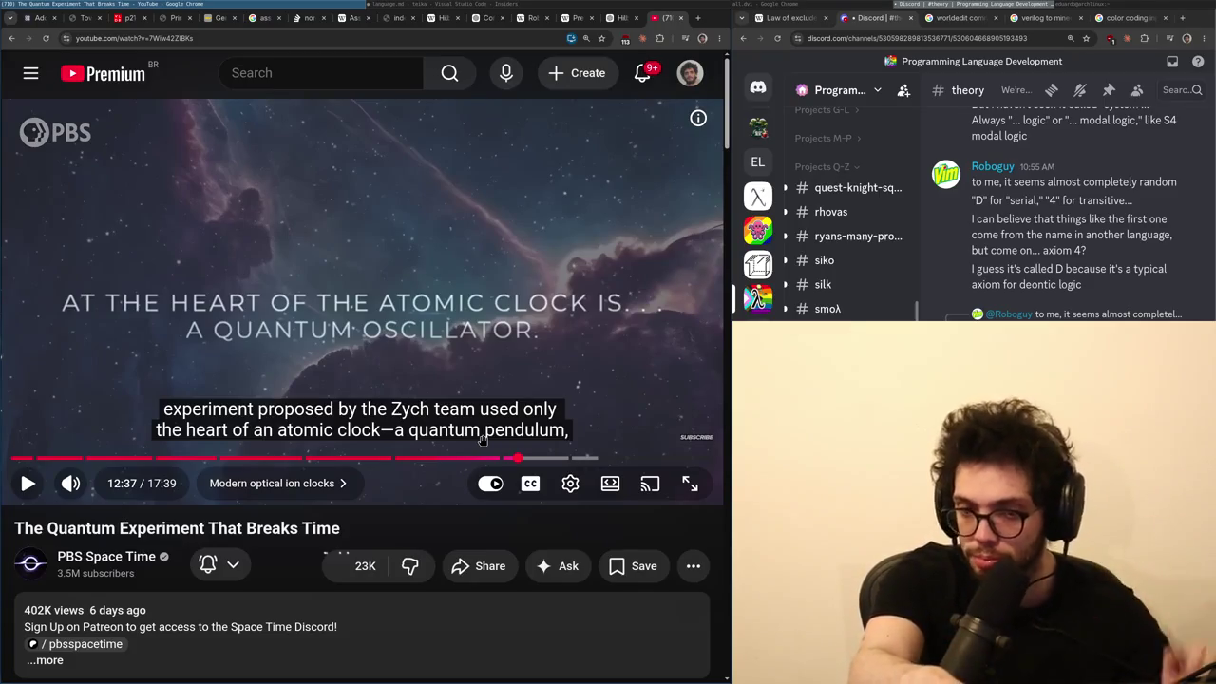
left_click(361, 318)
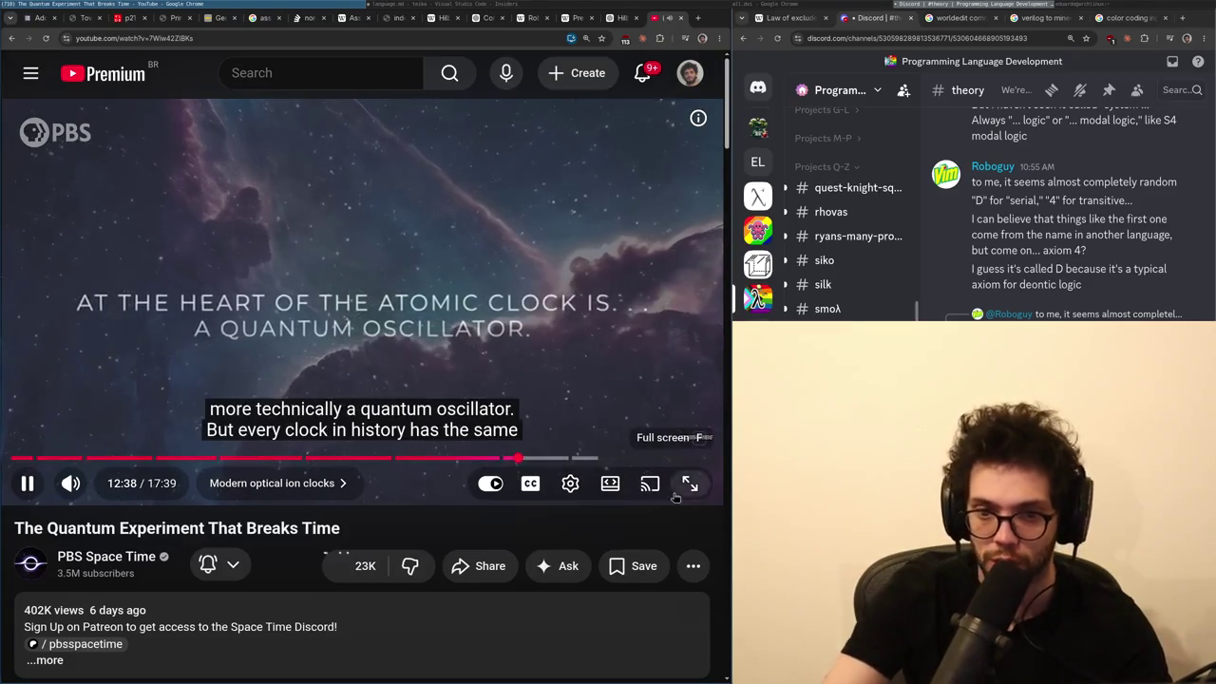
- Resume 'The Quantum Experiment That Breaks Time' full screen, then pause it at 15:20
left_click(672, 486)
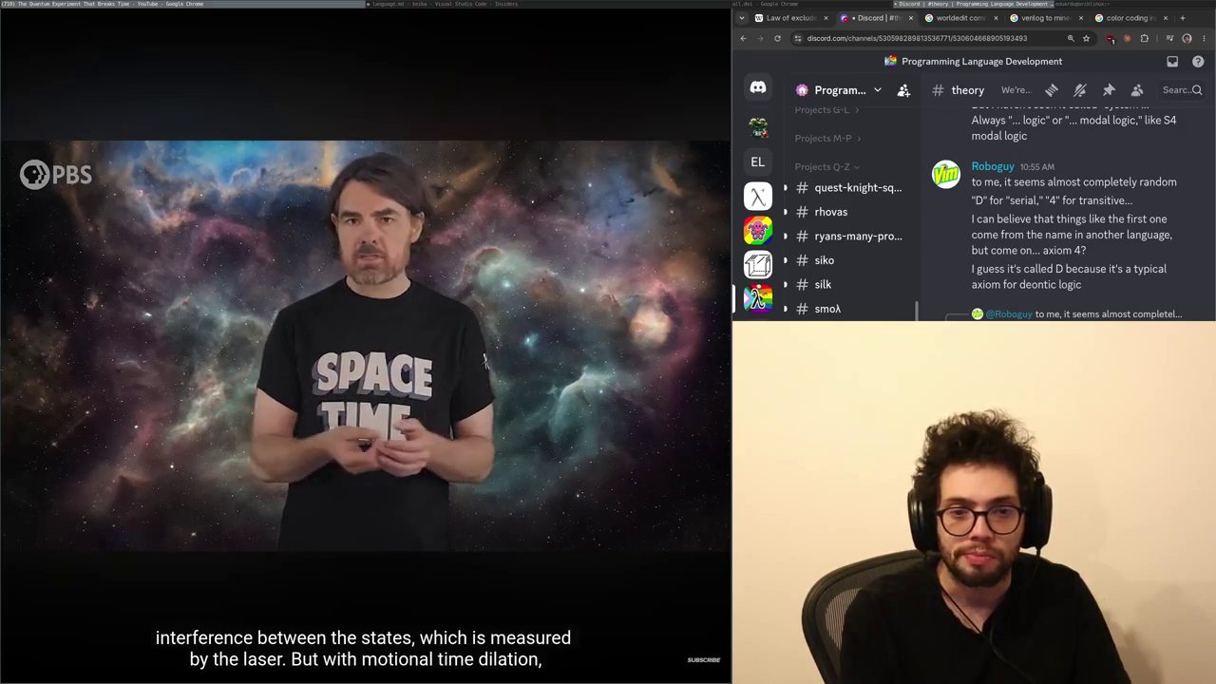
left_click(235, 240)
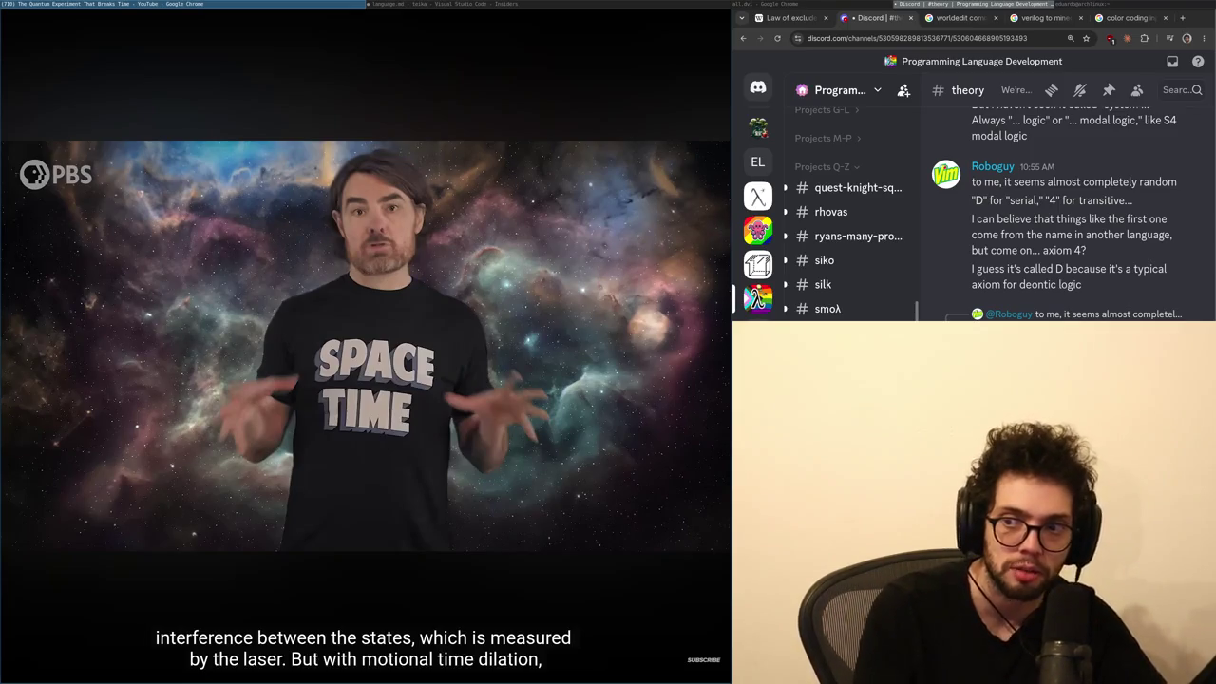
- Play the video on to 16:58 and leave full screen to show recommended videos
left_click(331, 212)
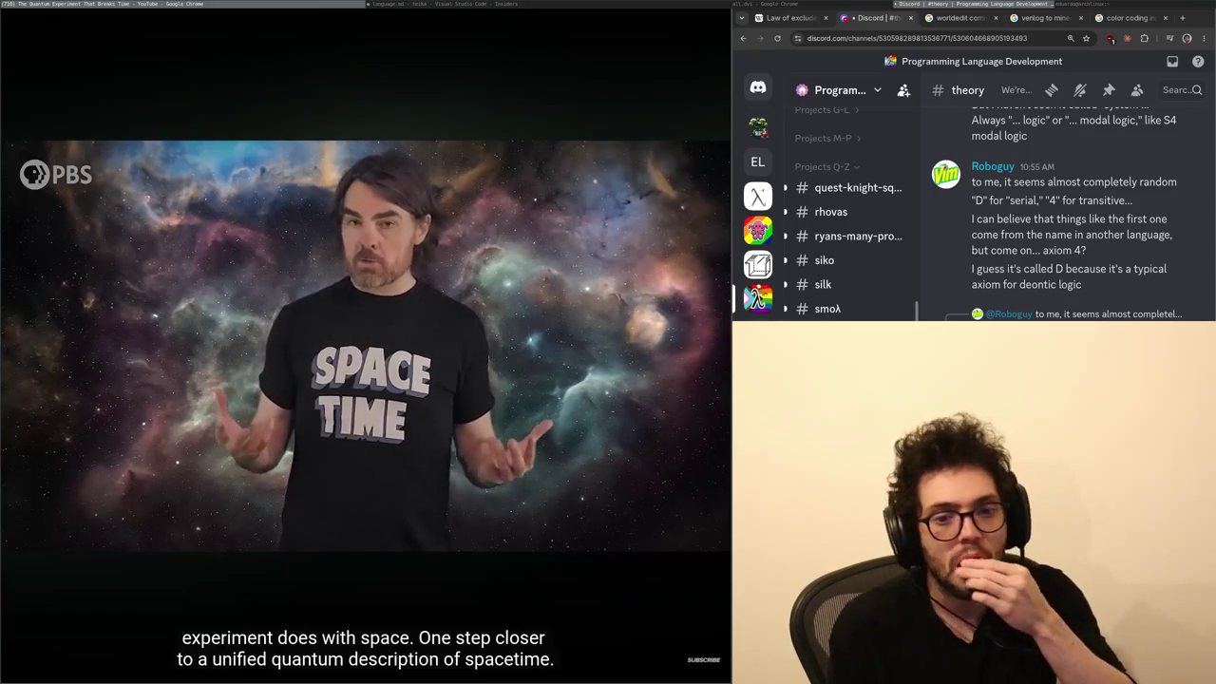
left_click(700, 659)
scroll(433, 453, "down", 15)
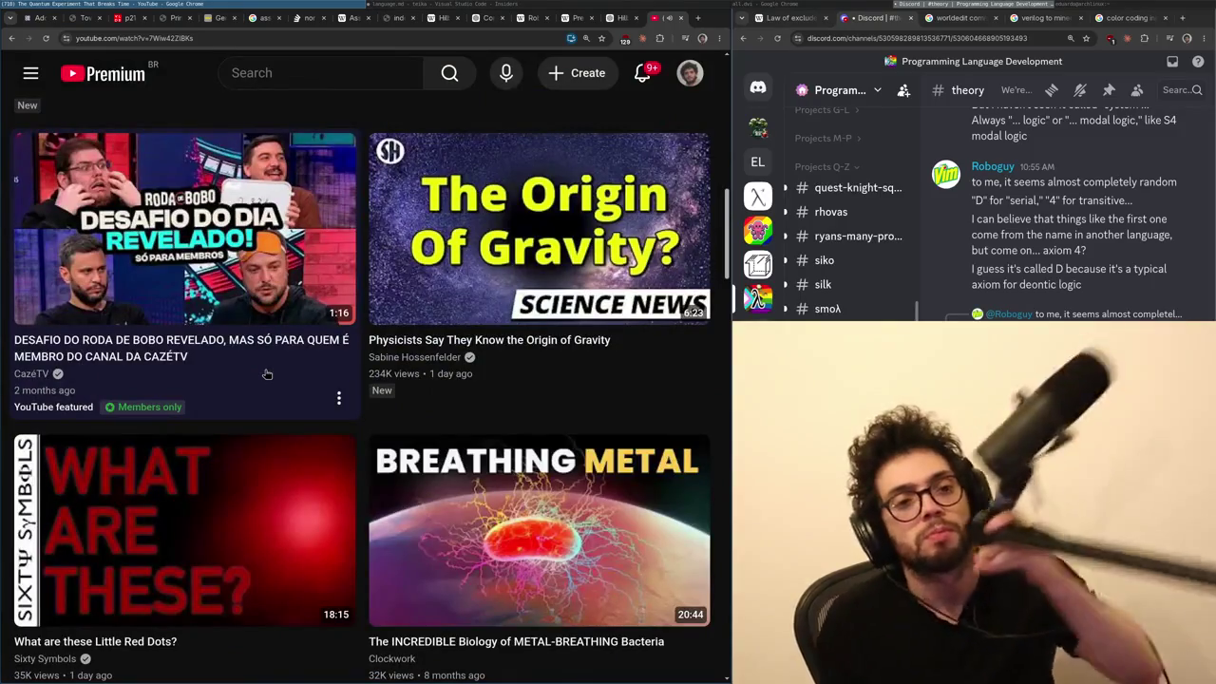
- Scroll through the comments, including the pinned PBS Space Time comment and viewer remarks
scroll(266, 374, "down", 20)
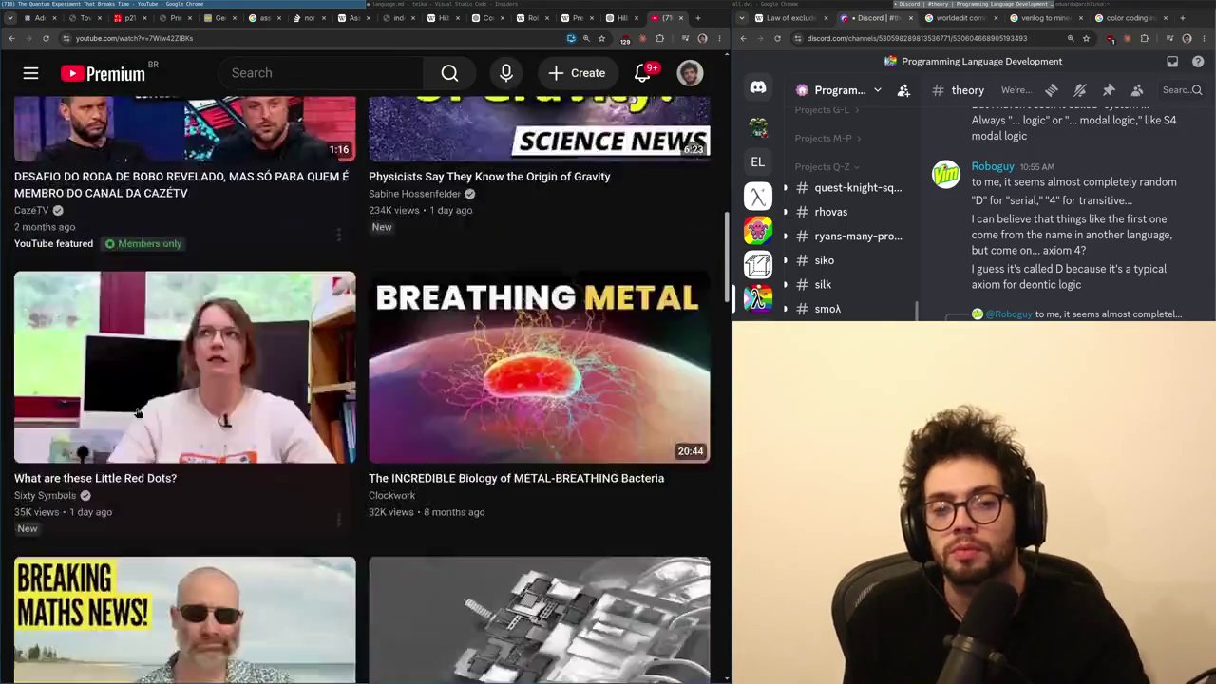
scroll(112, 386, "down", 15)
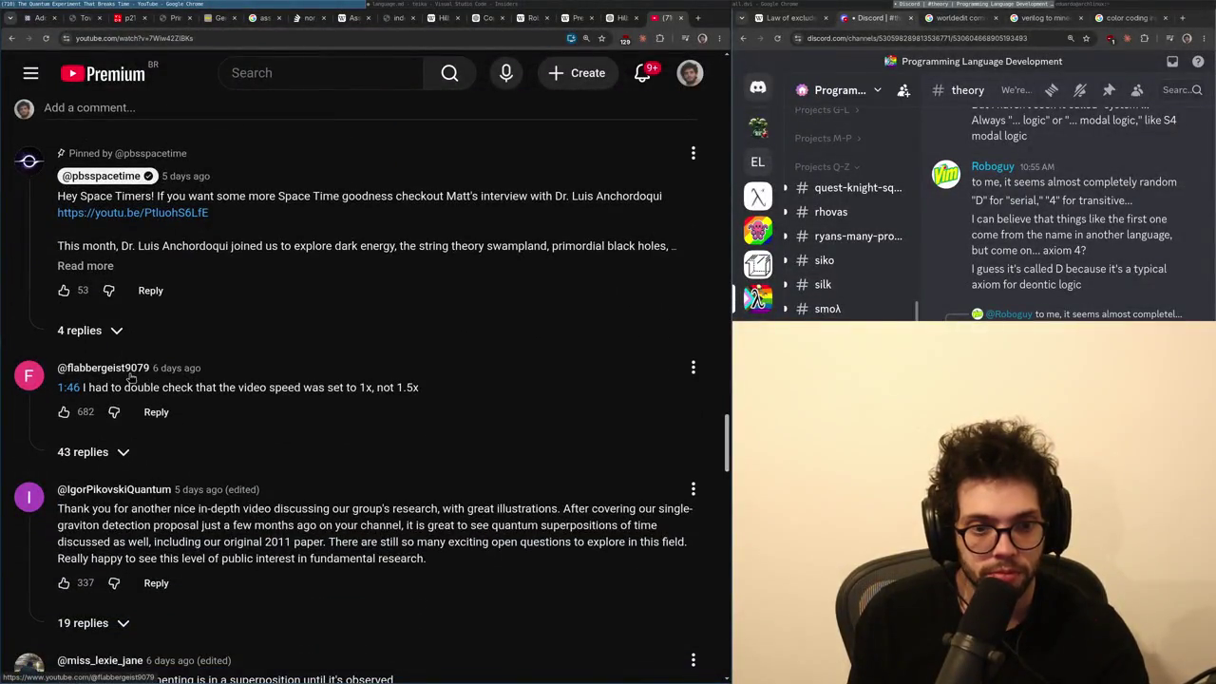
scroll(130, 377, "down", 1)
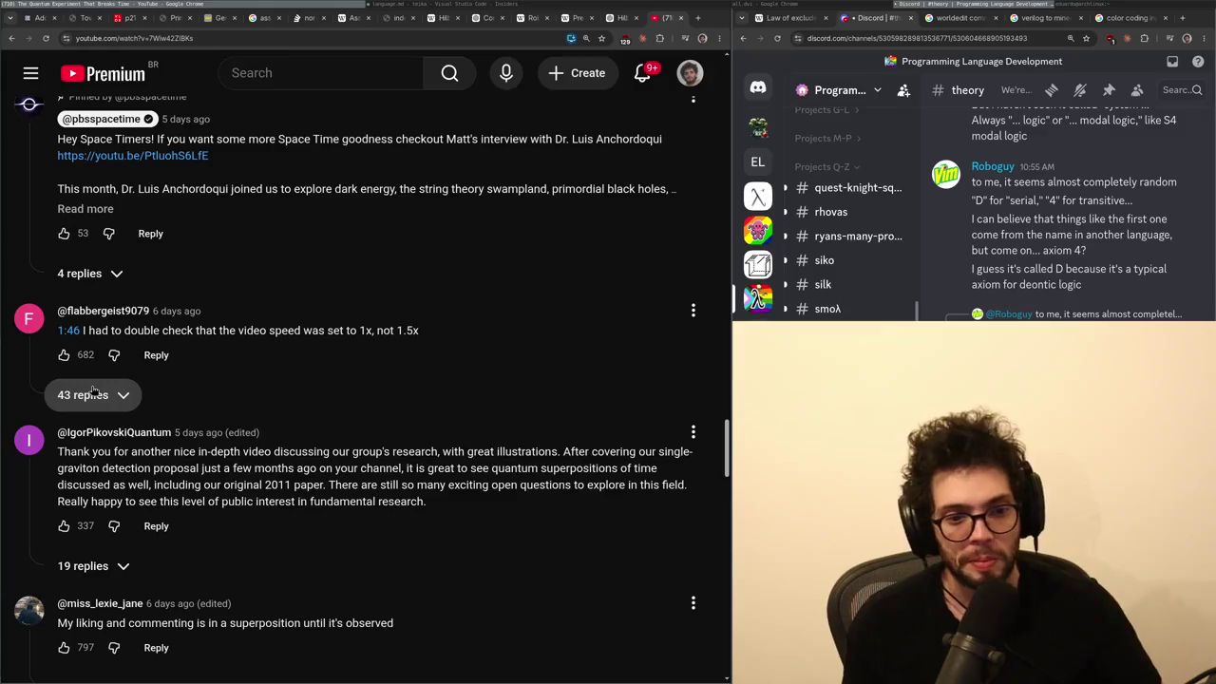
scroll(110, 413, "down", 5)
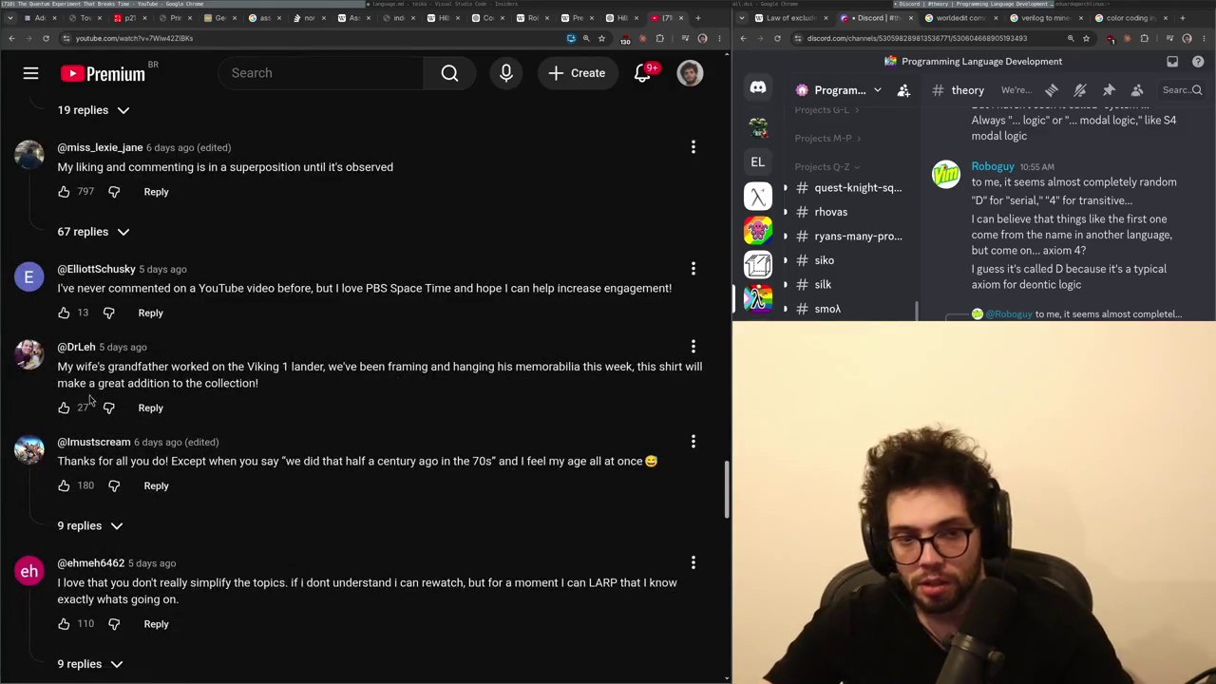
scroll(93, 399, "down", 2)
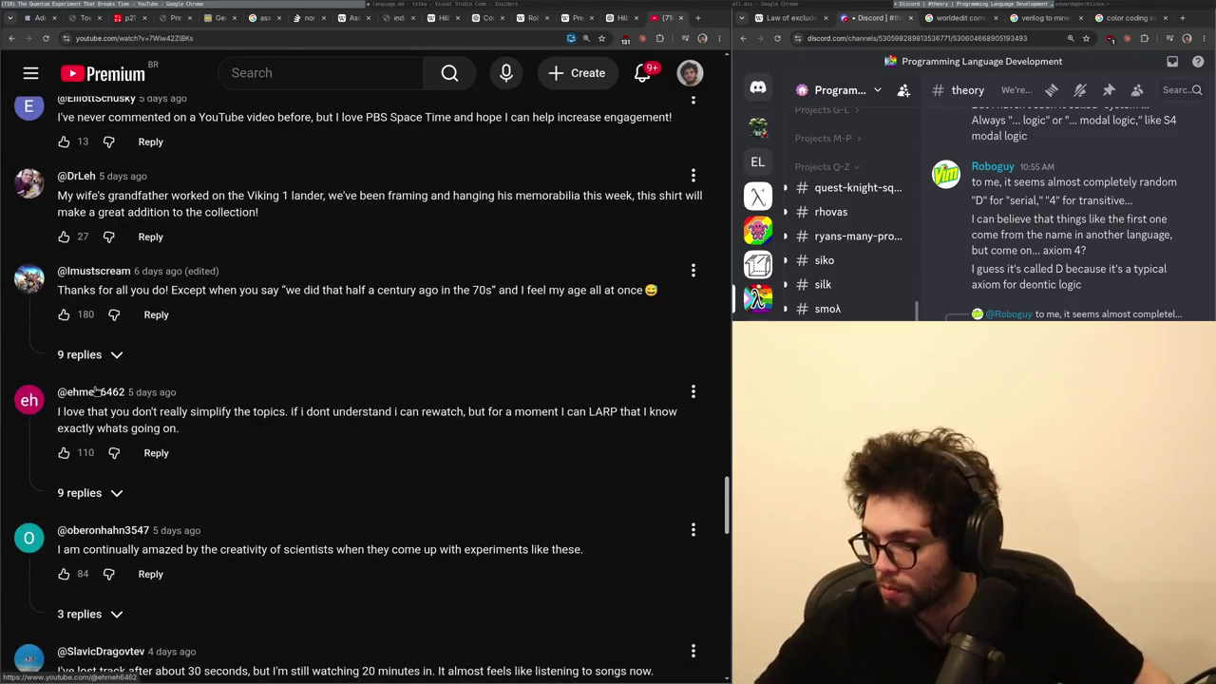
scroll(160, 492, "down", 1)
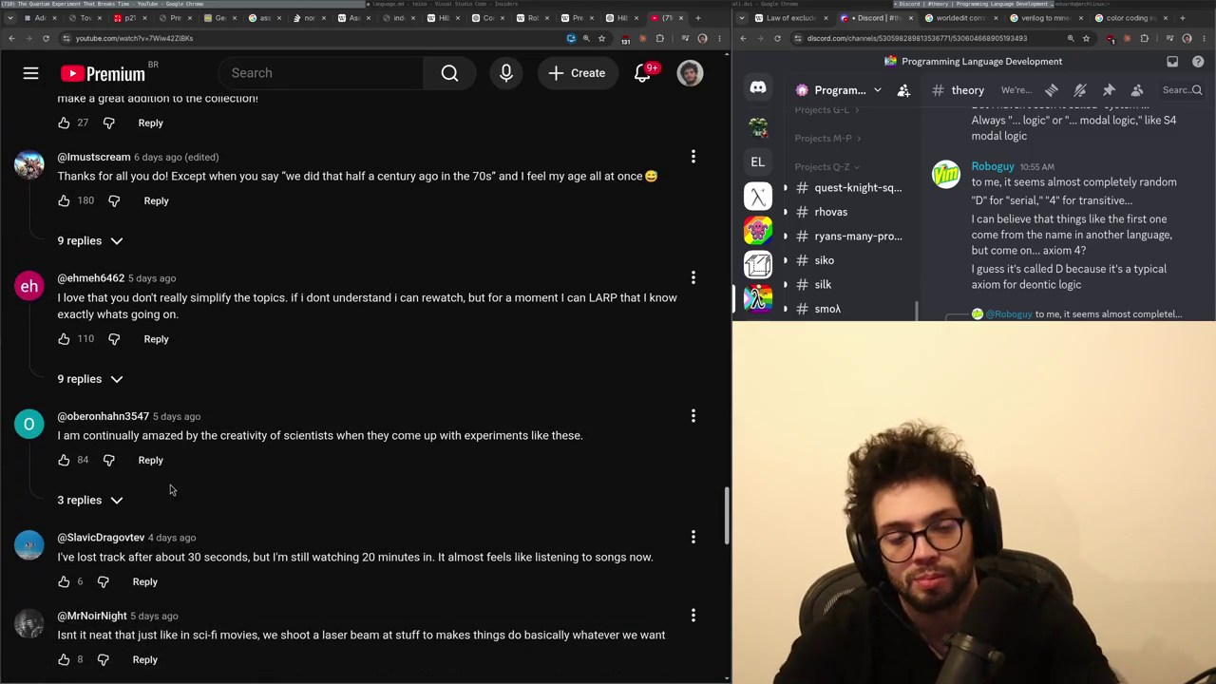
- Close the YouTube tab, revisit the Hilbert's tenth problem chat, and open a new tab
left_click_drag(320, 554, 301, 522)
key("ctrl+w")
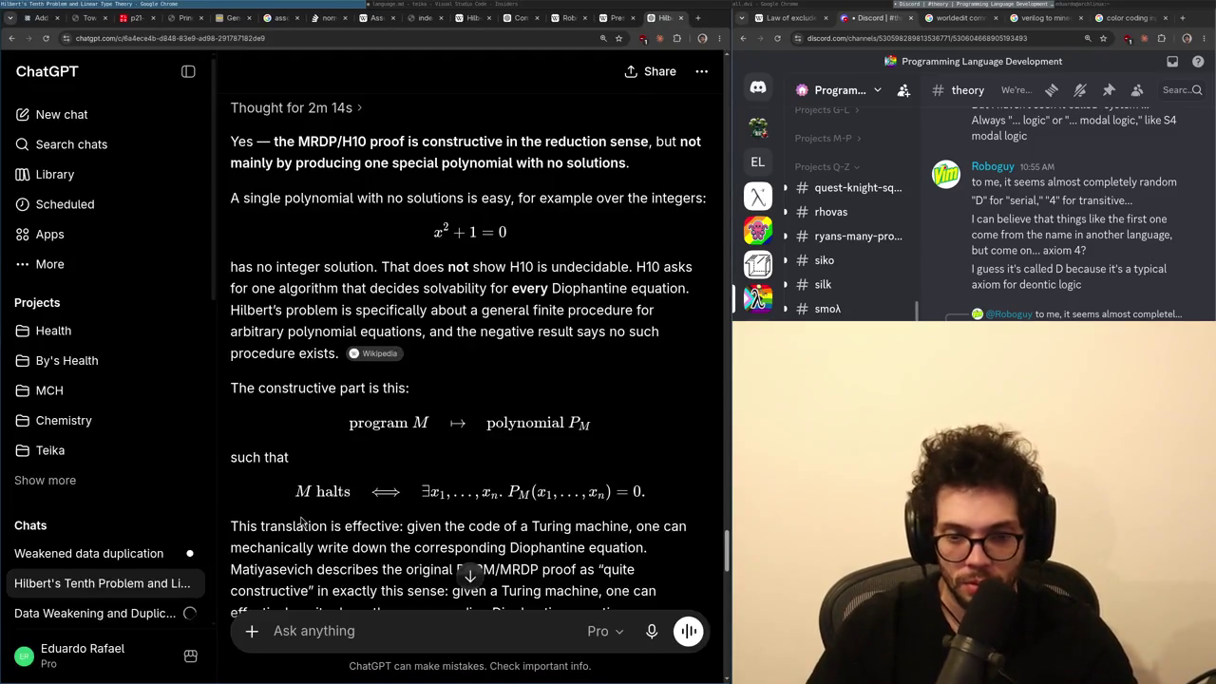
mouse_move(378, 353)
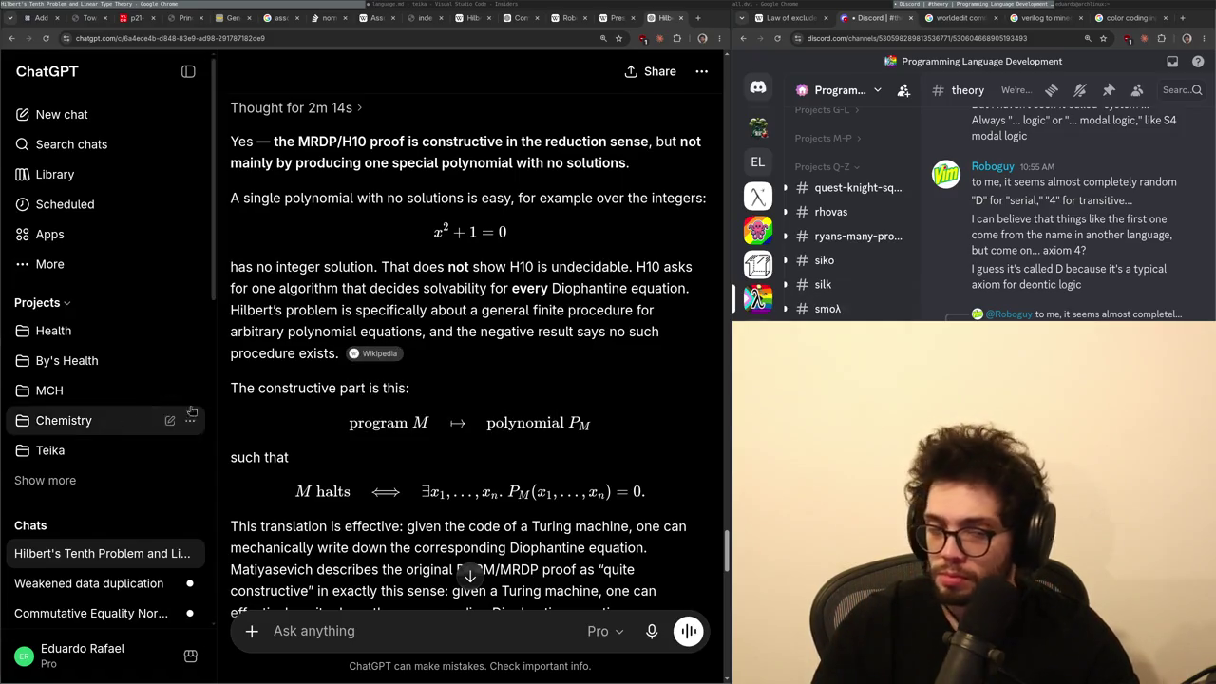
key("ctrl+t")
- Go to chess.com and start a 1-minute game
type("chess.com")
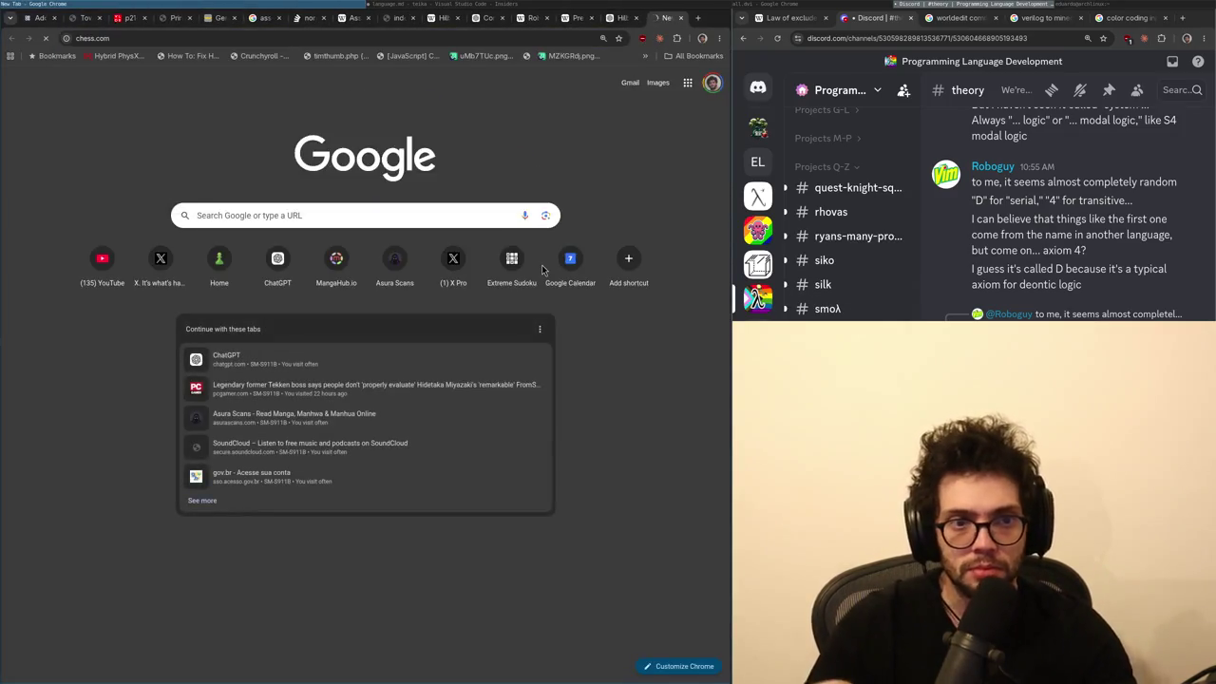
key("Return")
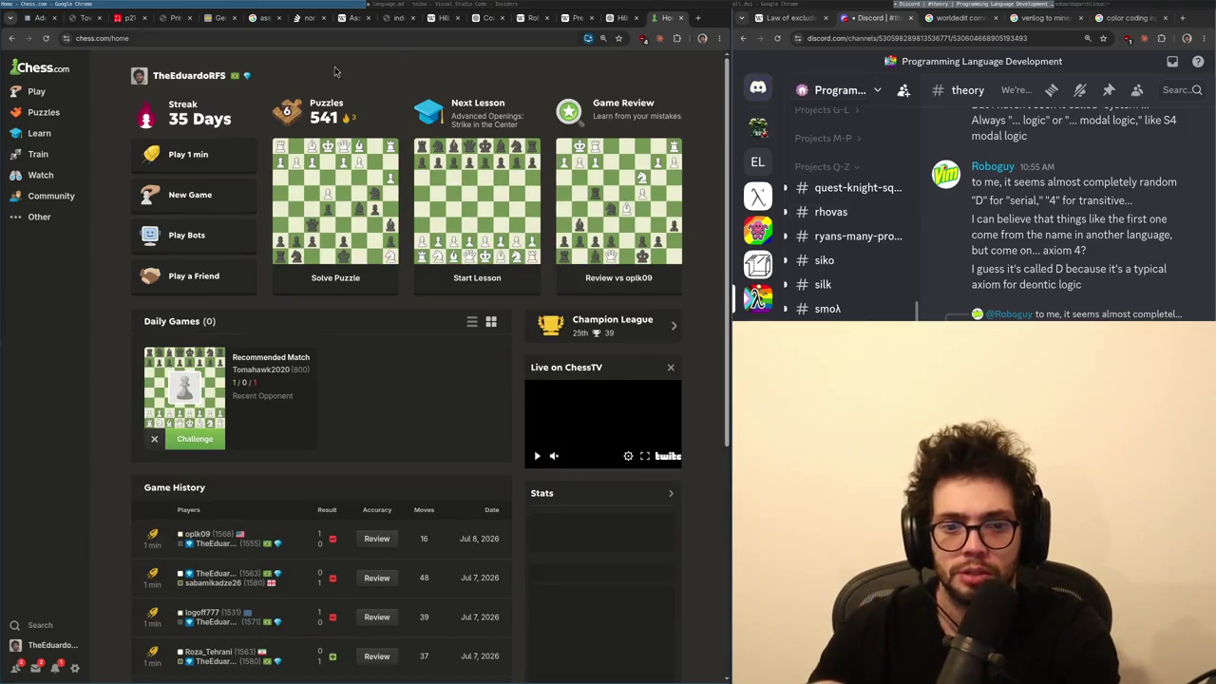
left_click(188, 154)
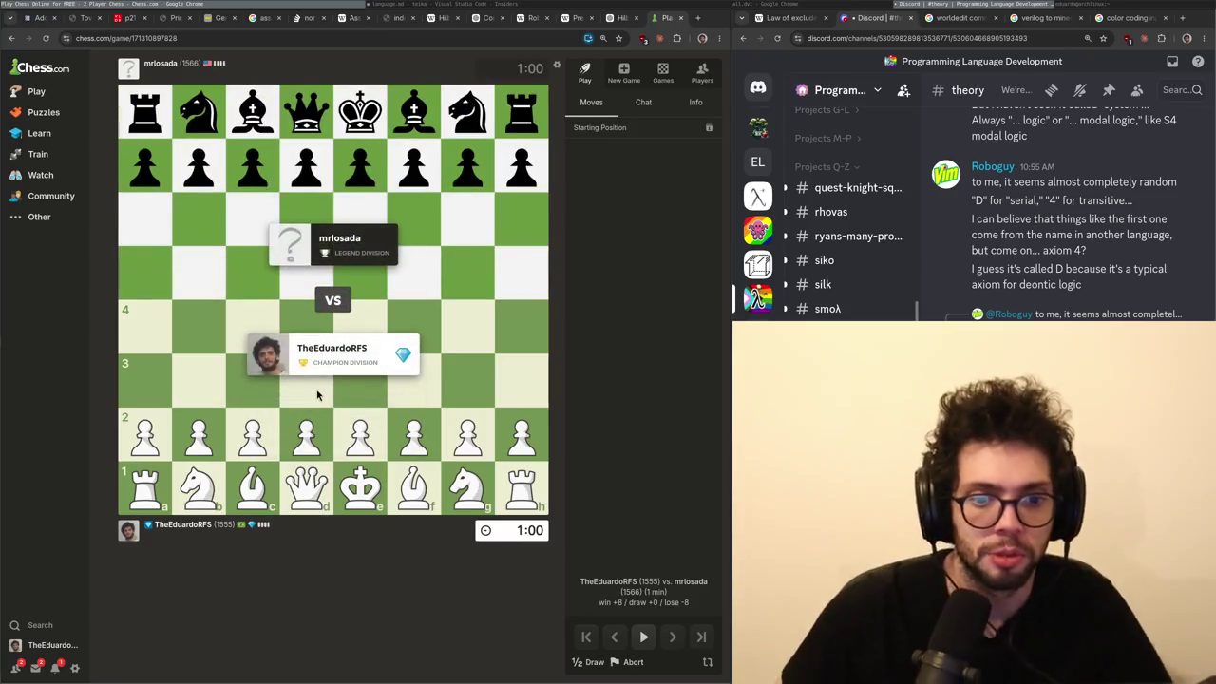
- Play d4 and e3 as White, premoving knight g1 to e2 and pawn g3
left_click_drag(306, 435, 306, 325)
left_click_drag(360, 434, 360, 380)
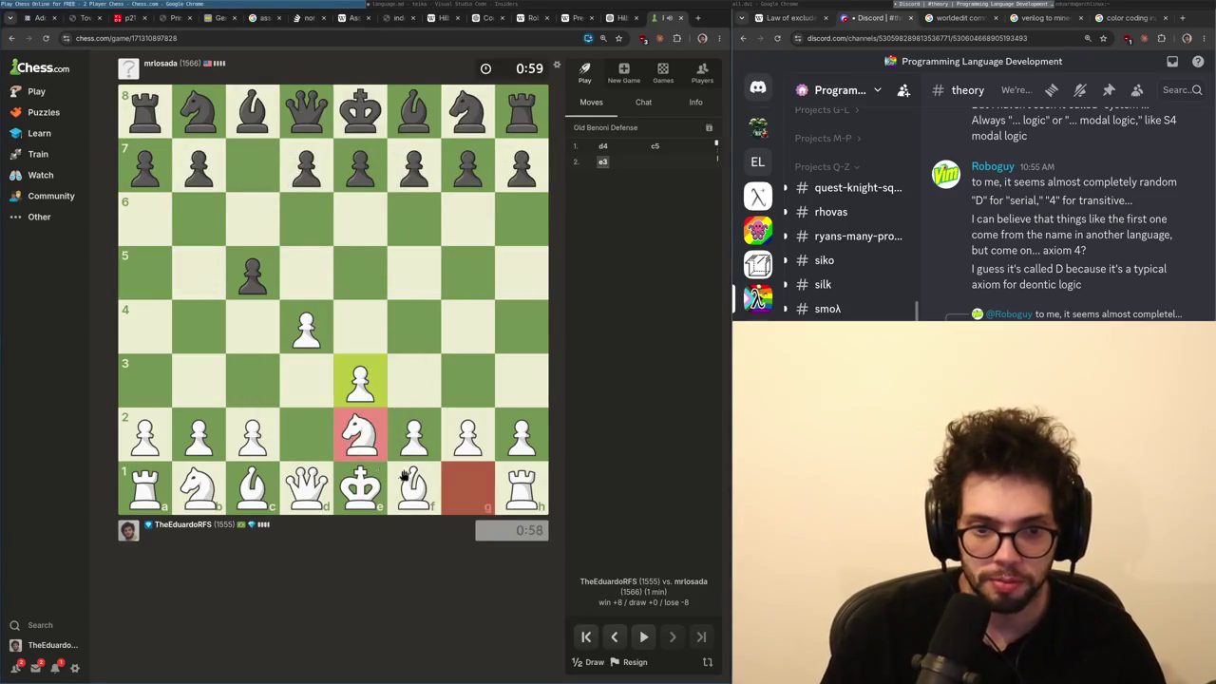
left_click_drag(467, 487, 360, 434)
left_click_drag(446, 445, 467, 380)
left_click(425, 451)
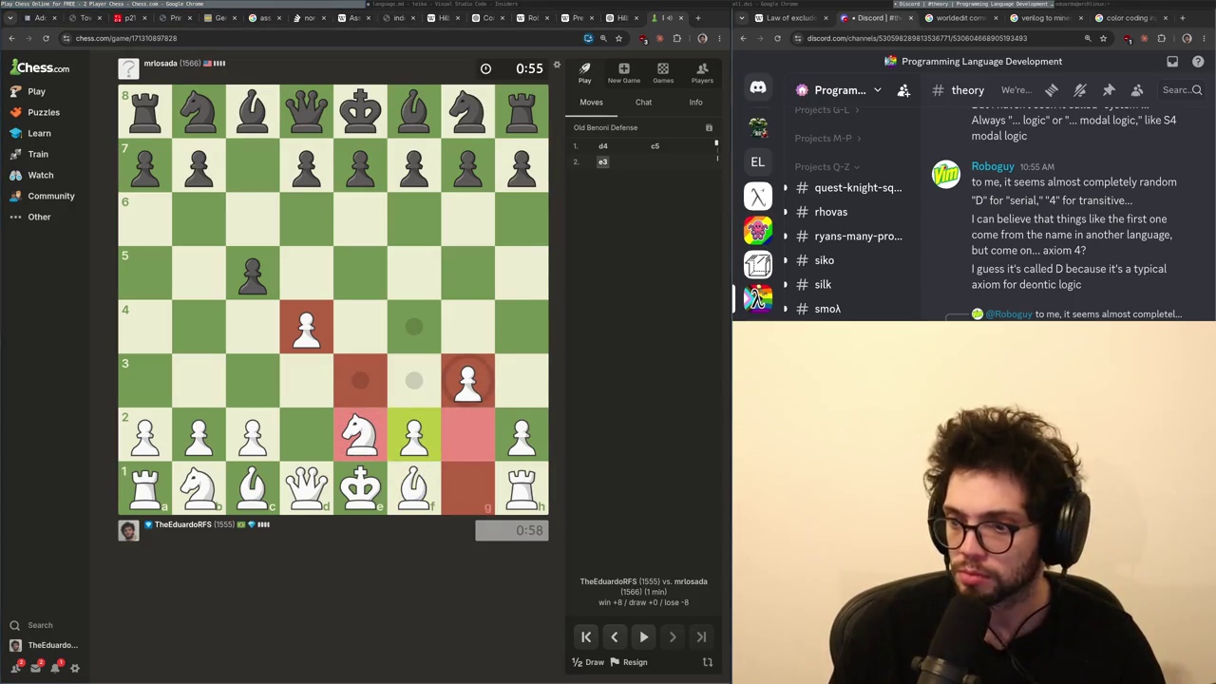
left_click(432, 642)
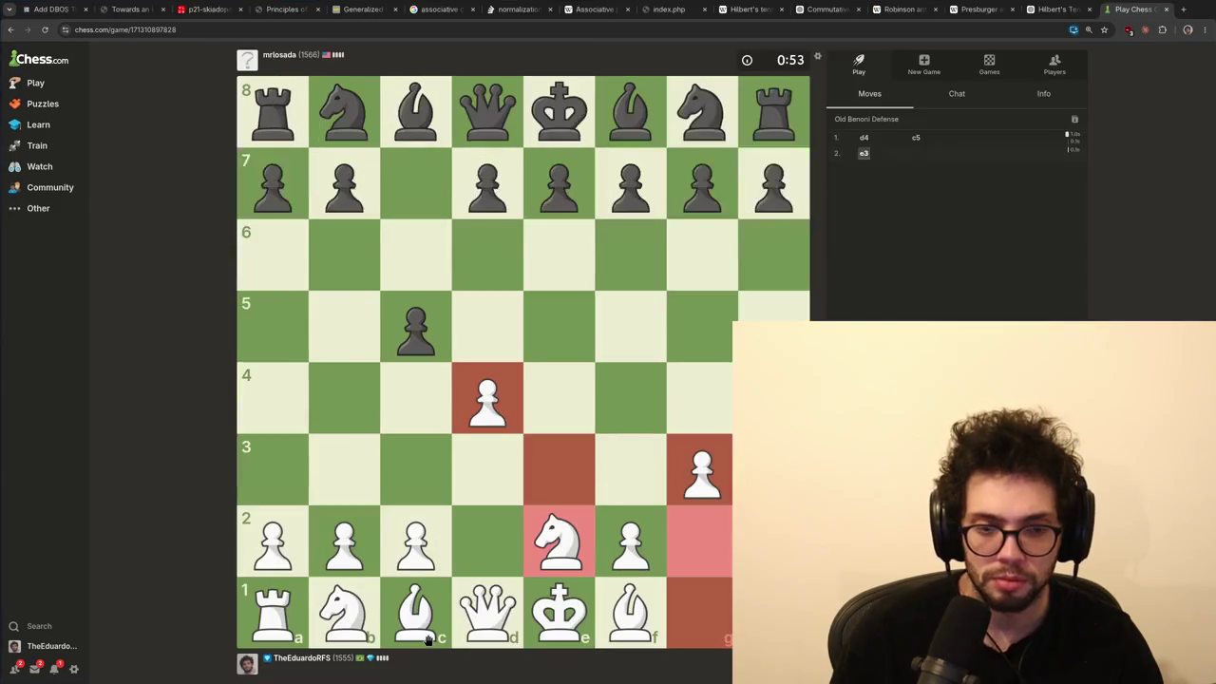